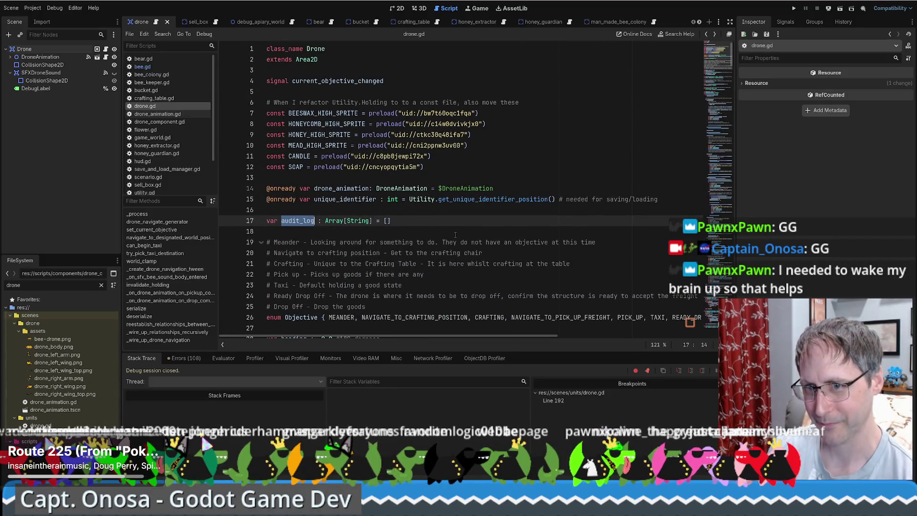
# Step: Scroll through drone.gd and return to the audit_log declaration
pyautogui.scroll(-6, 437, 232)
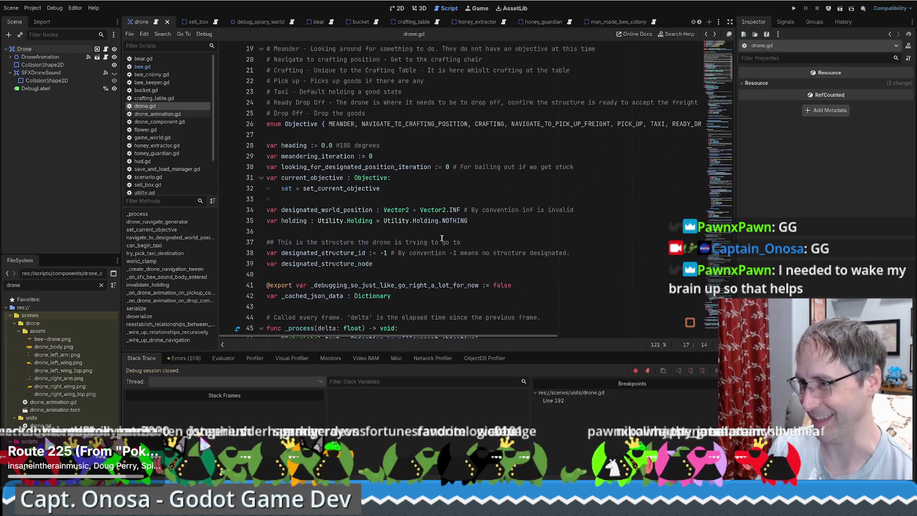
pyautogui.scroll(6, 556, 180)
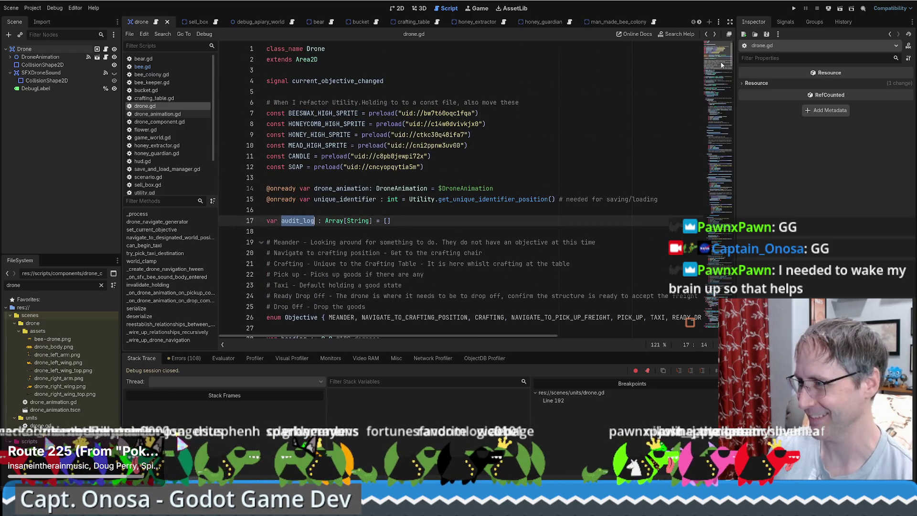
pyautogui.click(726, 256)
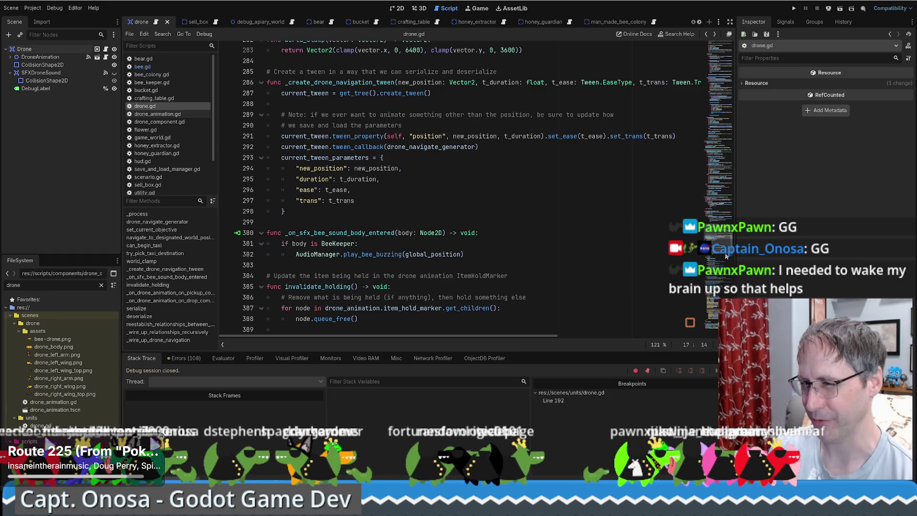
pyautogui.scroll(-15, 726, 256)
pyautogui.scroll(10, 729, 285)
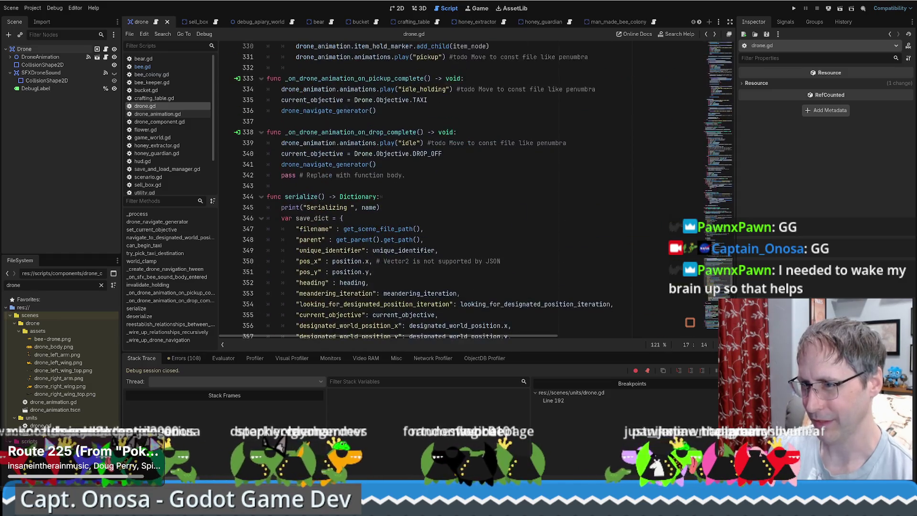
pyautogui.scroll(-20, 730, 285)
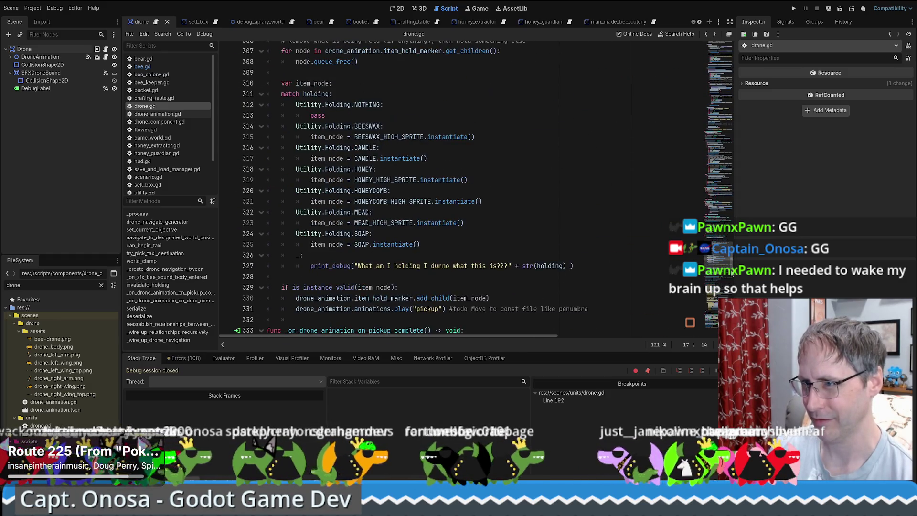
pyautogui.scroll(8, 477, 191)
pyautogui.scroll(17, 726, 277)
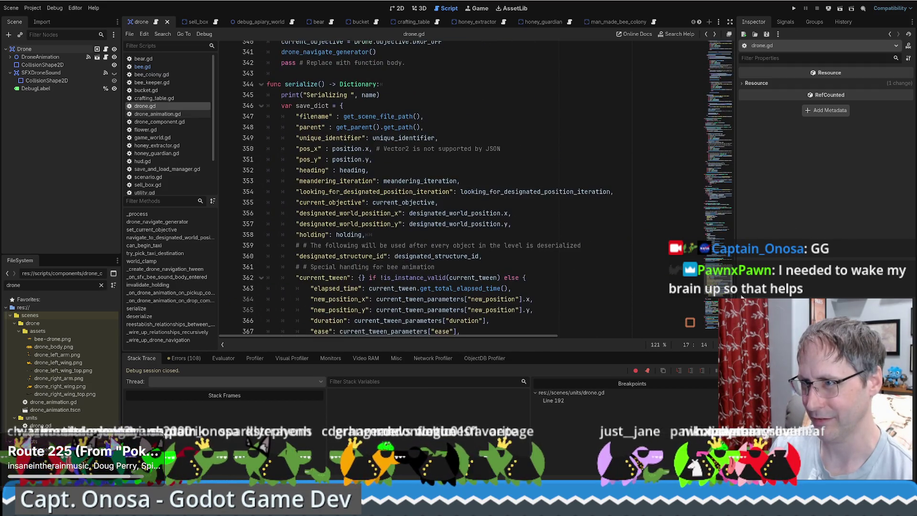
pyautogui.scroll(7, 747, 275)
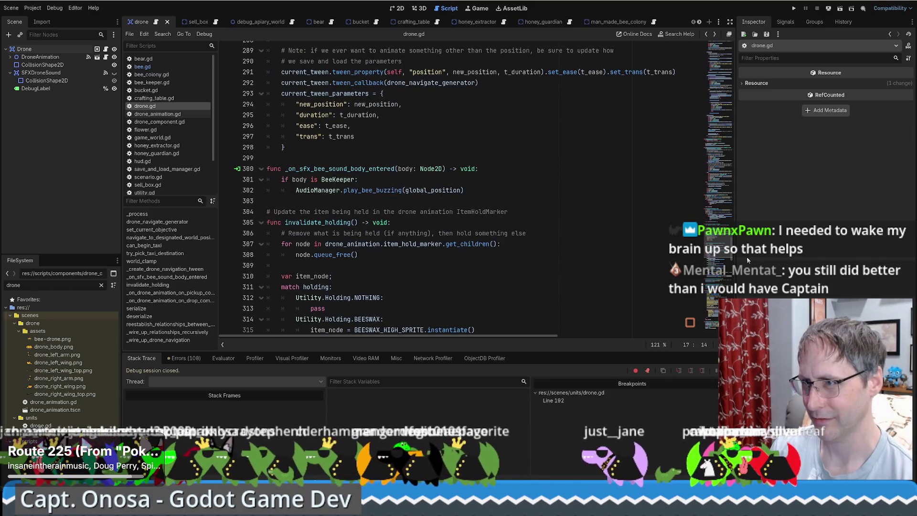
pyautogui.scroll(14, 747, 260)
pyautogui.click(732, 76)
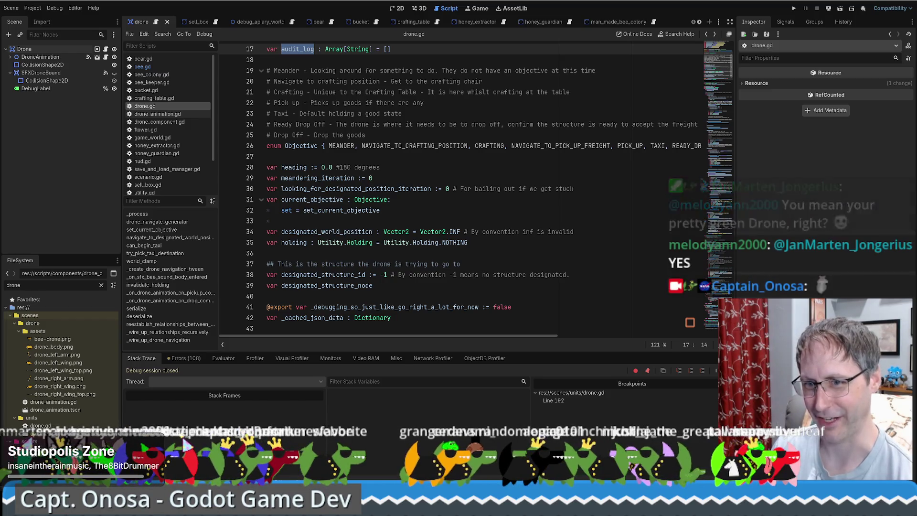
# Step: Browse down to the match current_objective code in drone.gd
pyautogui.scroll(-4, 329, 206)
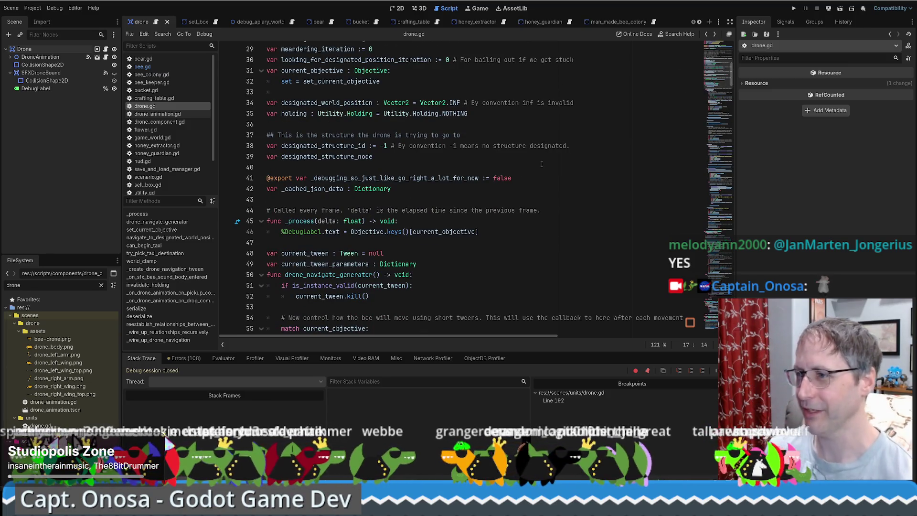
pyautogui.scroll(-5, 504, 154)
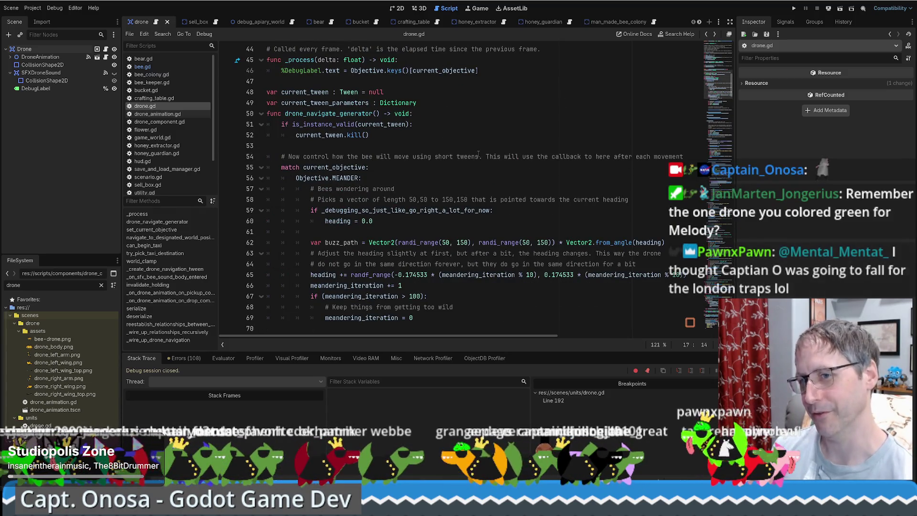
pyautogui.scroll(-2, 423, 167)
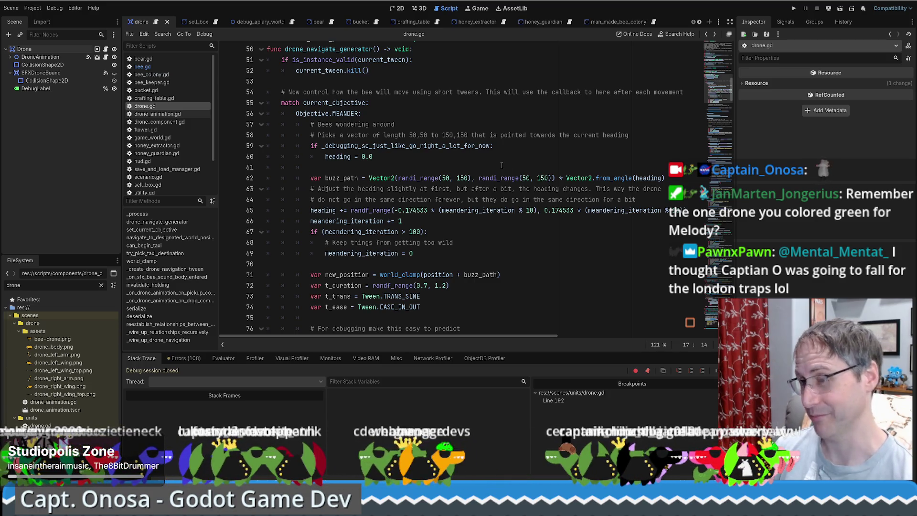
pyautogui.scroll(2, 507, 160)
pyautogui.scroll(2, 519, 159)
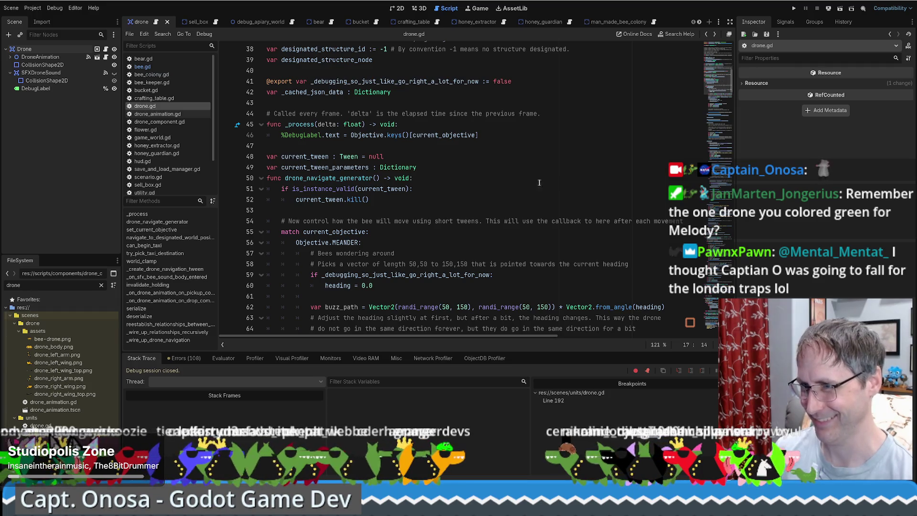
pyautogui.scroll(-7, 517, 178)
pyautogui.scroll(4, 503, 186)
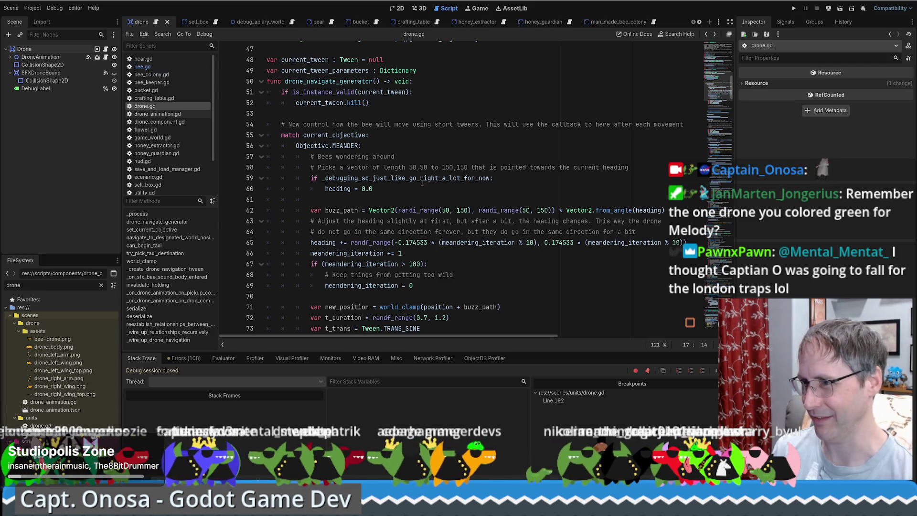
pyautogui.scroll(-2, 422, 182)
pyautogui.scroll(-2, 471, 199)
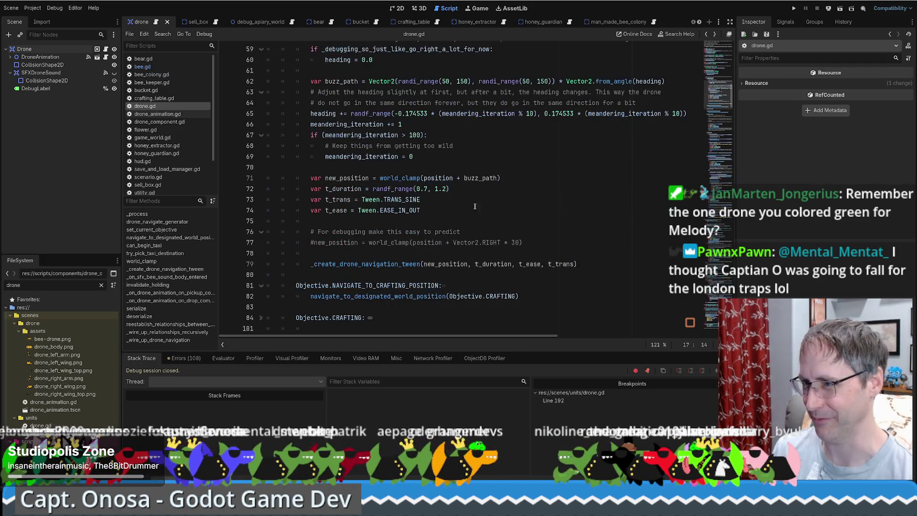
pyautogui.scroll(3, 468, 208)
pyautogui.scroll(2, 466, 215)
pyautogui.click(466, 216)
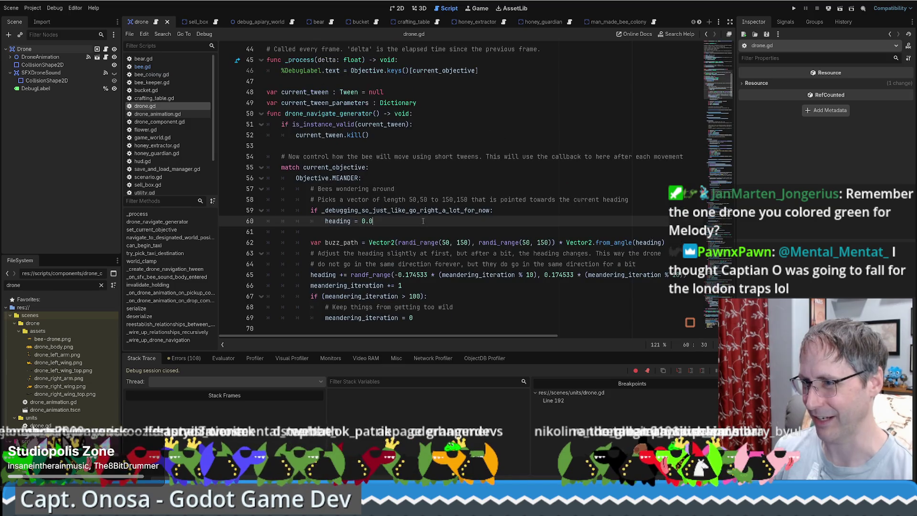
pyautogui.click(393, 173)
pyautogui.click(394, 171)
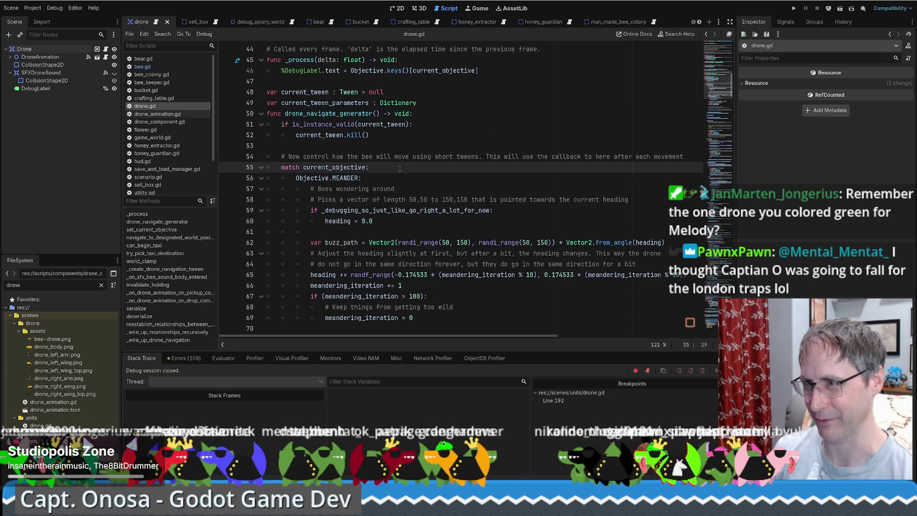
# Step: Inspect the current_objective setter and the set_current_objective function signature
pyautogui.scroll(-5, 457, 153)
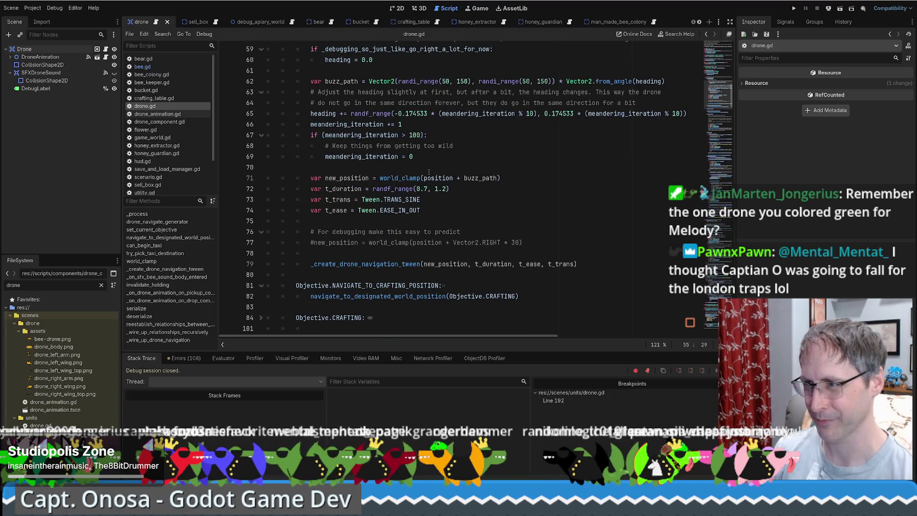
pyautogui.scroll(-3, 432, 172)
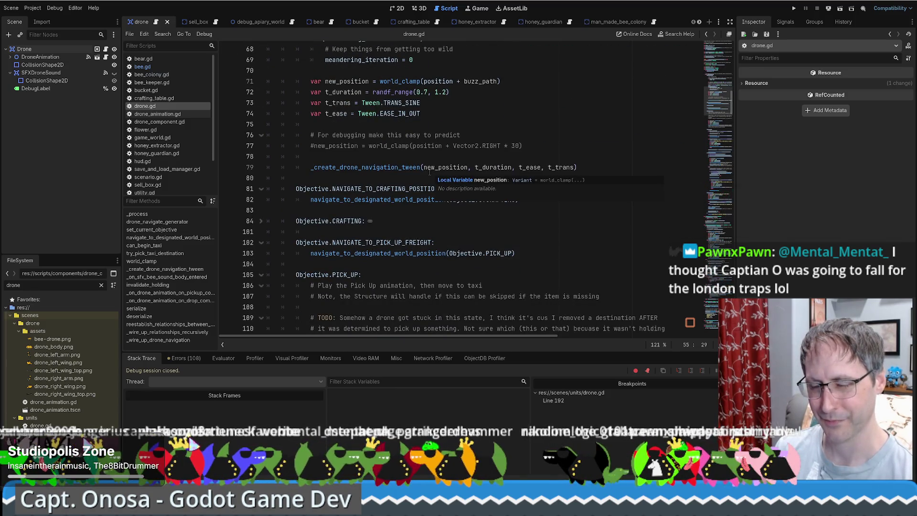
pyautogui.scroll(3, 547, 123)
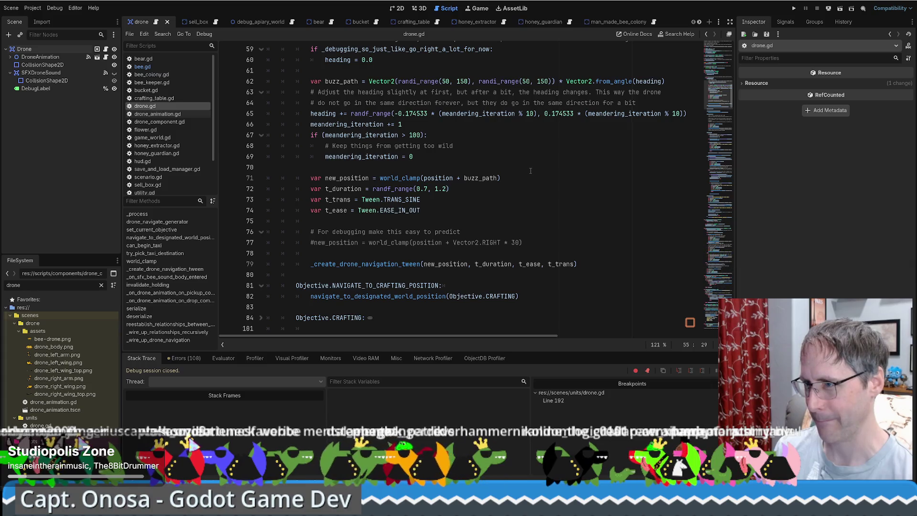
pyautogui.scroll(-3, 635, 187)
pyautogui.click(721, 67)
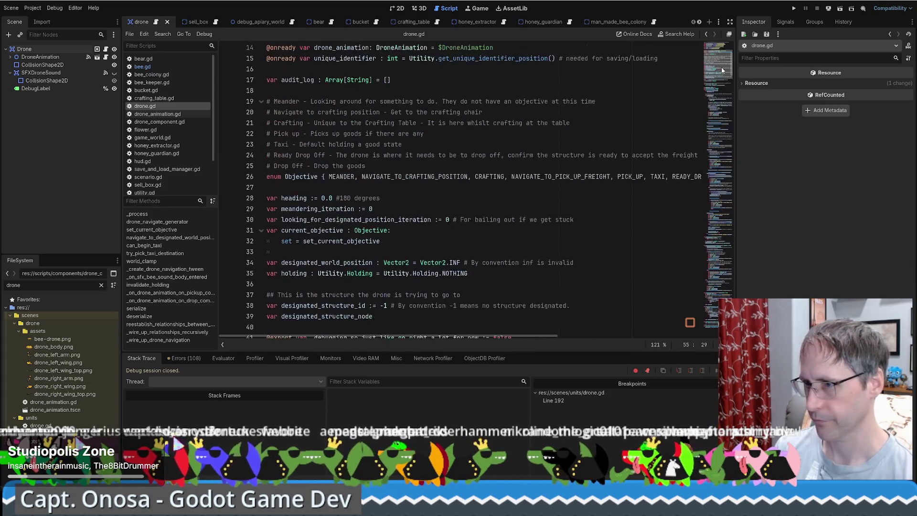
pyautogui.scroll(3, 722, 67)
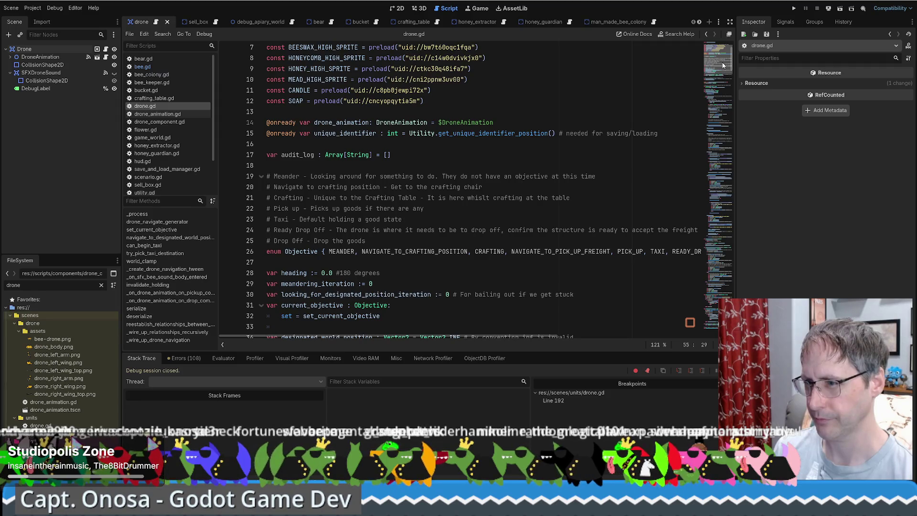
pyautogui.scroll(-4, 333, 183)
pyautogui.click(342, 177)
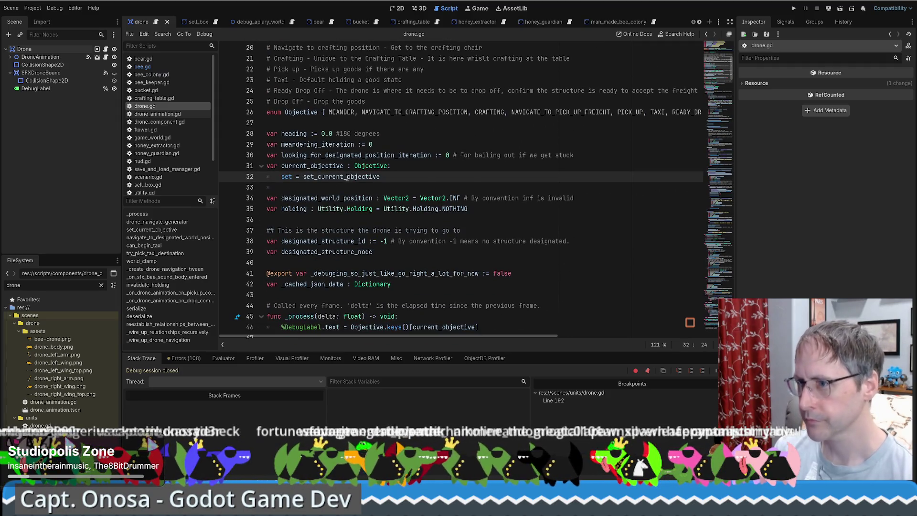
pyautogui.keyDown('ctrl'); pyautogui.click(342, 177); pyautogui.keyUp('ctrl')
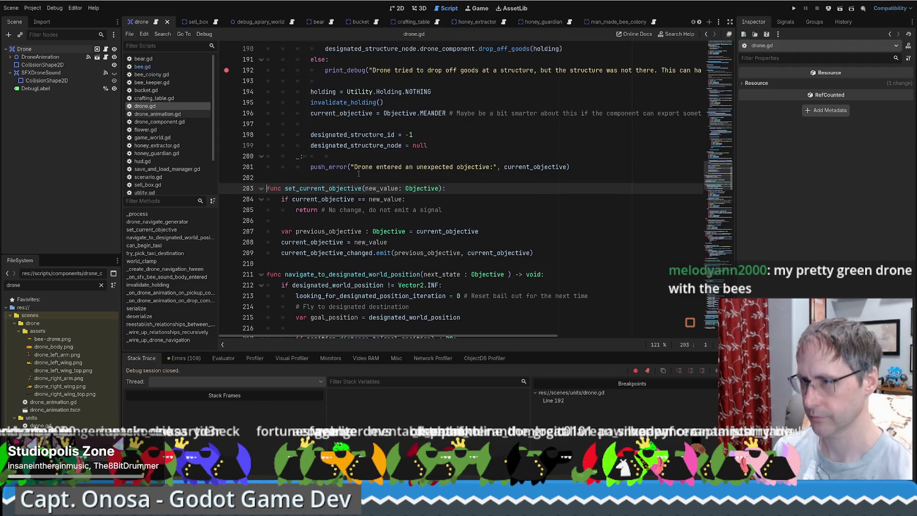
pyautogui.click(480, 192)
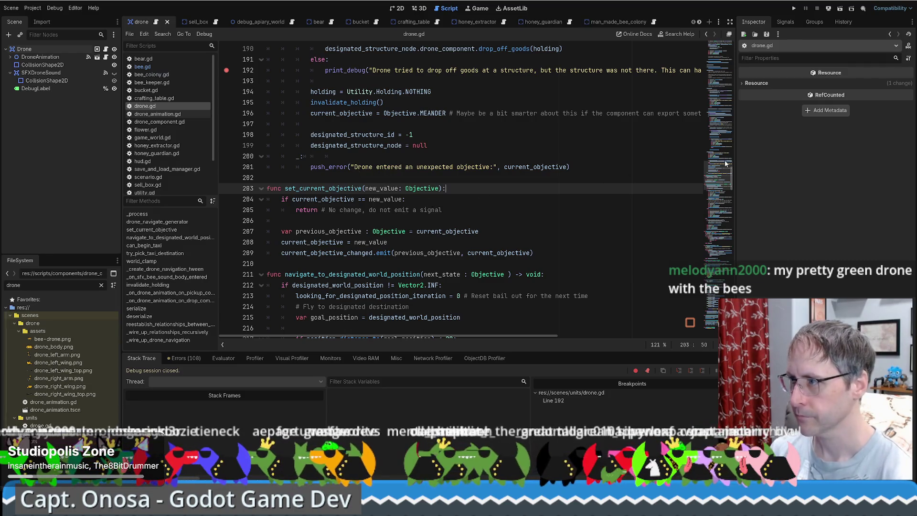
pyautogui.scroll(20, 468, 172)
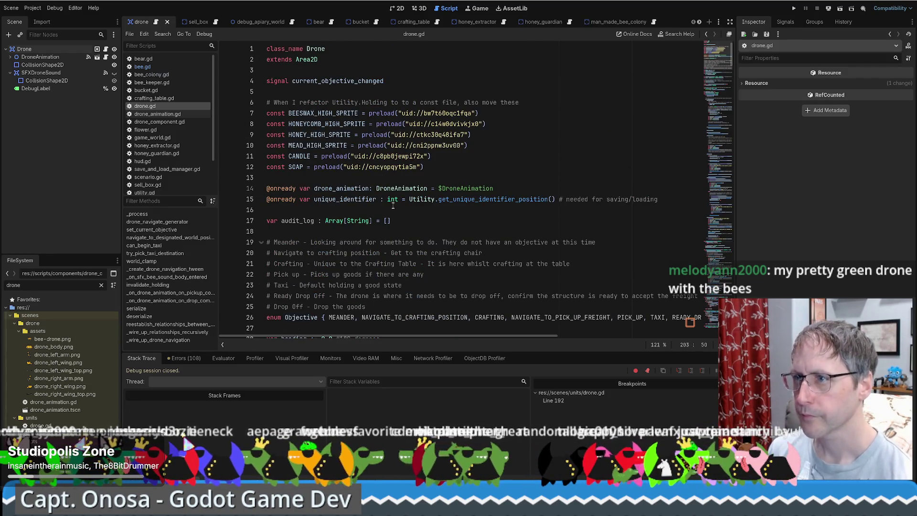
pyautogui.scroll(-4, 400, 206)
pyautogui.scroll(3, 400, 205)
# Step: On a new line above audit_log, name the flag audit_log_enabled and default it to true
pyautogui.click(325, 179)
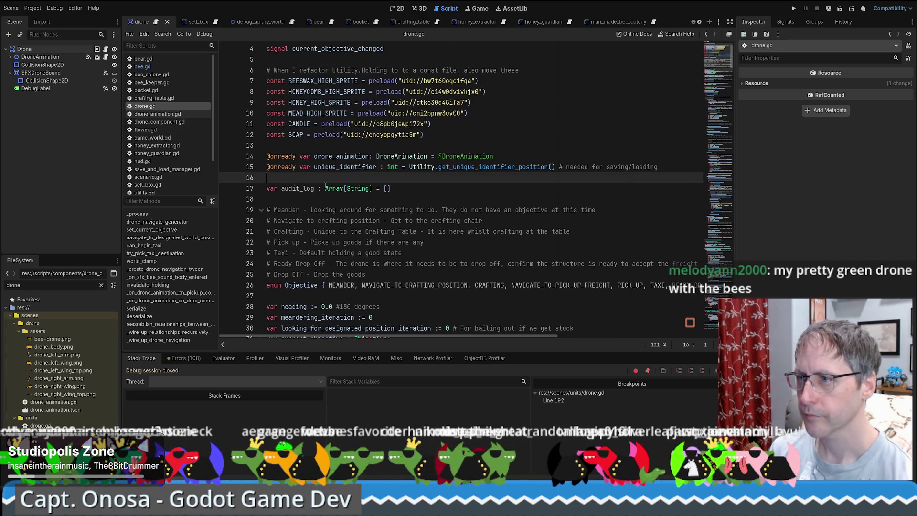
pyautogui.press('Return')
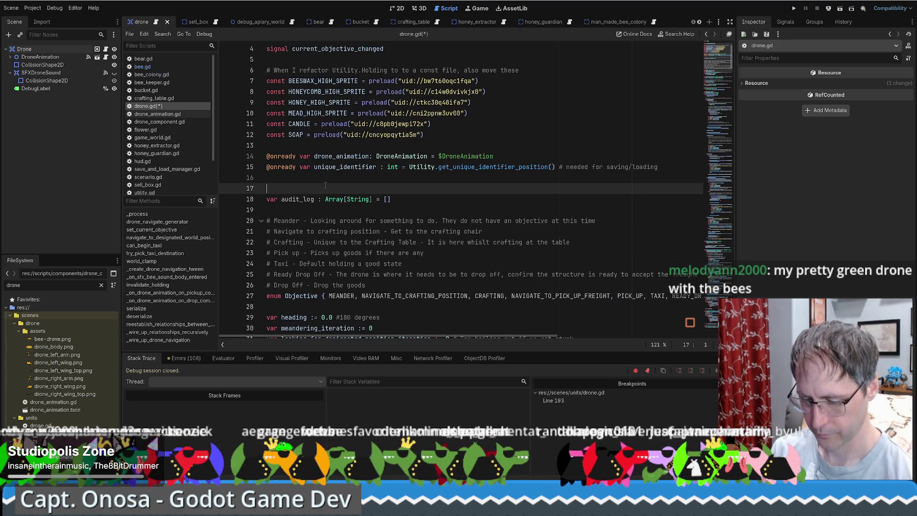
pyautogui.write('@exportlogging')
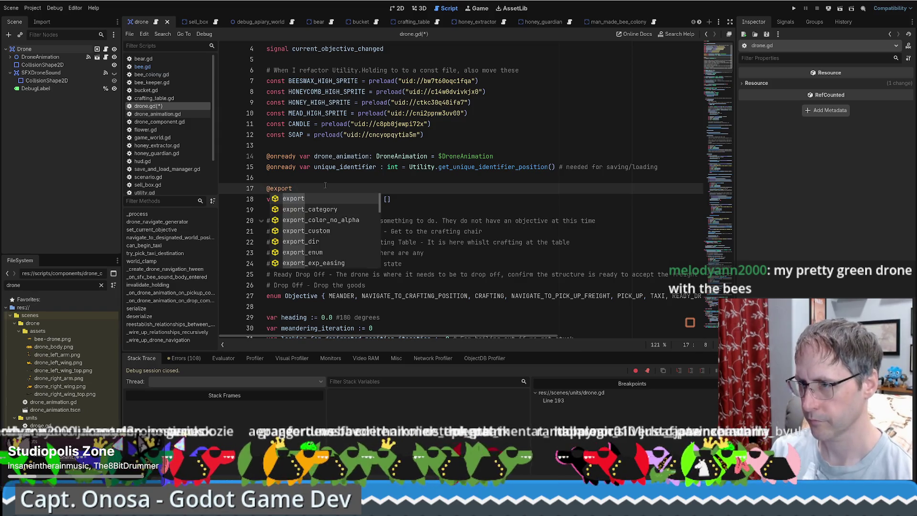
pyautogui.write('_enabled _')
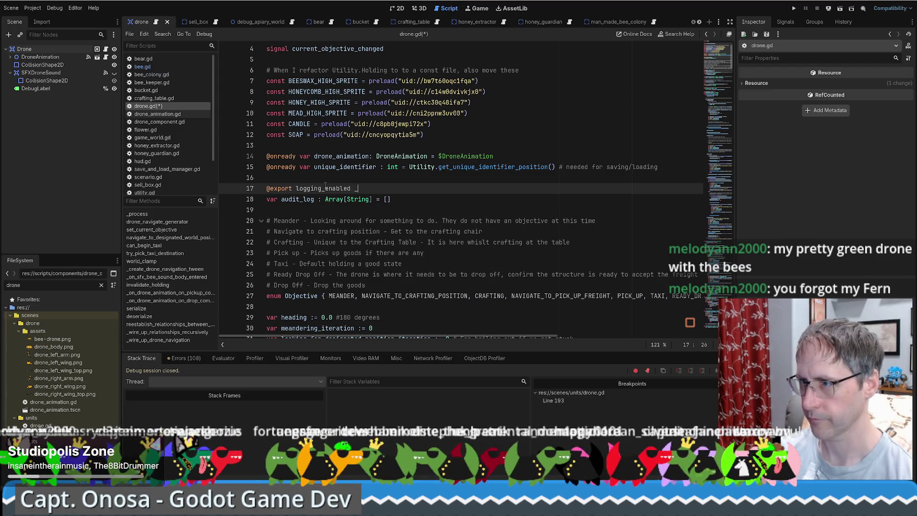
pyautogui.write('lean')
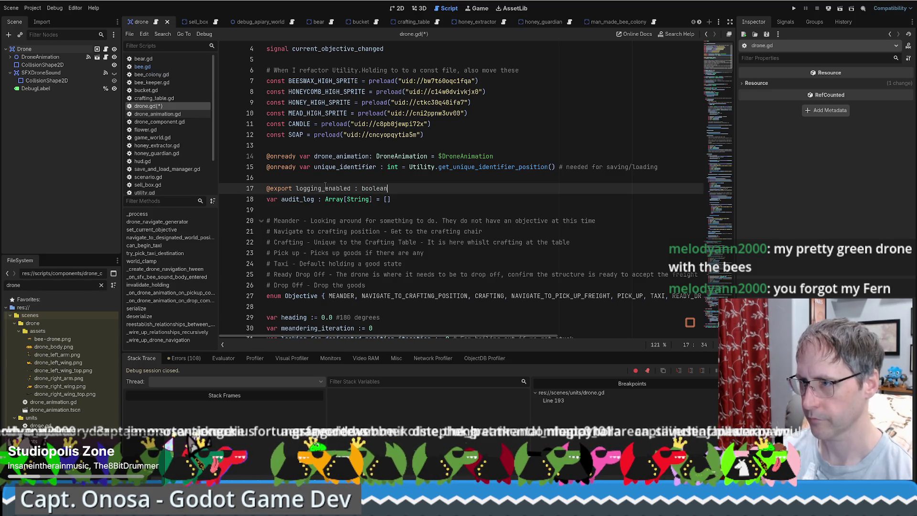
pyautogui.doubleClick(325, 188)
pyautogui.write('aid')
pyautogui.press('BackSpace')
pyautogui.press('BackSpace')
pyautogui.write('u')
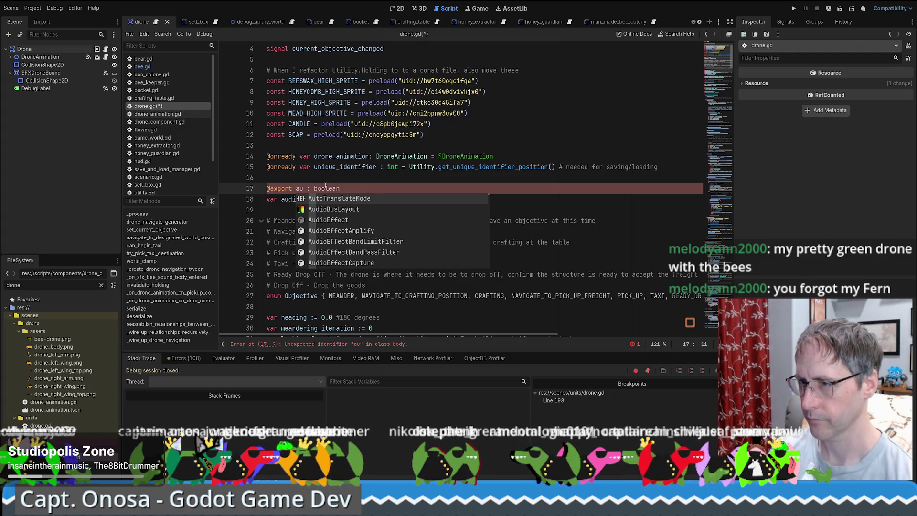
pyautogui.write('dit_log')
pyautogui.write('_enabled')
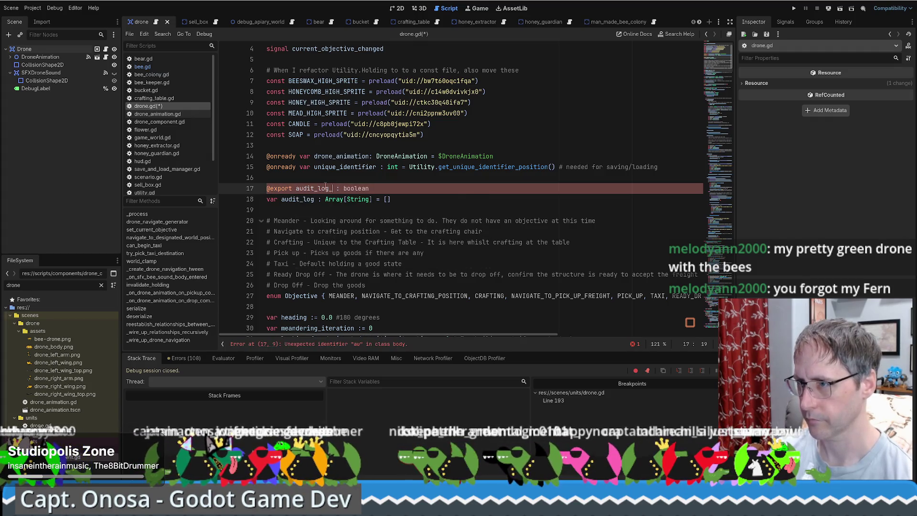
pyautogui.press('End')
pyautogui.write('= true')
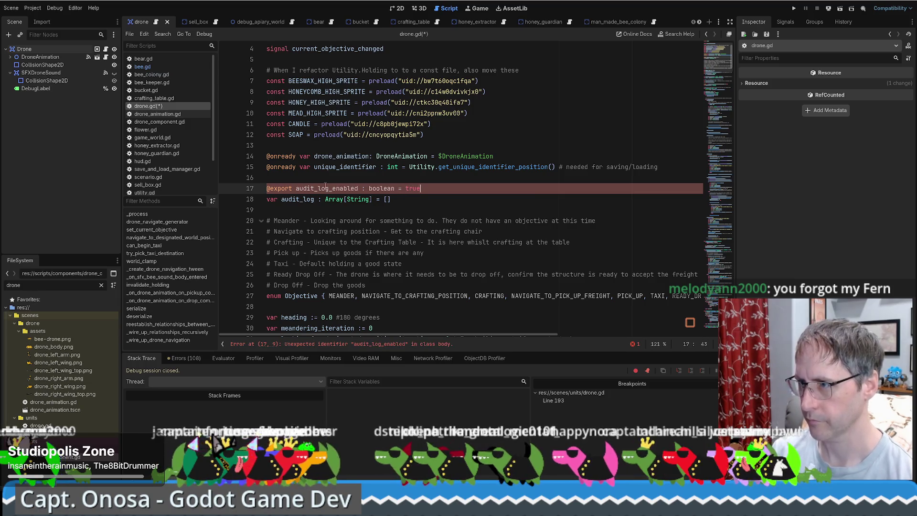
# Step: Change the flag's type from boolean to bool and save drone.gd
pyautogui.doubleClick(326, 188)
pyautogui.click(463, 191)
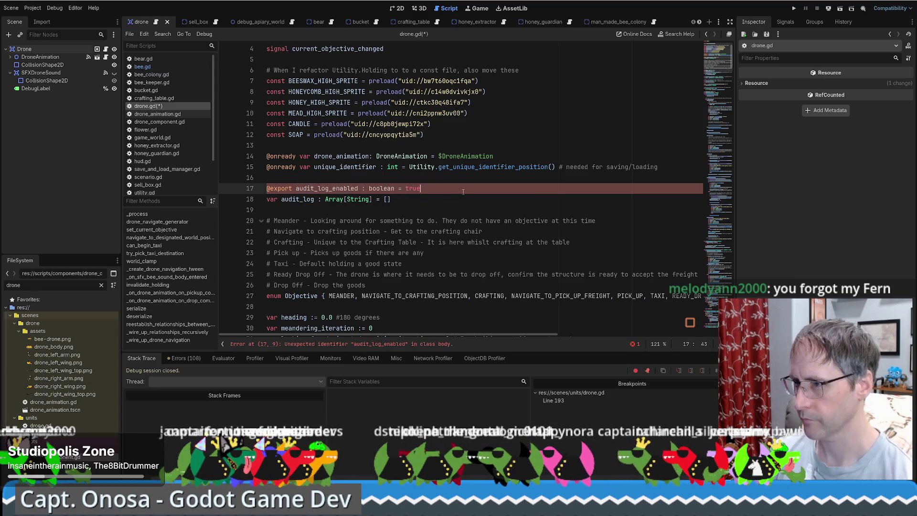
pyautogui.doubleClick(386, 190)
pyautogui.write('bool')
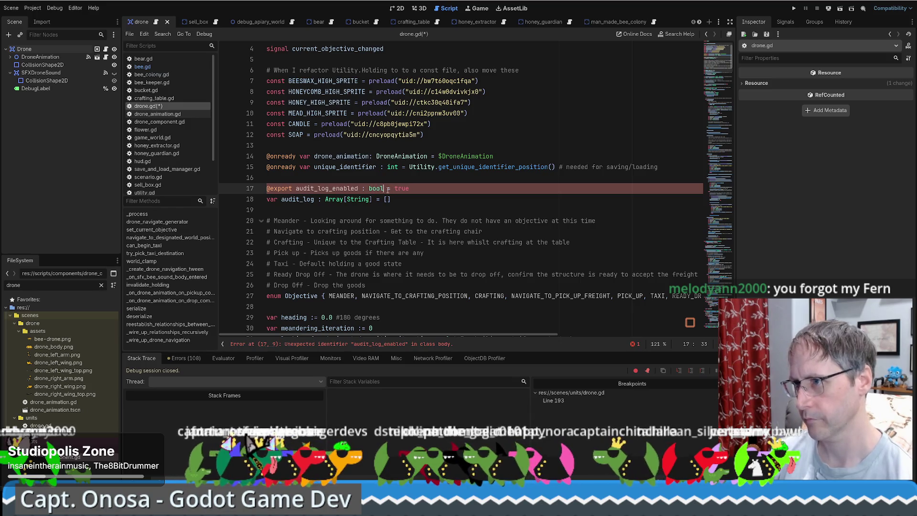
pyautogui.hotkey('ctrl', 's')
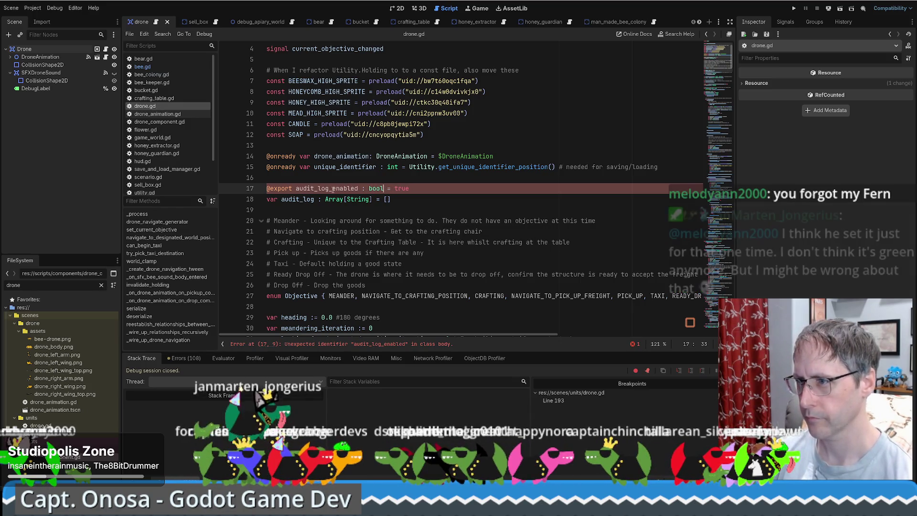
pyautogui.click(431, 192)
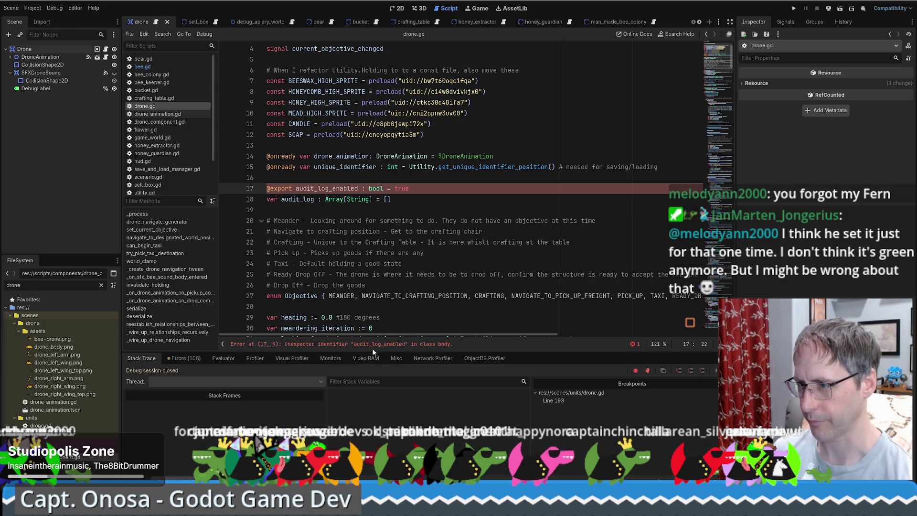
pyautogui.click(297, 190)
pyautogui.write('var')
pyautogui.doubleClick(337, 188)
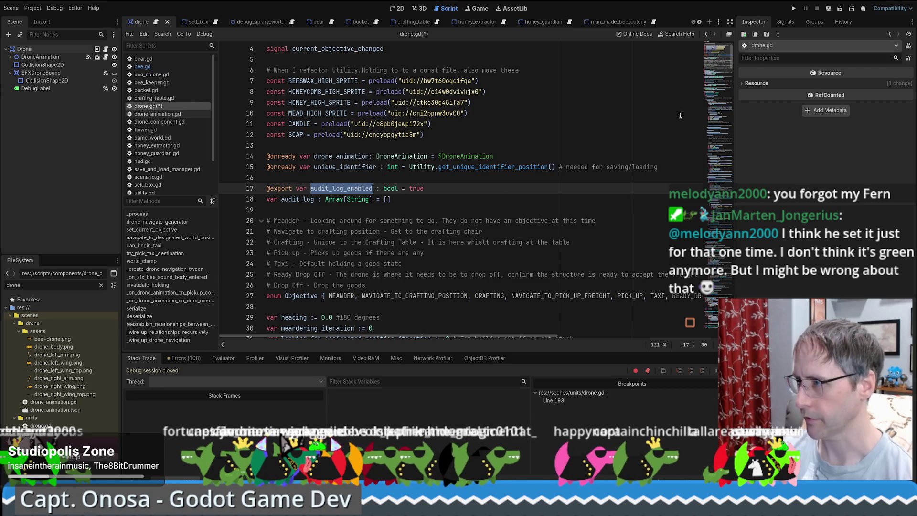
pyautogui.scroll(-20, 679, 120)
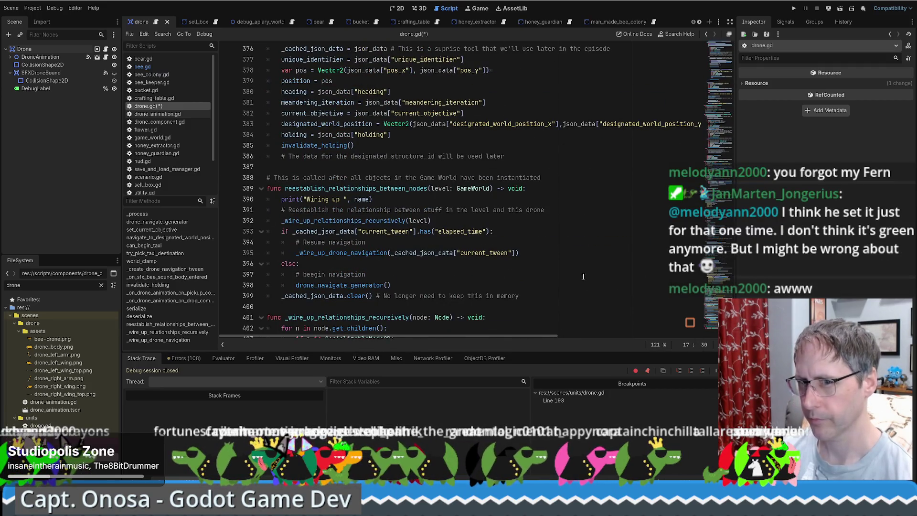
pyautogui.scroll(20, 582, 277)
pyautogui.moveTo(743, 104); pyautogui.dragTo(741, 88)
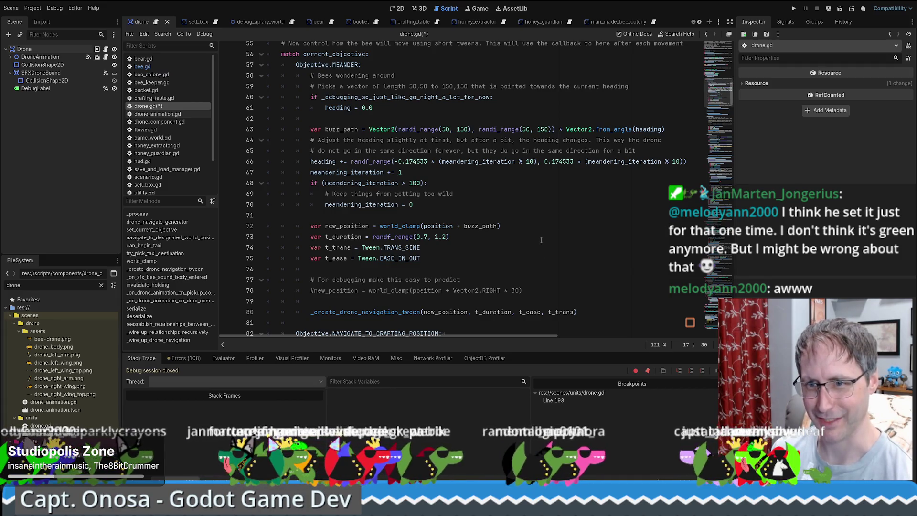
pyautogui.moveTo(719, 96); pyautogui.dragTo(720, 78)
pyautogui.scroll(3, 409, 148)
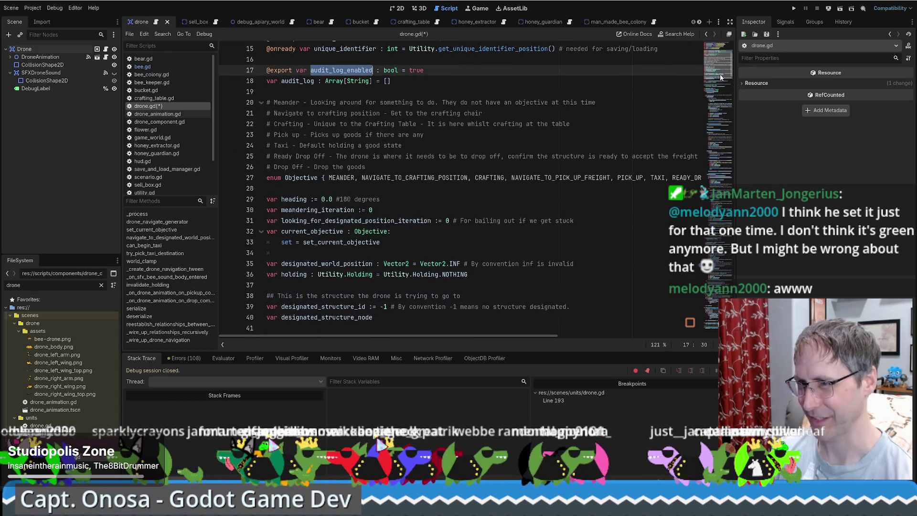
pyautogui.click(409, 151)
pyautogui.scroll(-7, 409, 153)
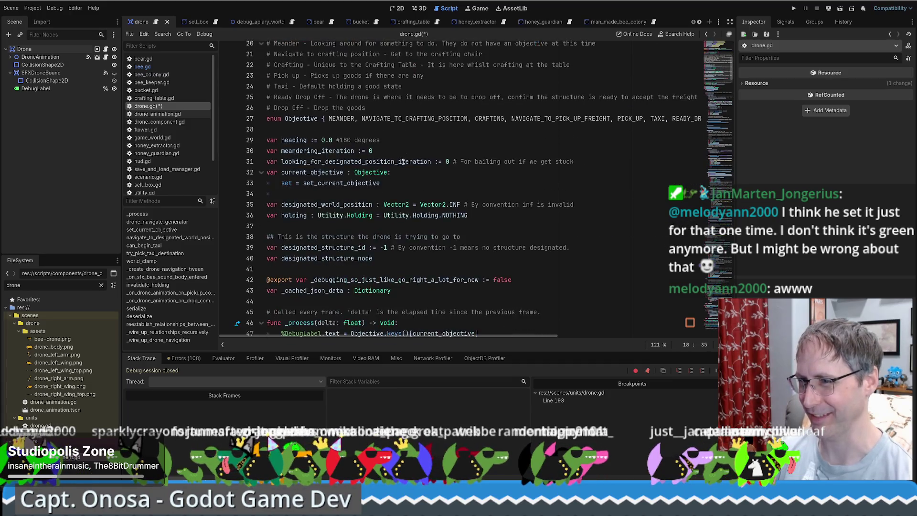
pyautogui.scroll(6, 407, 170)
pyautogui.scroll(4, 375, 170)
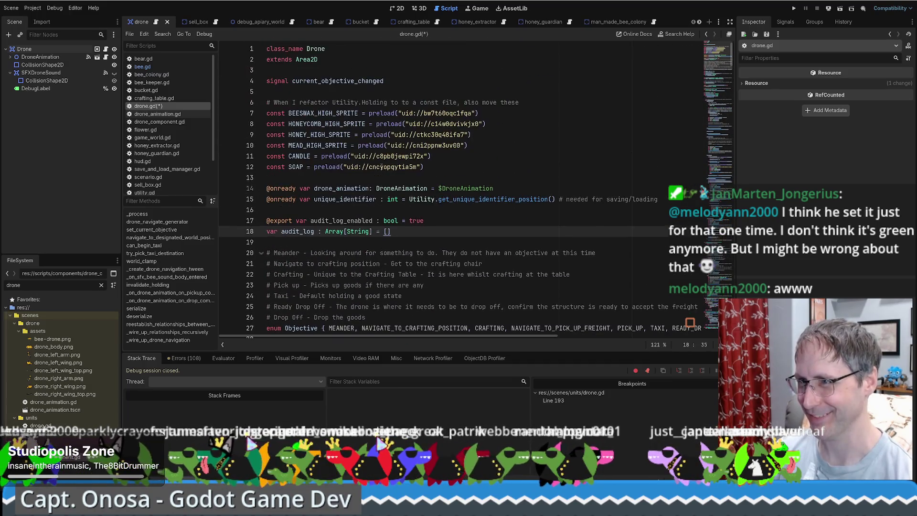
pyautogui.scroll(-7, 371, 177)
pyautogui.scroll(-4, 367, 204)
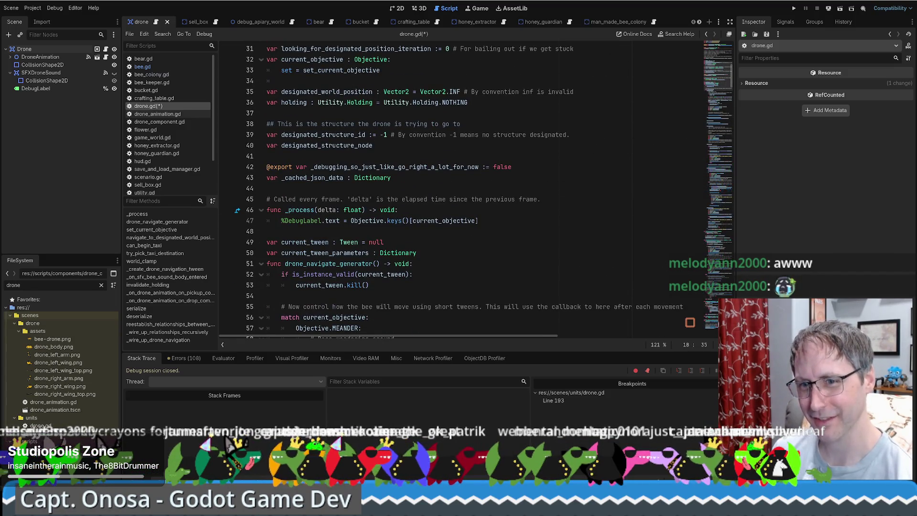
pyautogui.scroll(5, 457, 182)
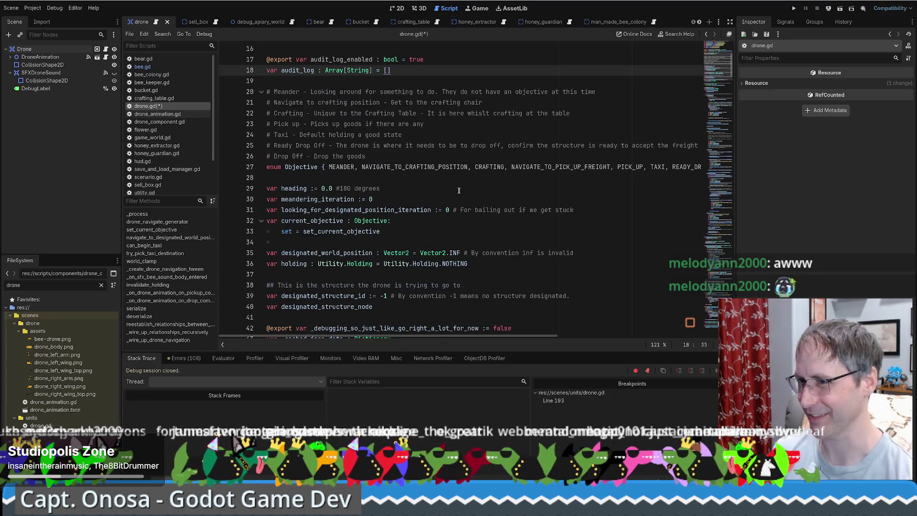
pyautogui.scroll(3, 439, 182)
pyautogui.click(418, 174)
pyautogui.scroll(2, 407, 170)
pyautogui.scroll(-2, 407, 167)
pyautogui.scroll(-1, 462, 155)
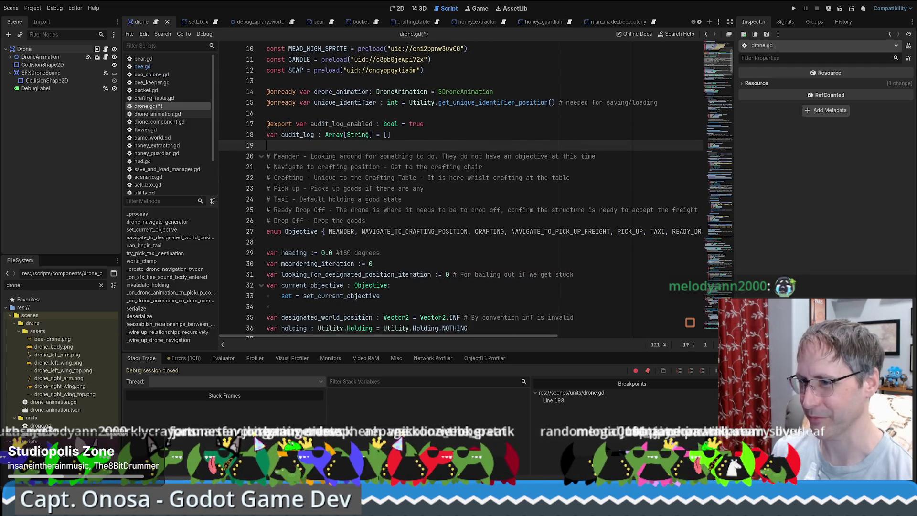
pyautogui.scroll(-4, 368, 136)
pyautogui.keyDown('ctrl'); pyautogui.click(340, 186); pyautogui.keyUp('ctrl')
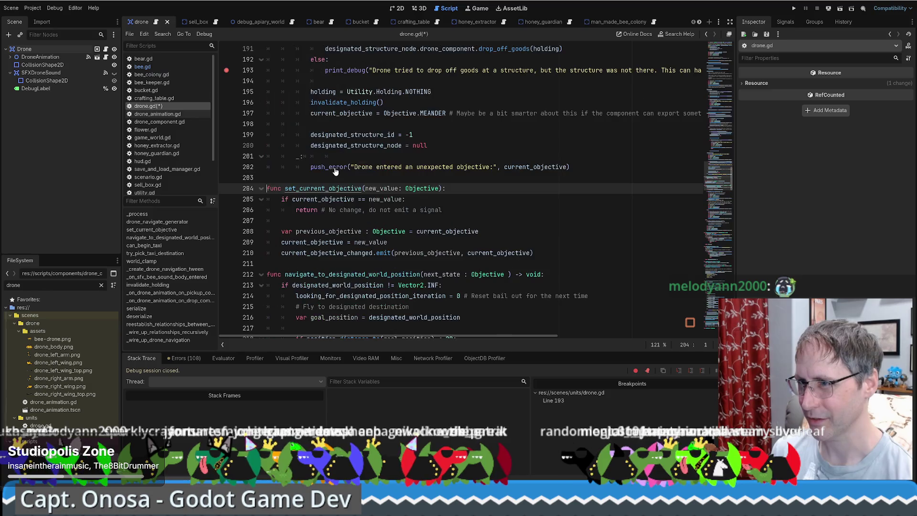
# Step: Start set_current_objective's body with an if audit_log_enabled: check
pyautogui.click(482, 189)
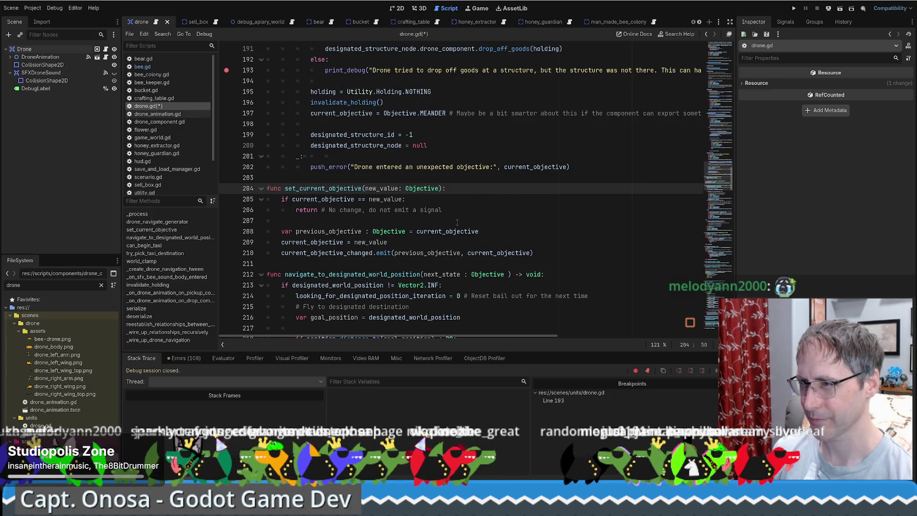
pyautogui.click(457, 222)
pyautogui.click(480, 189)
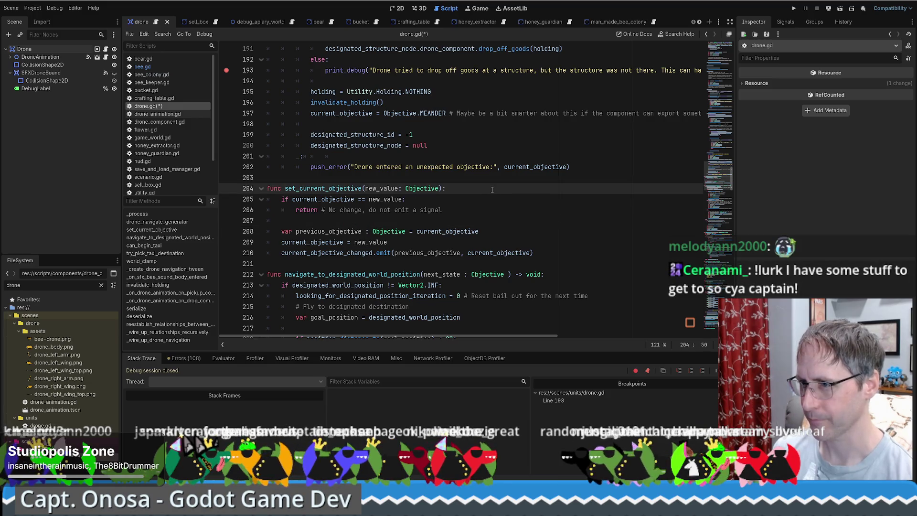
pyautogui.press('Return')
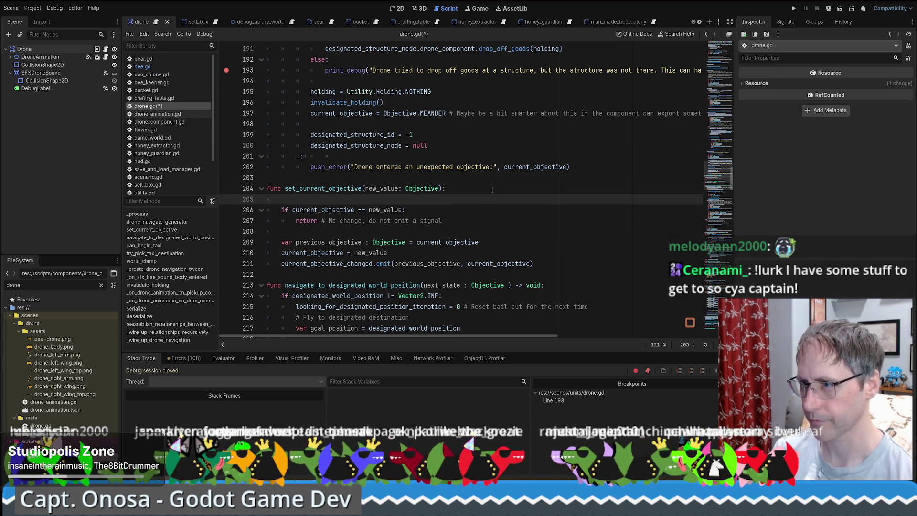
pyautogui.write('if fu')
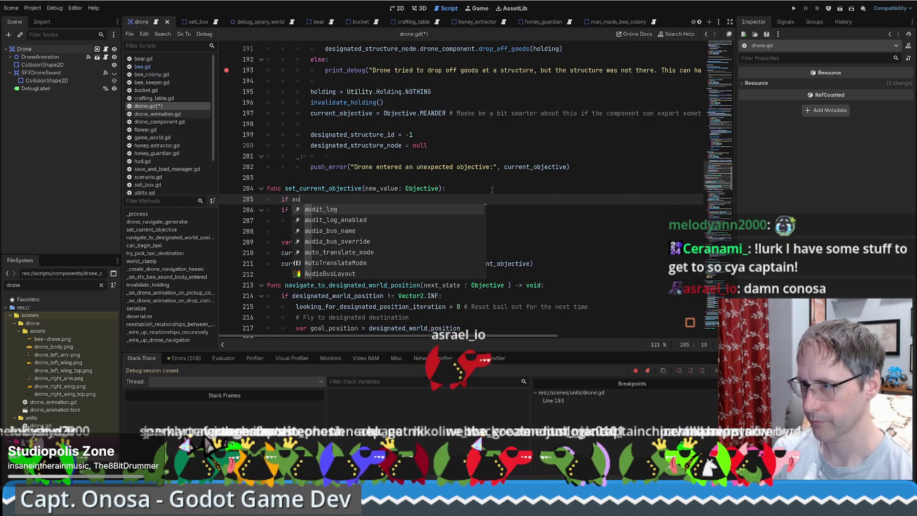
pyautogui.press('Return')
pyautogui.write(':')
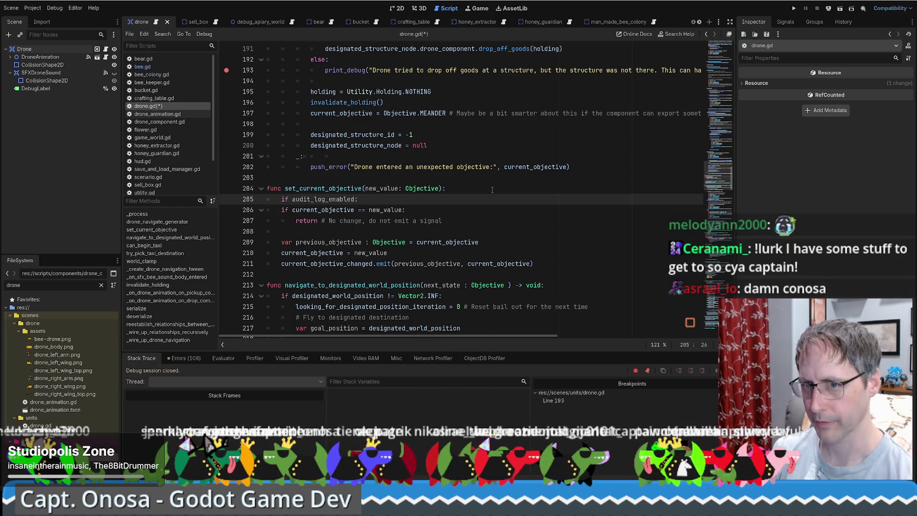
pyautogui.press('Return')
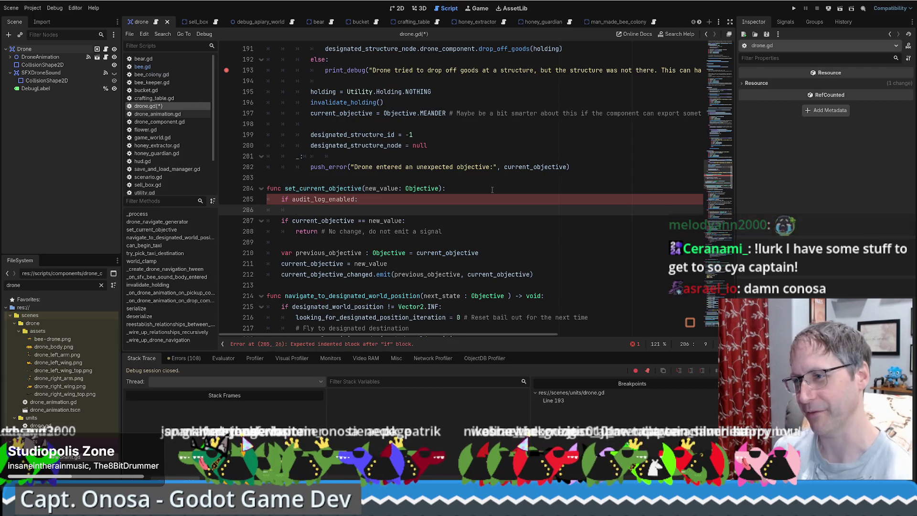
# Step: Add blank lines below the if block, erasing an unfinished audit_log.push call
pyautogui.press('Return')
pyautogui.press('Up')
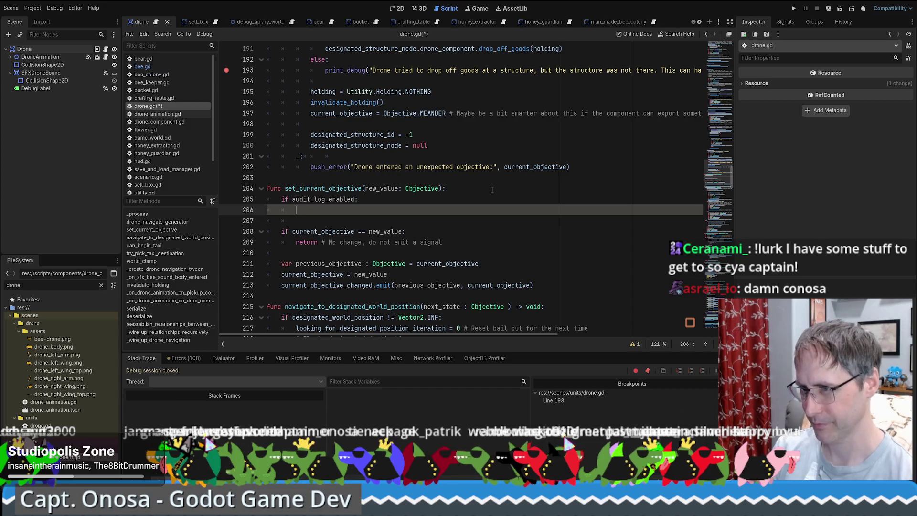
pyautogui.write('audit_log.pus')
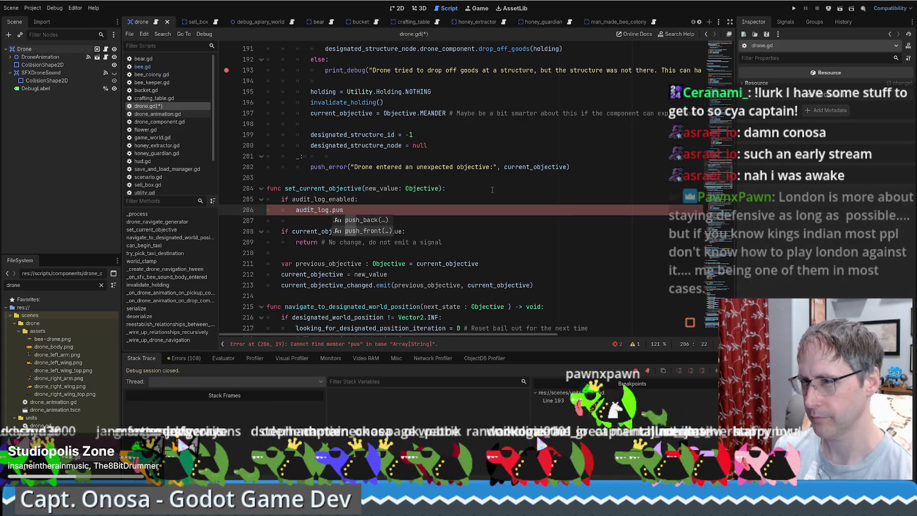
pyautogui.press('BackSpace')
pyautogui.press('BackSpace')
pyautogui.press('BackSpace')
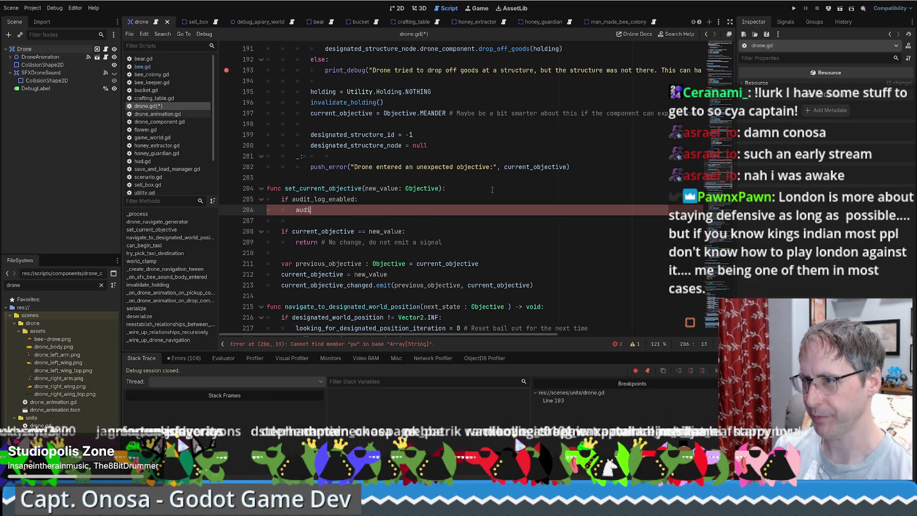
pyautogui.click(312, 292)
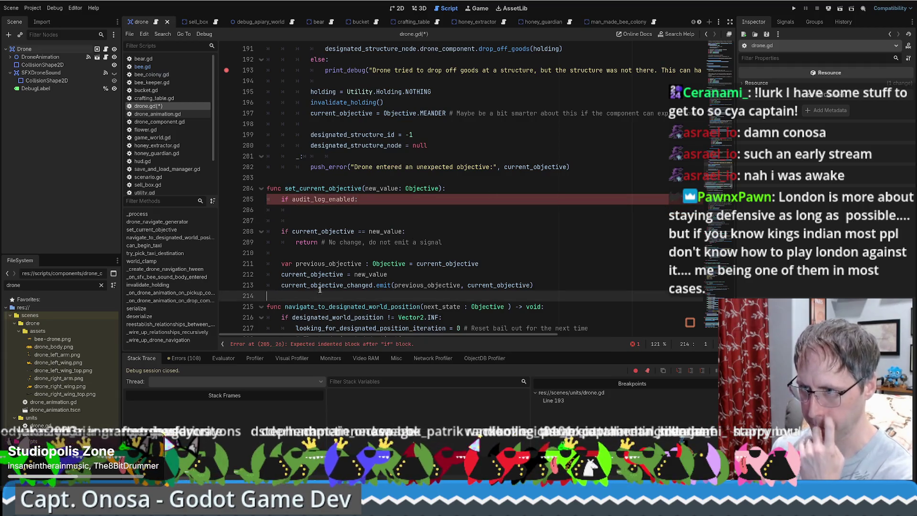
# Step: Below set_current_objective, declare func log_audit(log : string): with an indented body line
pyautogui.press('Return')
pyautogui.press('Return')
pyautogui.press('Up')
pyautogui.write('fun')
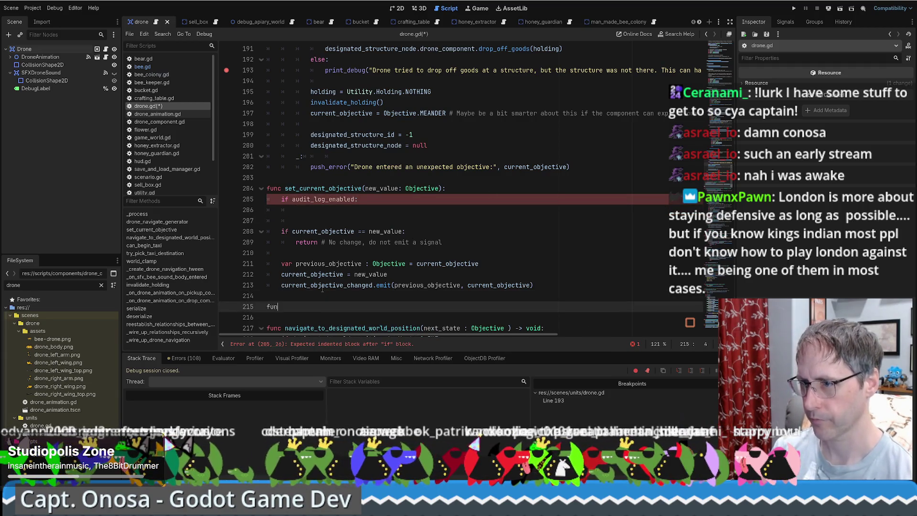
pyautogui.write('c log')
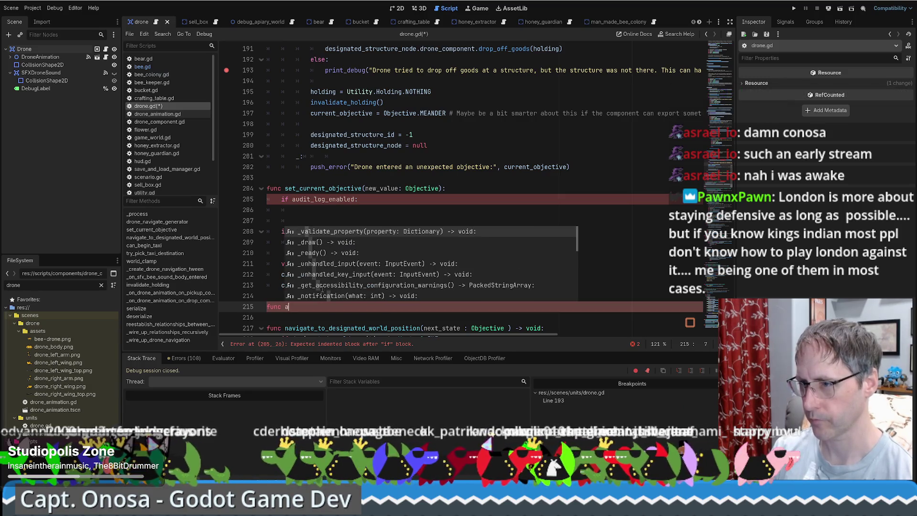
pyautogui.write('_audit(st')
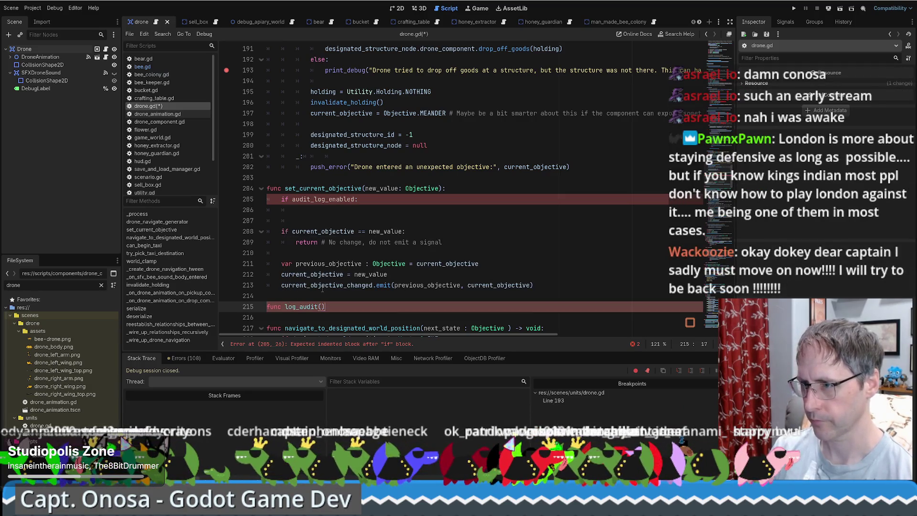
pyautogui.press('BackSpace')
pyautogui.press('BackSpace')
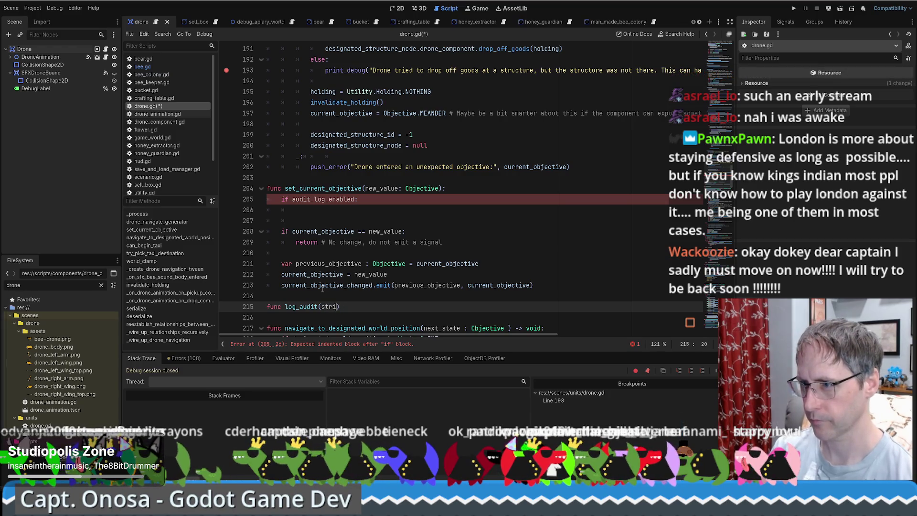
pyautogui.write('log : string')
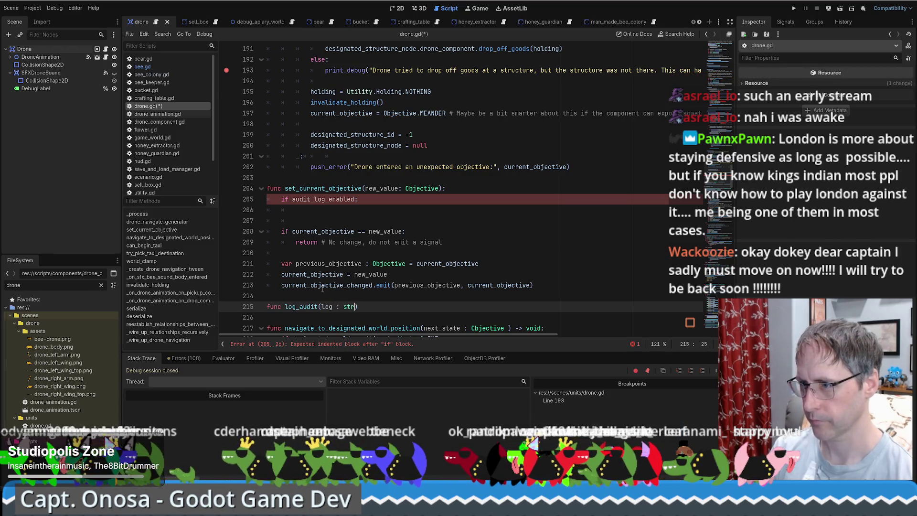
pyautogui.press('Escape')
pyautogui.press('Right')
pyautogui.write(':')
pyautogui.press('Return')
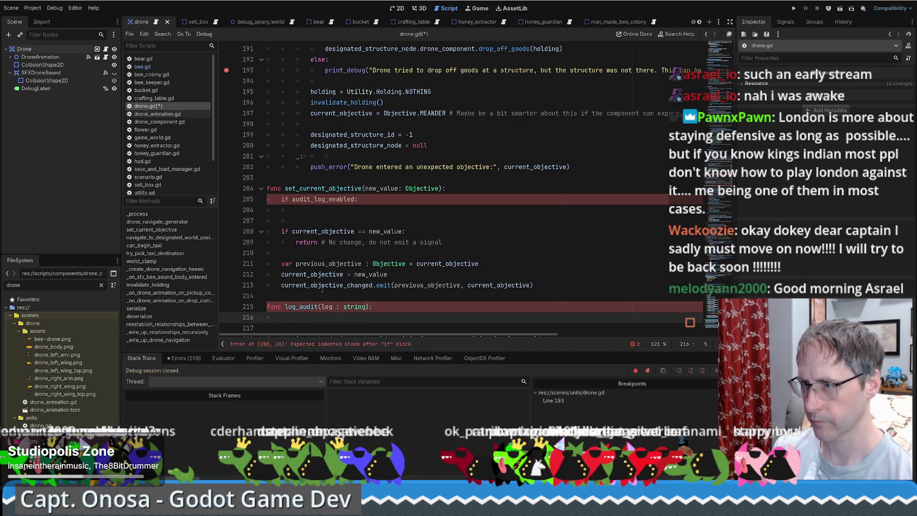
# Step: Make log_audit's body call audit_log.push_front({}) with an empty dictionary
pyautogui.click(329, 198)
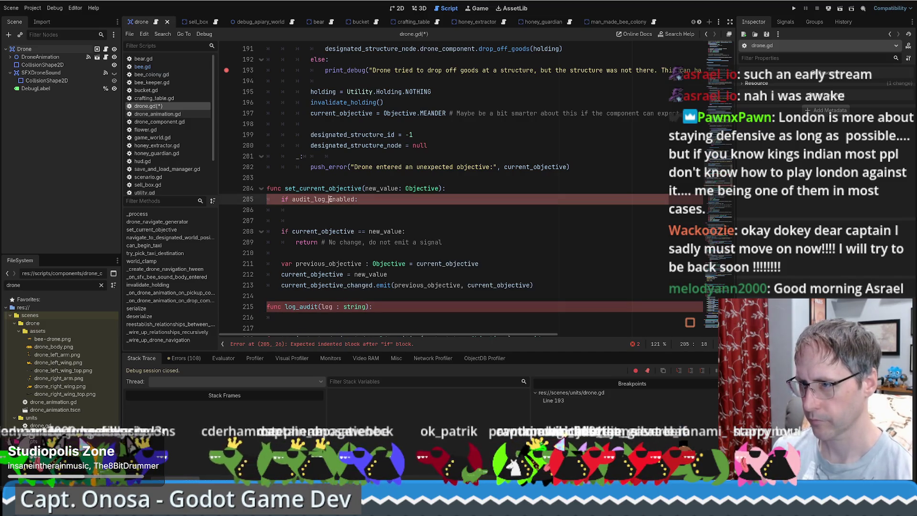
pyautogui.click(309, 319)
pyautogui.write('audit_log.pu')
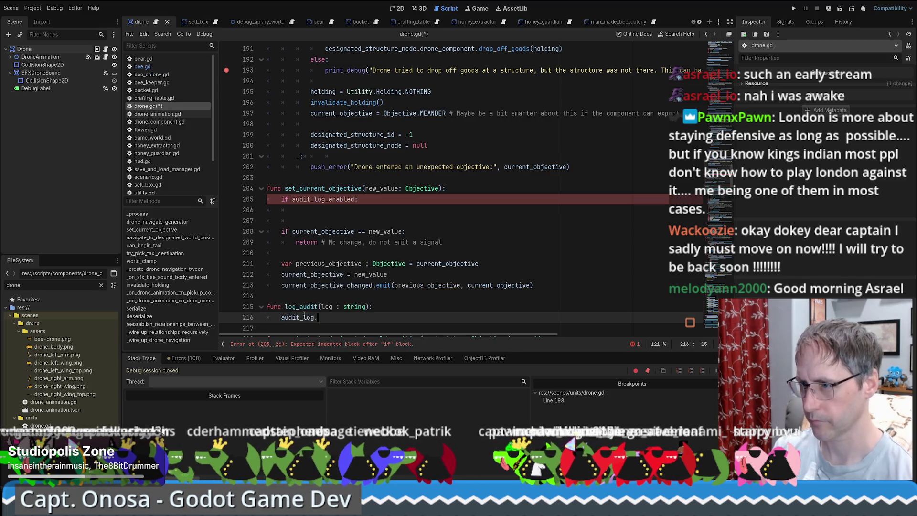
pyautogui.press('Down')
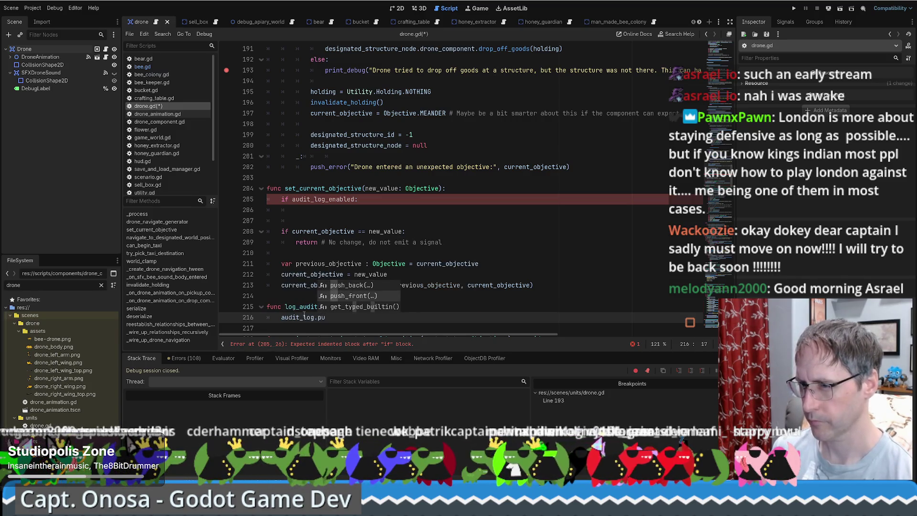
pyautogui.press('Return')
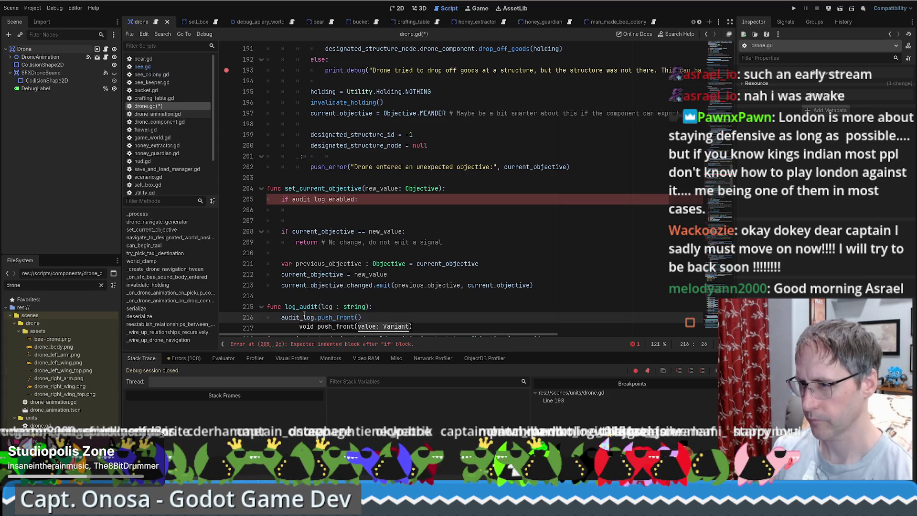
pyautogui.write('lo')
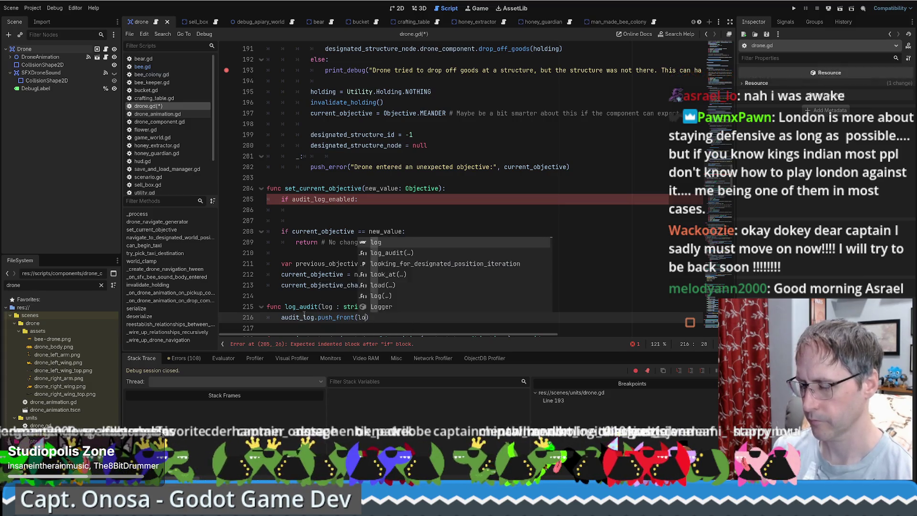
pyautogui.press('Return')
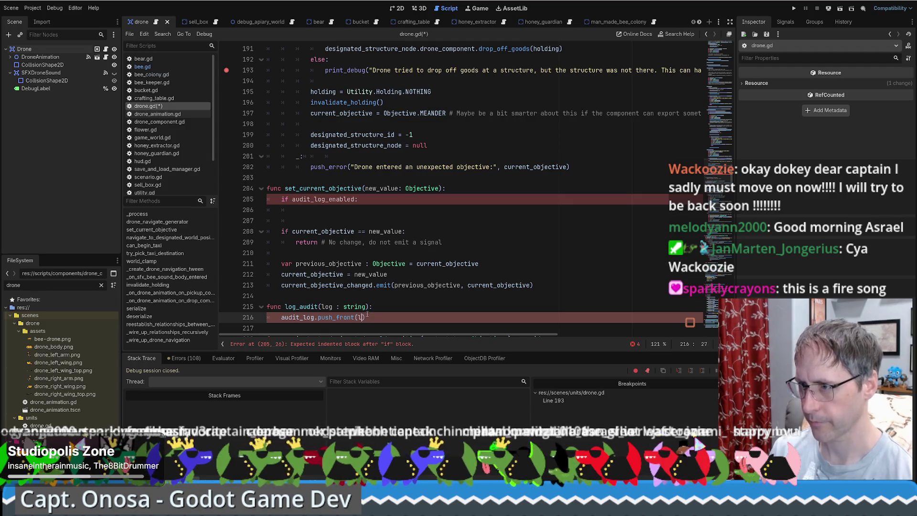
pyautogui.press('BackSpace')
pyautogui.write('{}')
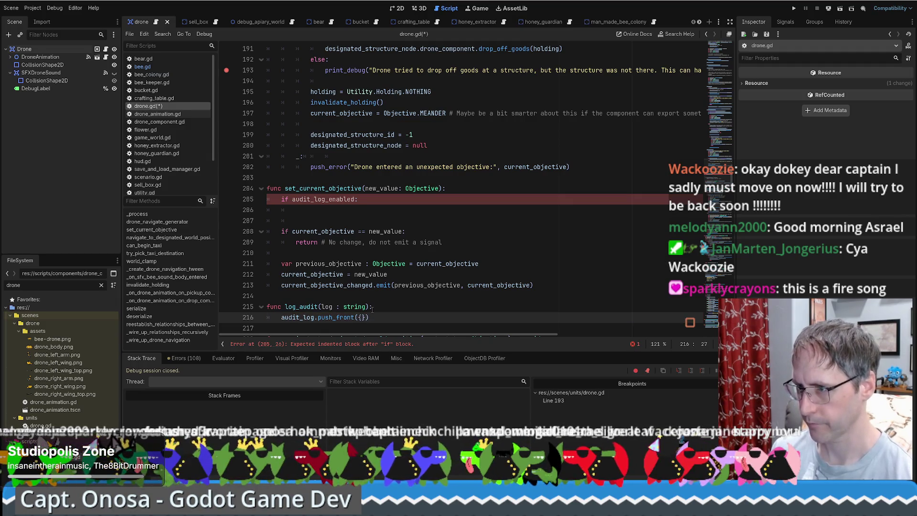
pyautogui.click(421, 307)
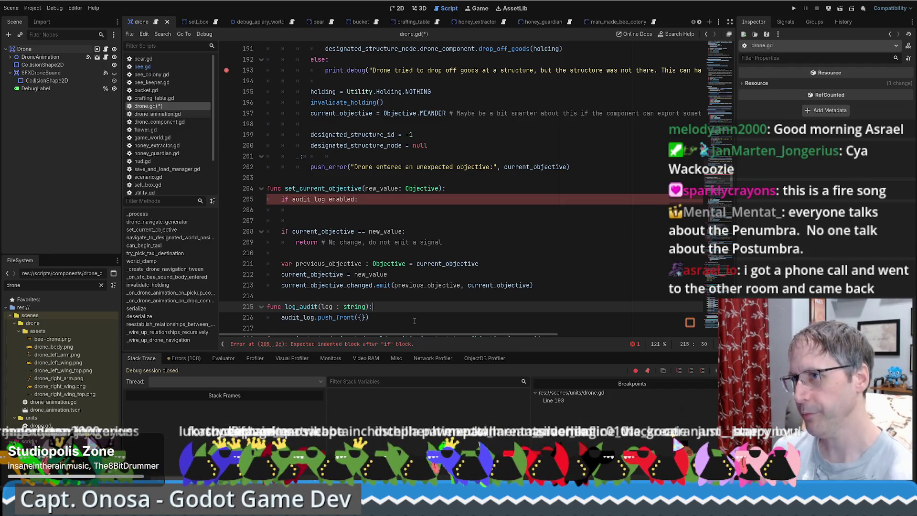
# Step: Filter the FileSystem to util, open utility.gd, and view it from the first line
pyautogui.click(55, 287)
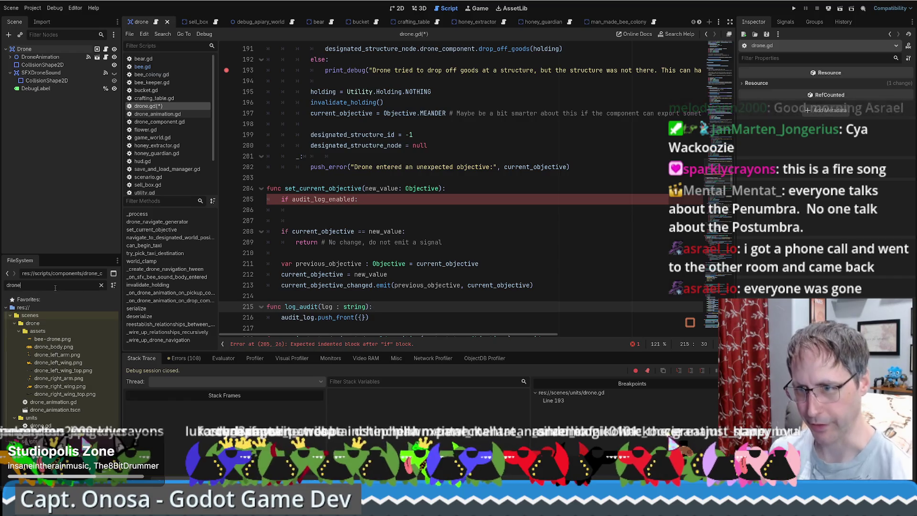
pyautogui.hotkey('ctrl', 'a')
pyautogui.write('util')
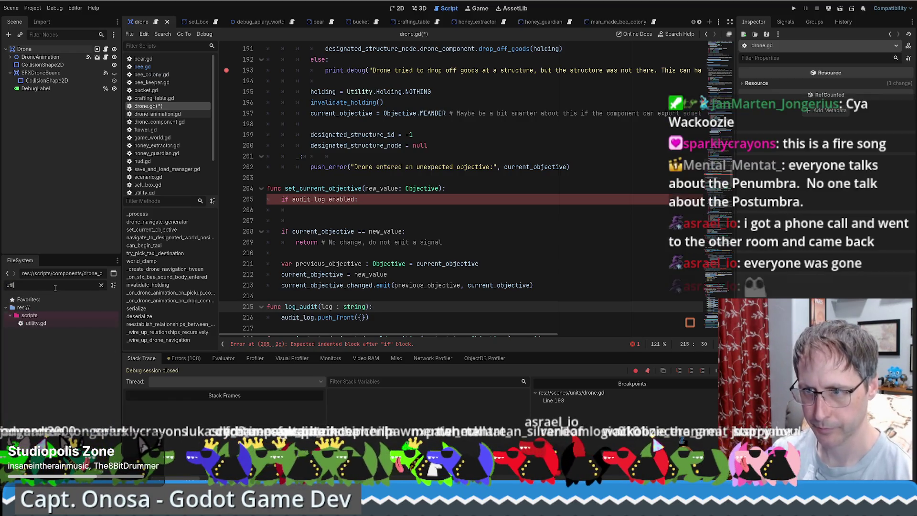
pyautogui.doubleClick(54, 323)
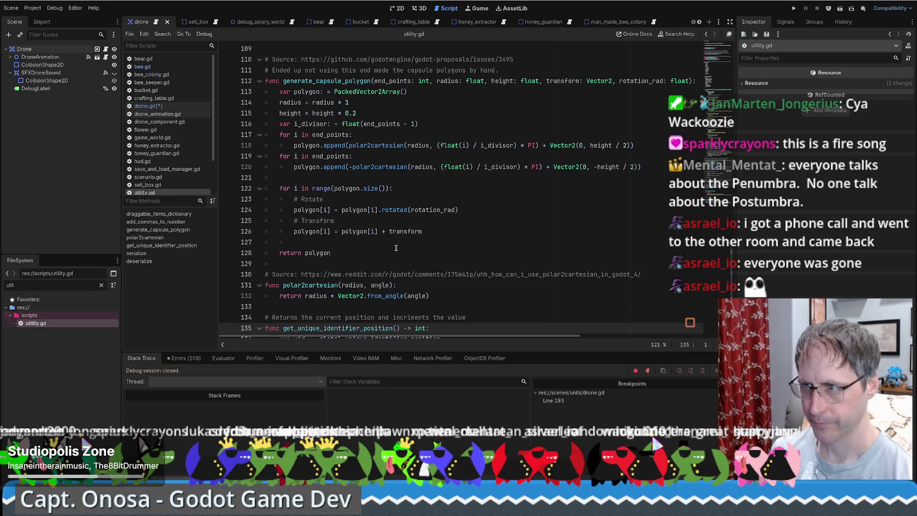
pyautogui.moveTo(718, 176); pyautogui.dragTo(732, 36)
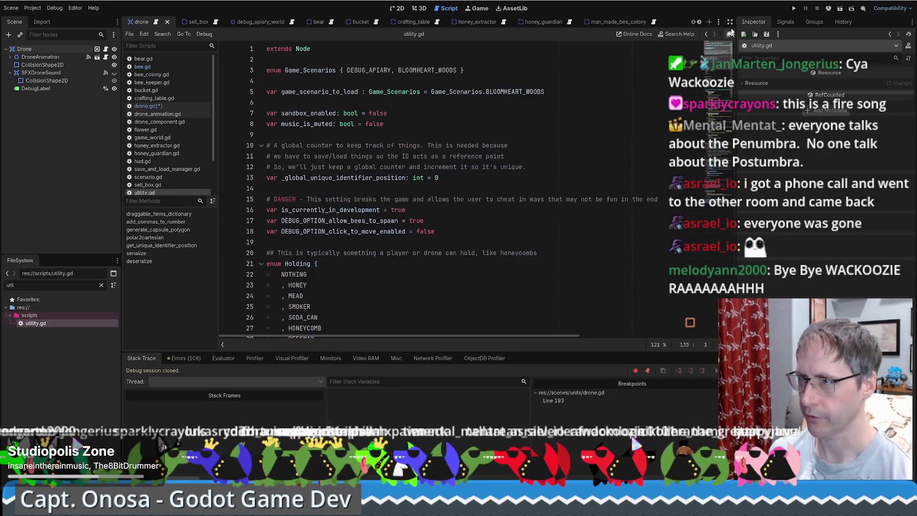
pyautogui.click(342, 49)
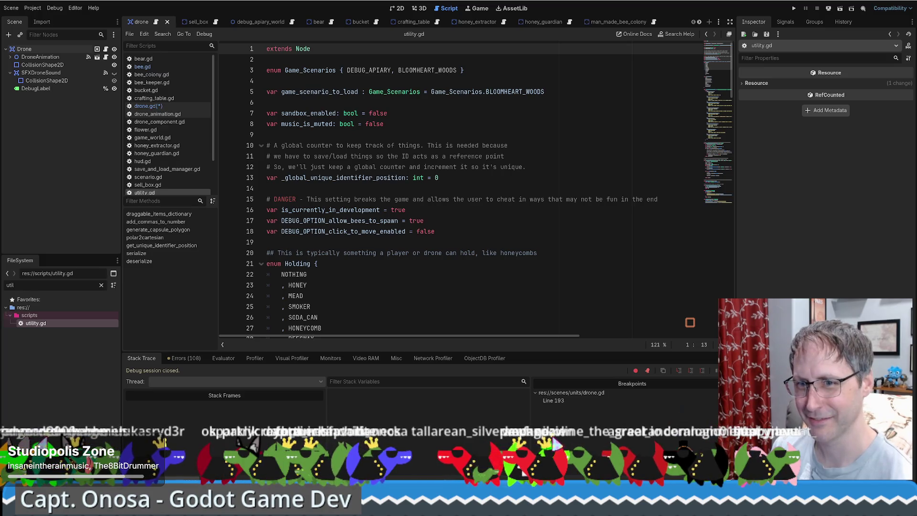
pyautogui.scroll(-4, 435, 247)
pyautogui.scroll(4, 435, 246)
pyautogui.scroll(-4, 562, 186)
pyautogui.scroll(4, 549, 185)
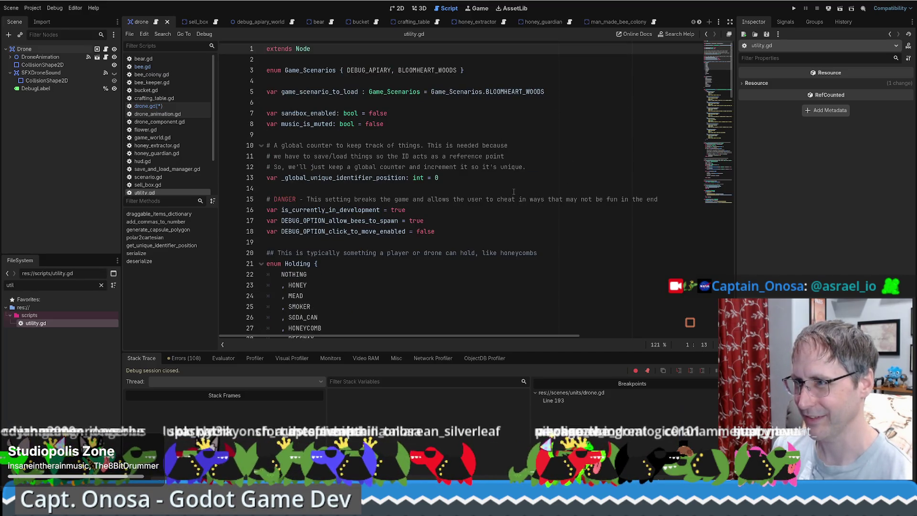
pyautogui.scroll(-7, 516, 129)
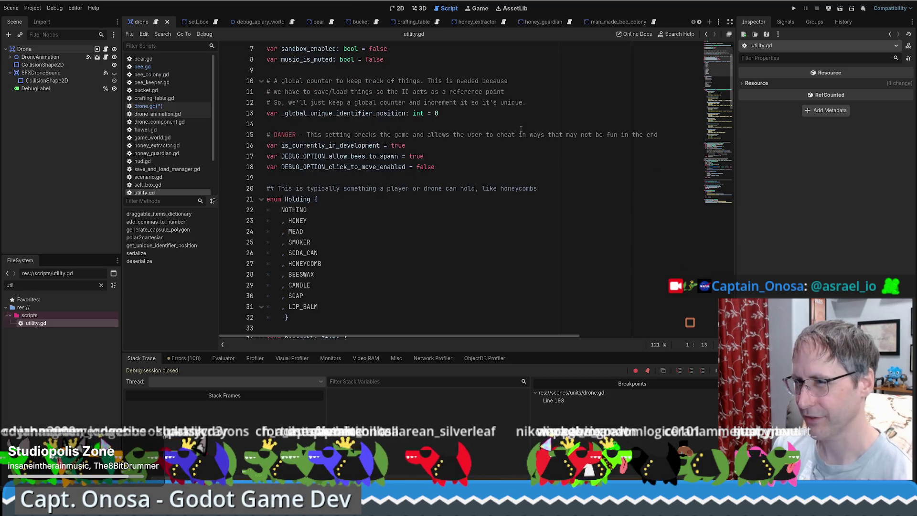
pyautogui.scroll(-7, 460, 135)
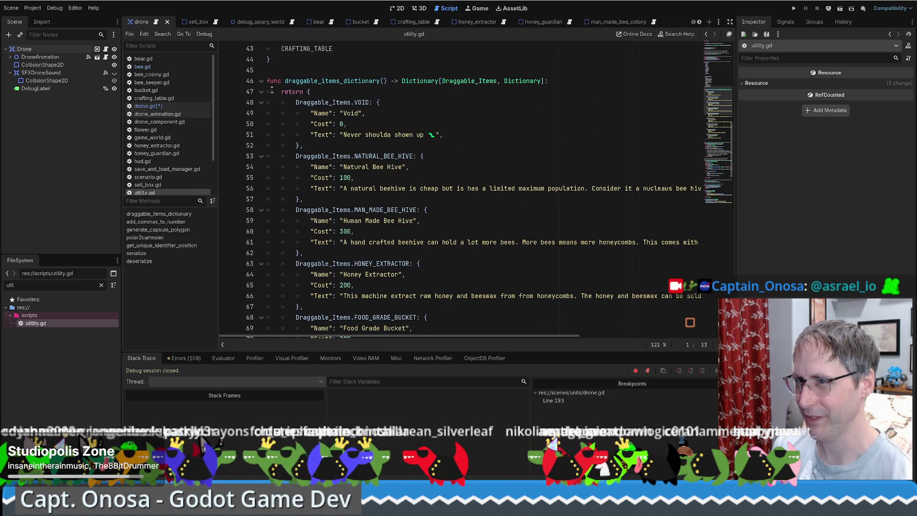
pyautogui.click(261, 80)
pyautogui.click(261, 113)
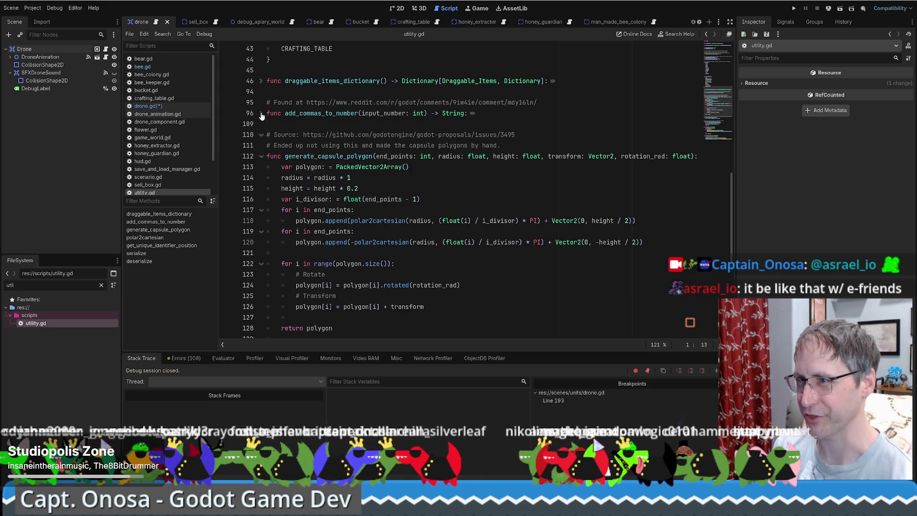
pyautogui.click(260, 156)
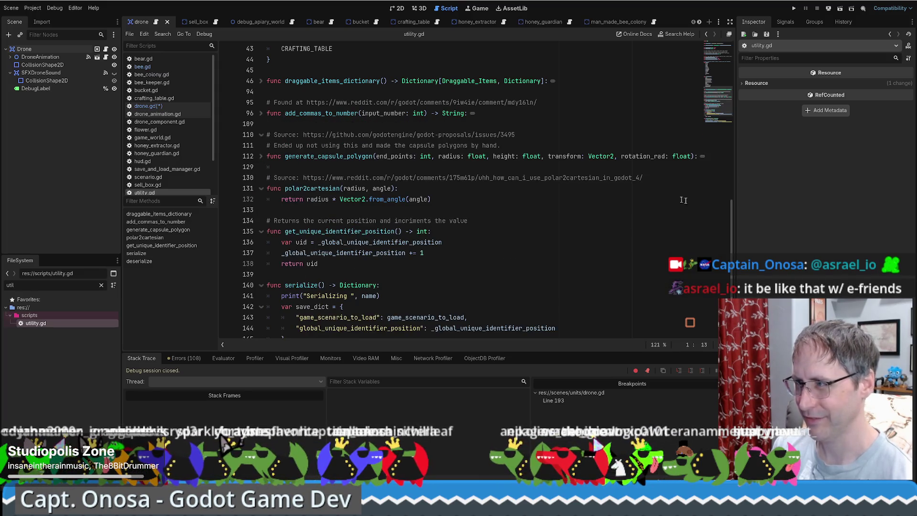
pyautogui.click(716, 47)
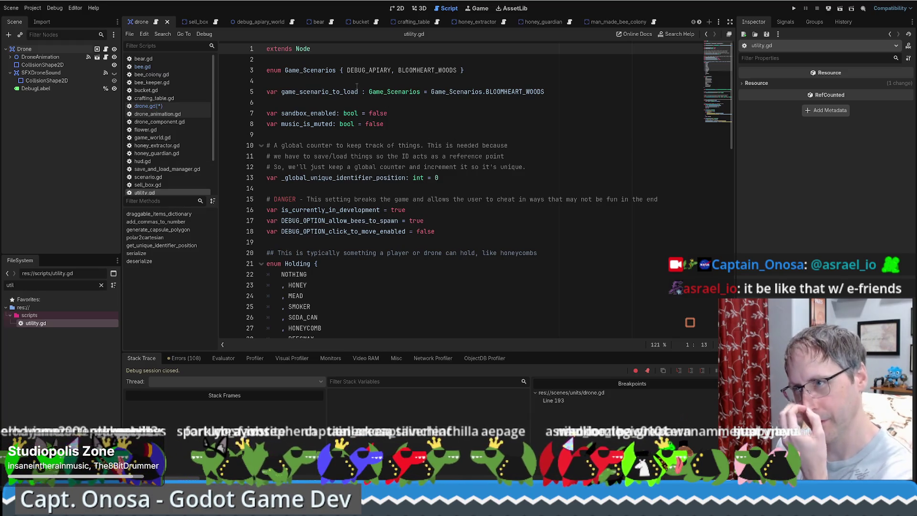
pyautogui.click(215, 23)
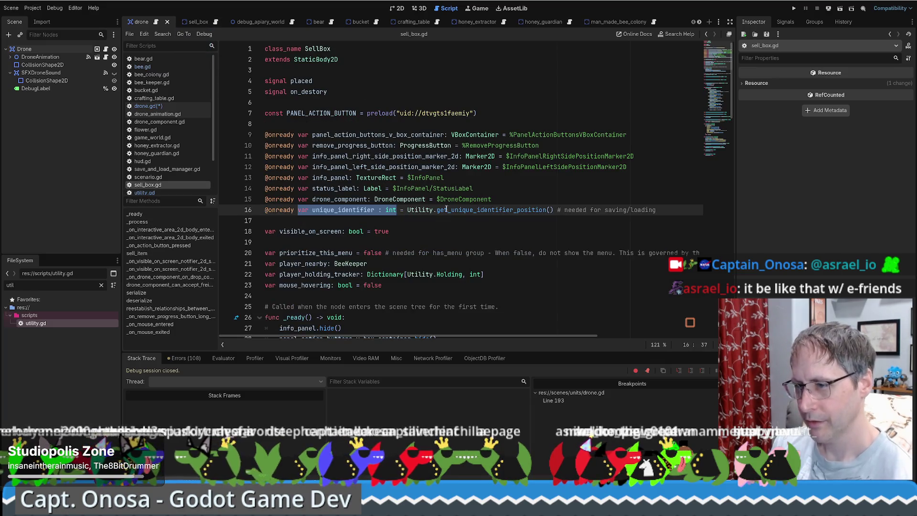
pyautogui.scroll(-5, 384, 216)
pyautogui.scroll(-4, 384, 216)
pyautogui.scroll(3, 384, 217)
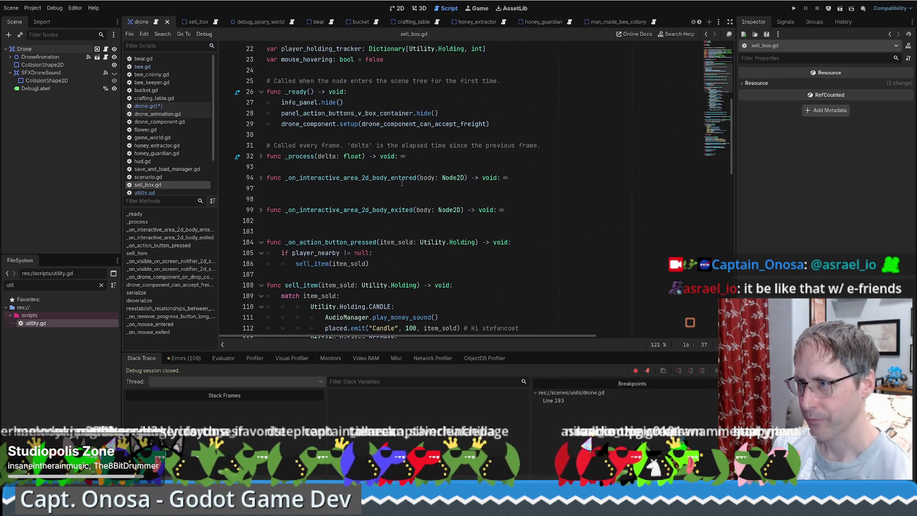
pyautogui.moveTo(399, 156); pyautogui.dragTo(183, 153)
pyautogui.hotkey('ctrl', 'c')
pyautogui.scroll(7, 391, 164)
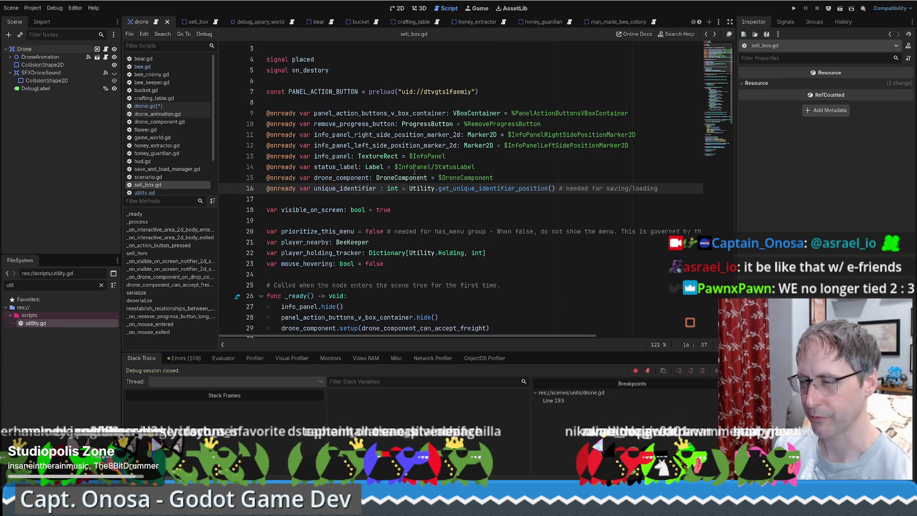
pyautogui.moveTo(299, 210); pyautogui.dragTo(398, 210)
pyautogui.hotkey('alt', 'Left')
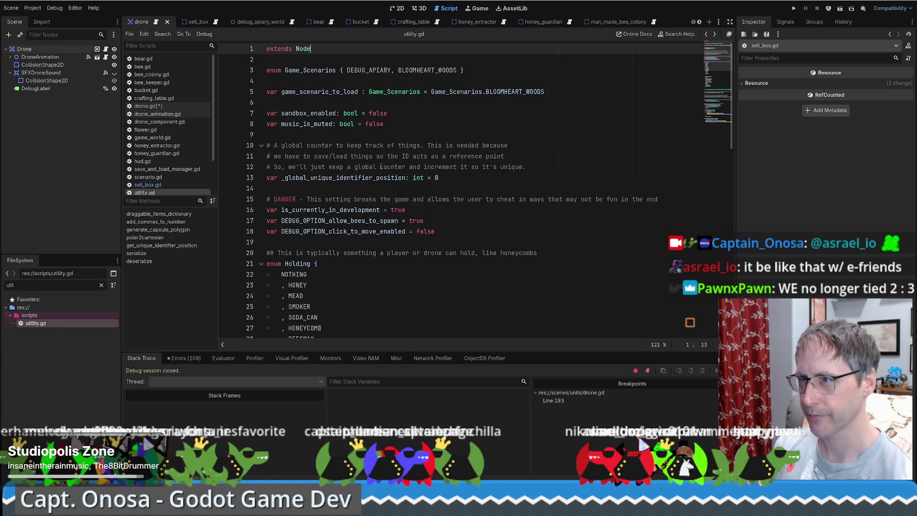
pyautogui.click(385, 102)
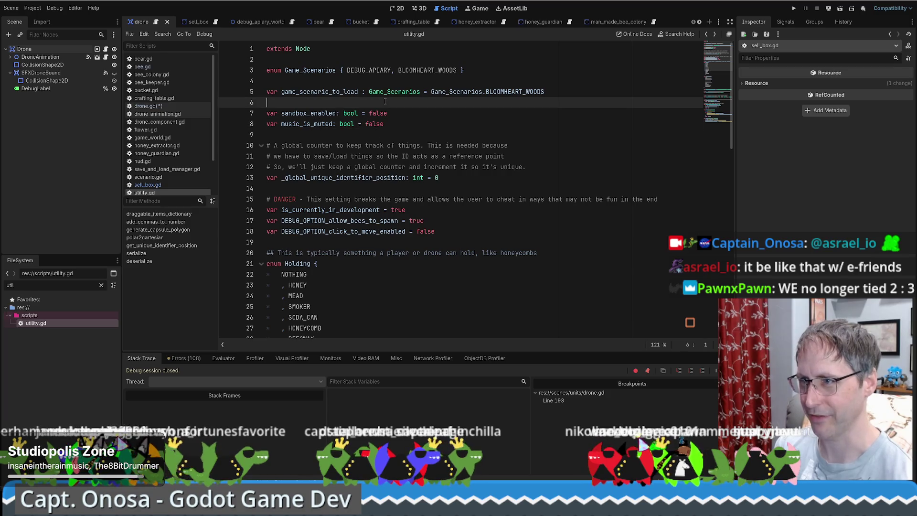
# Step: Type a total_time_passed float variable declaration on a new line in utility.gd
pyautogui.press('Return')
pyautogui.write('var')
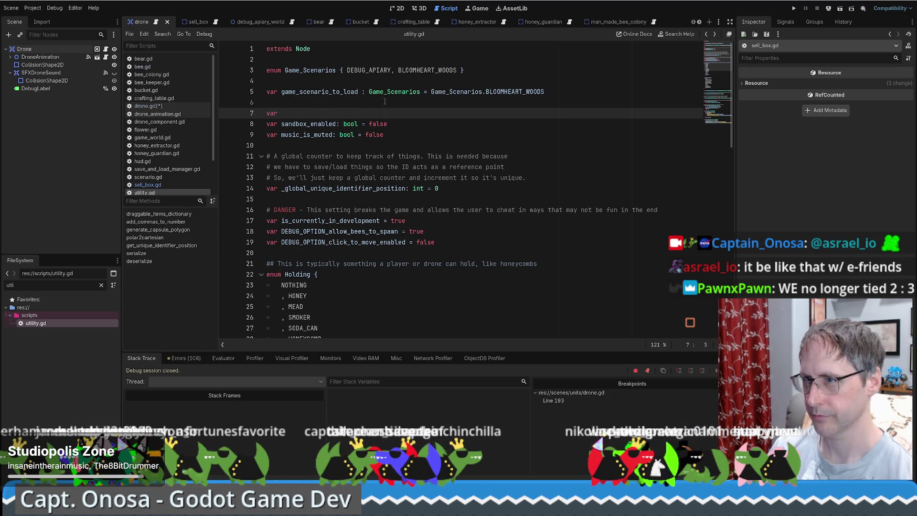
pyautogui.press('BackSpace')
pyautogui.press('BackSpace')
pyautogui.press('BackSpace')
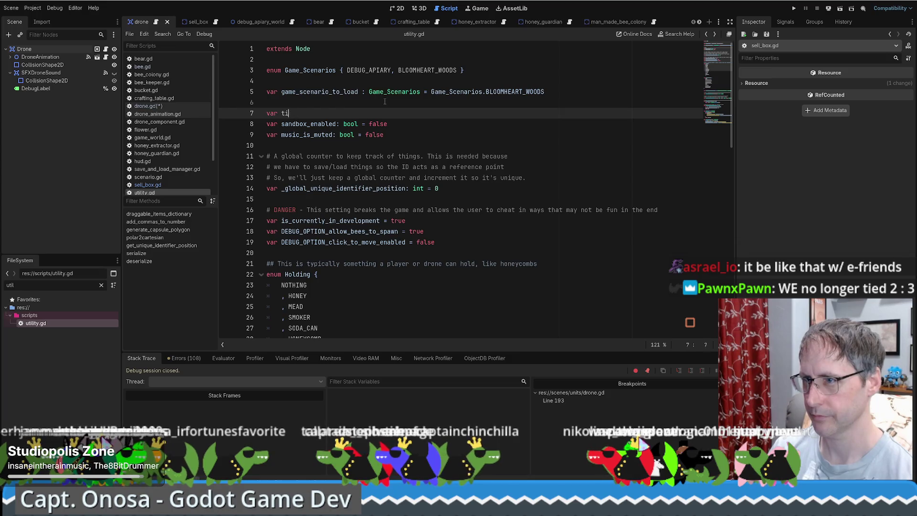
pyautogui.write('total_time_')
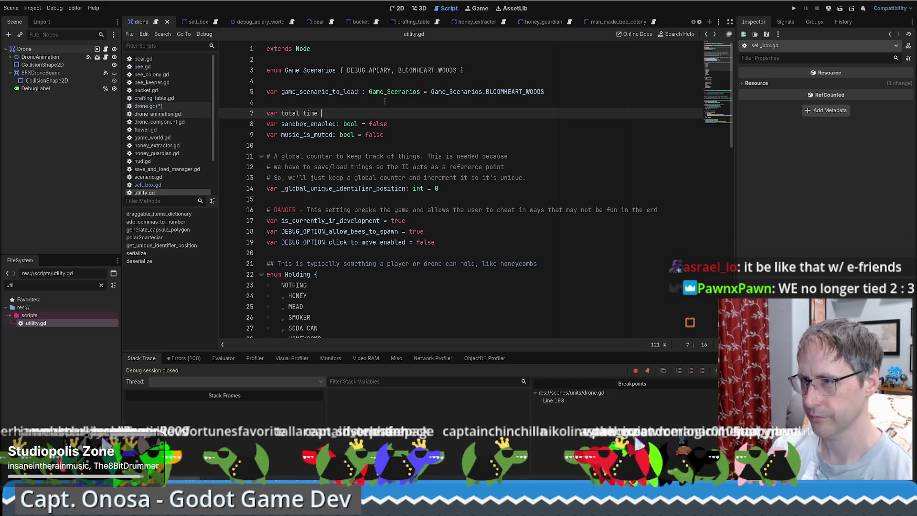
pyautogui.write('passed :')
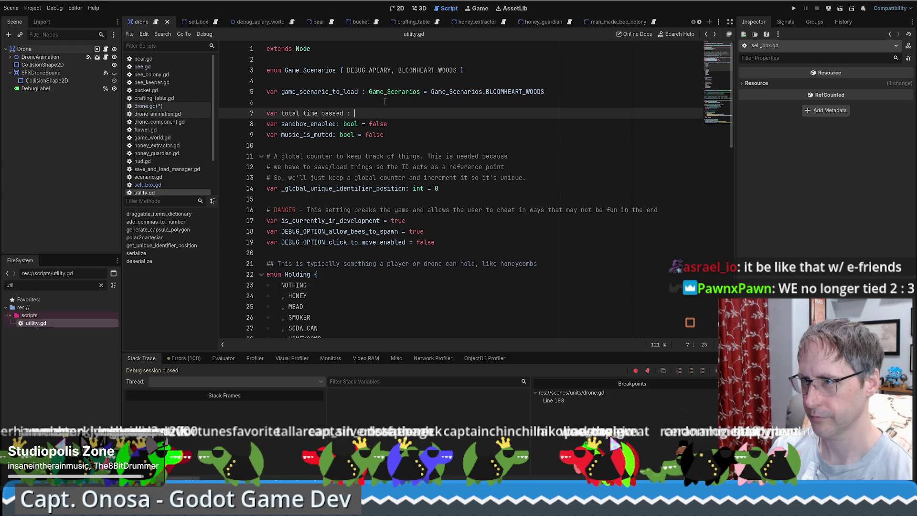
pyautogui.write('fl')
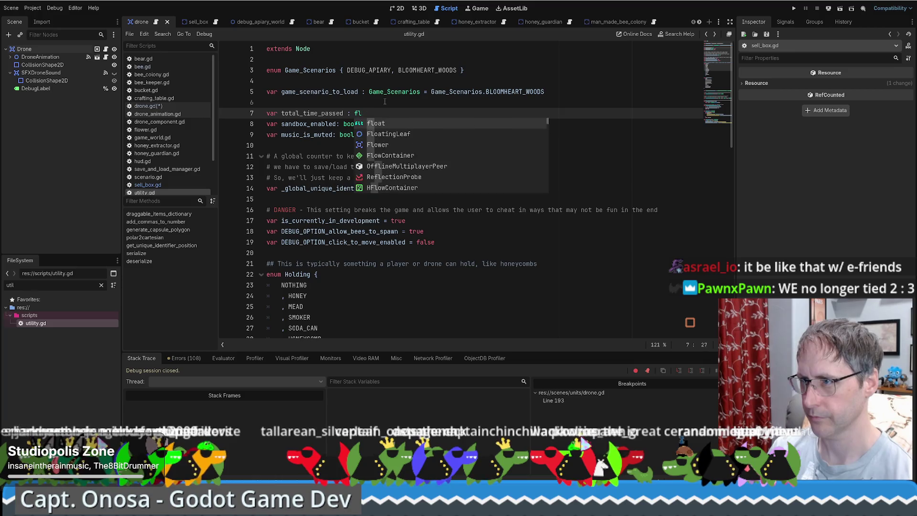
pyautogui.write('aoat ')
pyautogui.write('+ 0')
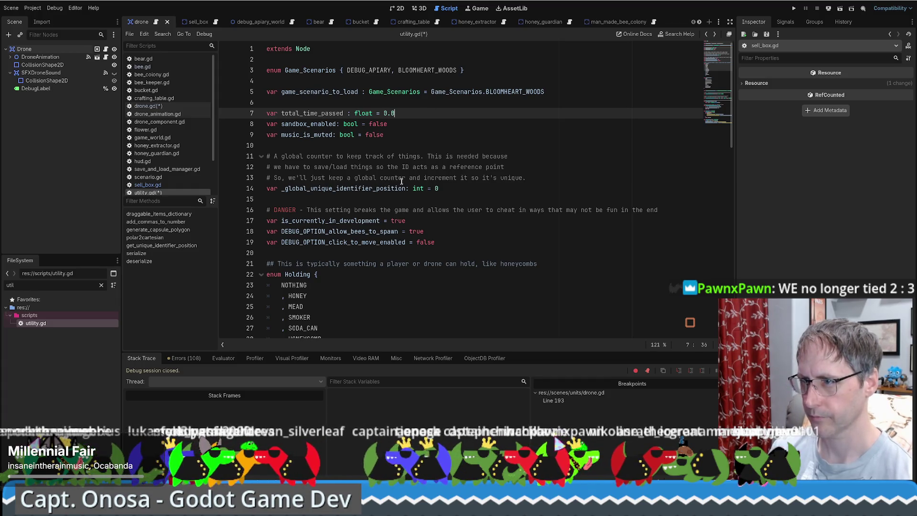
# Step: Paste the func _process(delta: float) -> void: declaration below the Draggable_Items enum
pyautogui.click(356, 253)
pyautogui.scroll(-10, 356, 253)
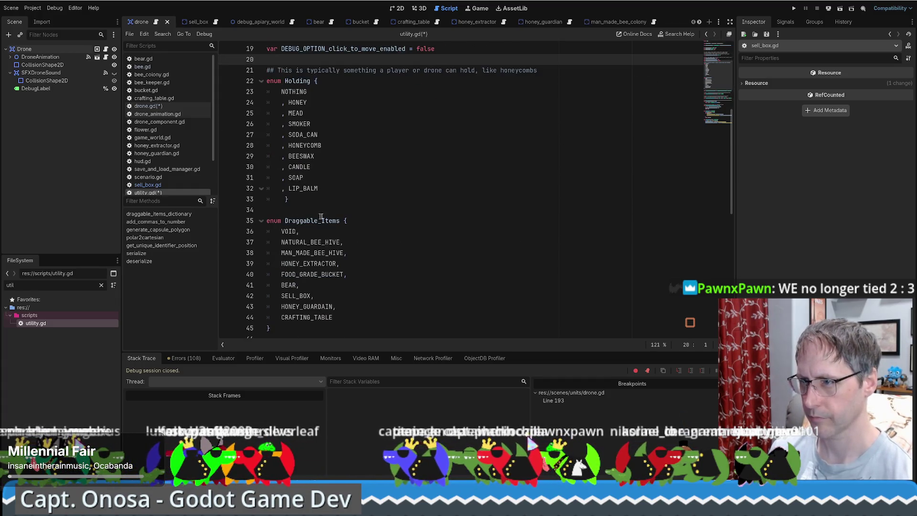
pyautogui.click(371, 137)
pyautogui.press('Return')
pyautogui.press('Return')
pyautogui.hotkey('ctrl', 'v')
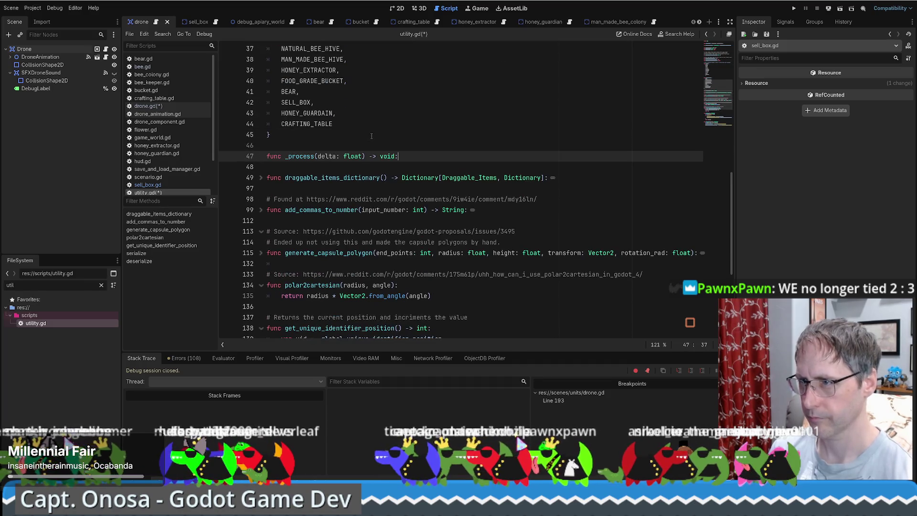
pyautogui.press('Return')
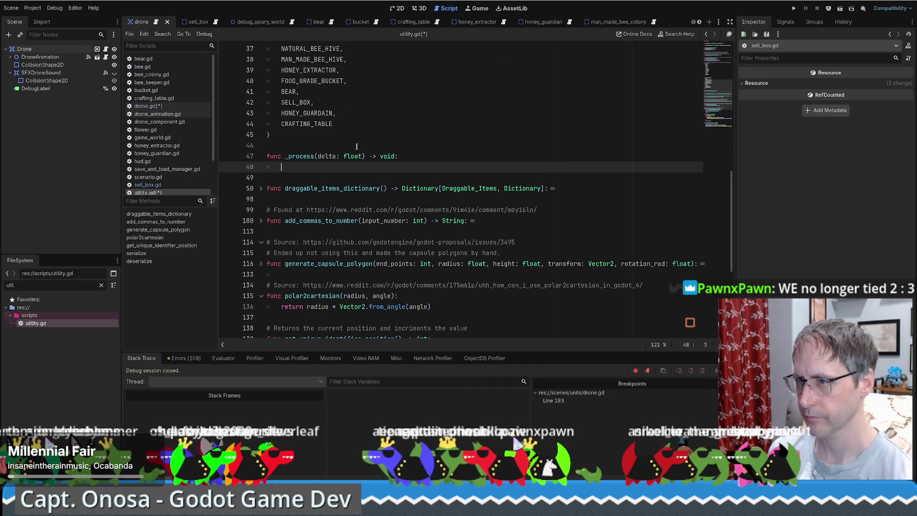
# Step: Write total_time_passed += delta in _process's body and open the float class reference
pyautogui.scroll(12, 308, 143)
pyautogui.click(308, 114)
pyautogui.scroll(-8, 313, 215)
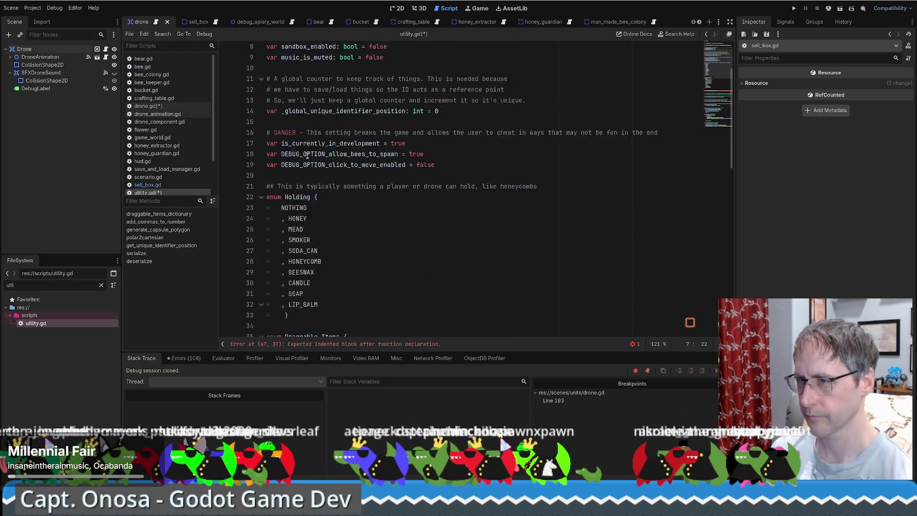
pyautogui.click(315, 296)
pyautogui.write('total_time_passed += del')
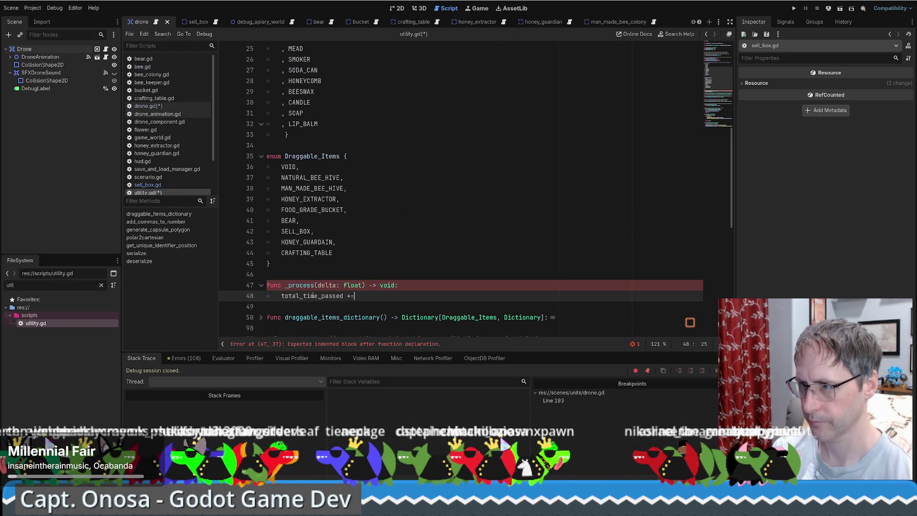
pyautogui.press('Return')
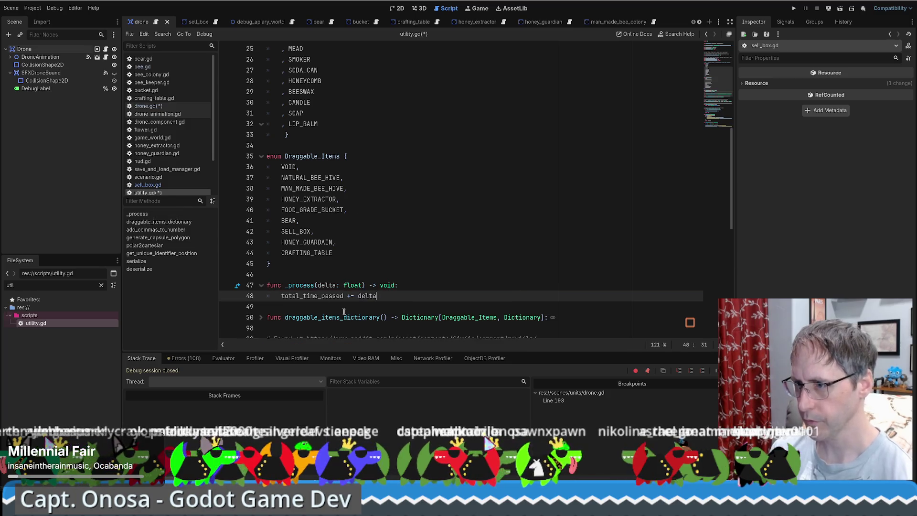
pyautogui.keyDown('ctrl'); pyautogui.click(351, 286); pyautogui.keyUp('ctrl')
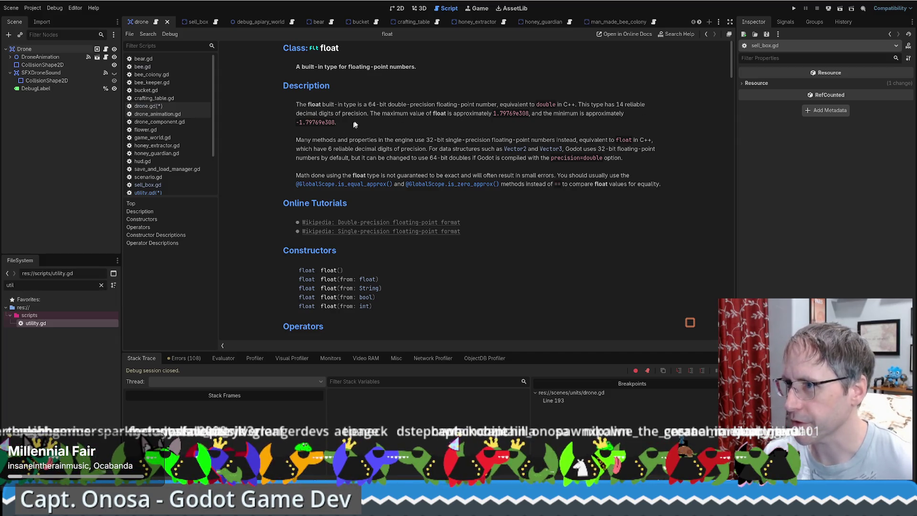
pyautogui.moveTo(447, 113); pyautogui.dragTo(601, 120)
pyautogui.moveTo(320, 140)
pyautogui.mouseDown()
pyautogui.moveTo(593, 140)
pyautogui.moveTo(345, 139)
pyautogui.mouseUp()
pyautogui.moveTo(473, 149); pyautogui.dragTo(606, 150)
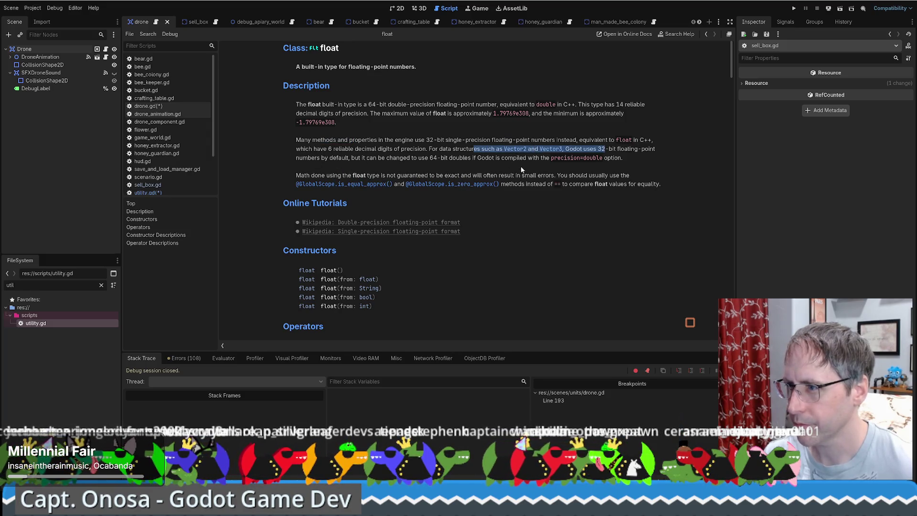
pyautogui.scroll(-15, 514, 165)
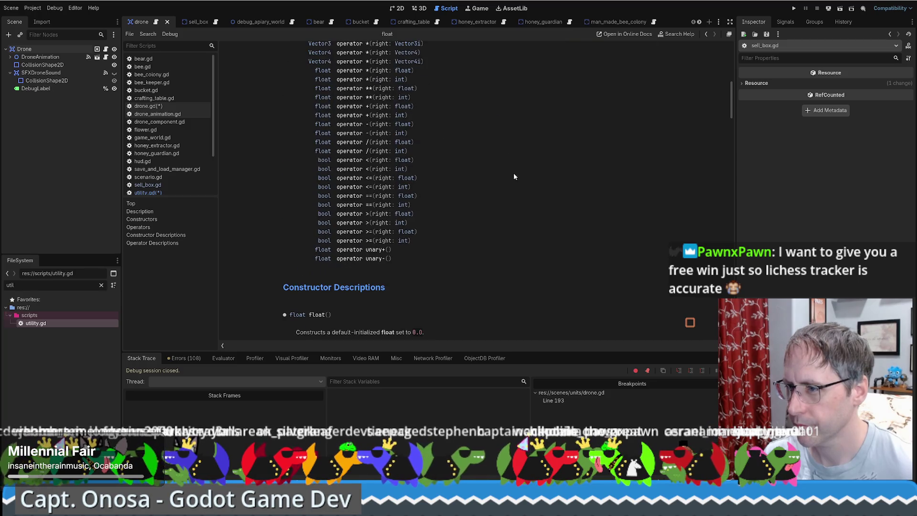
pyautogui.scroll(10, 497, 168)
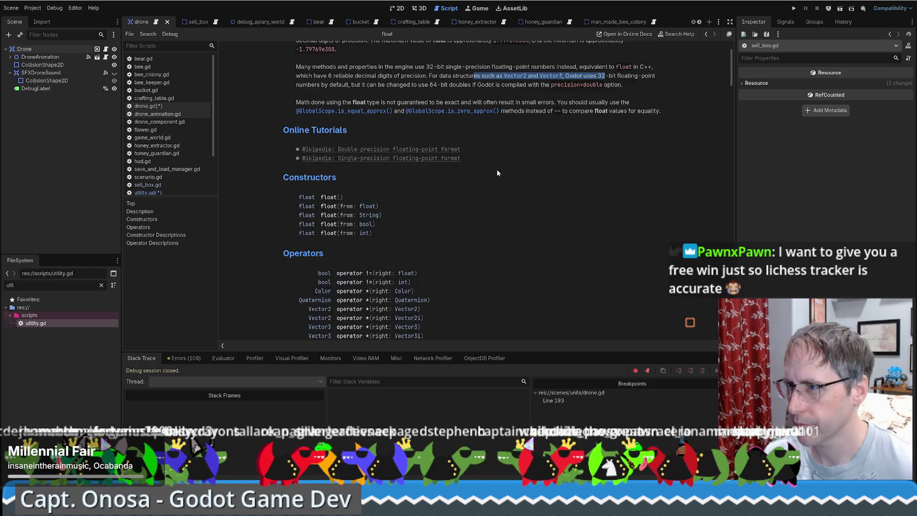
pyautogui.scroll(5, 459, 184)
pyautogui.hotkey('alt', 'Left')
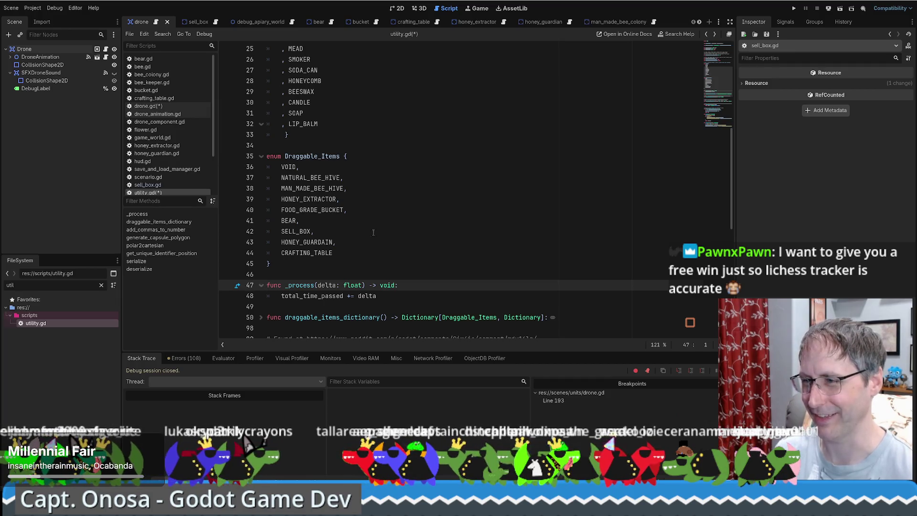
pyautogui.scroll(5, 372, 231)
pyautogui.scroll(-7, 380, 236)
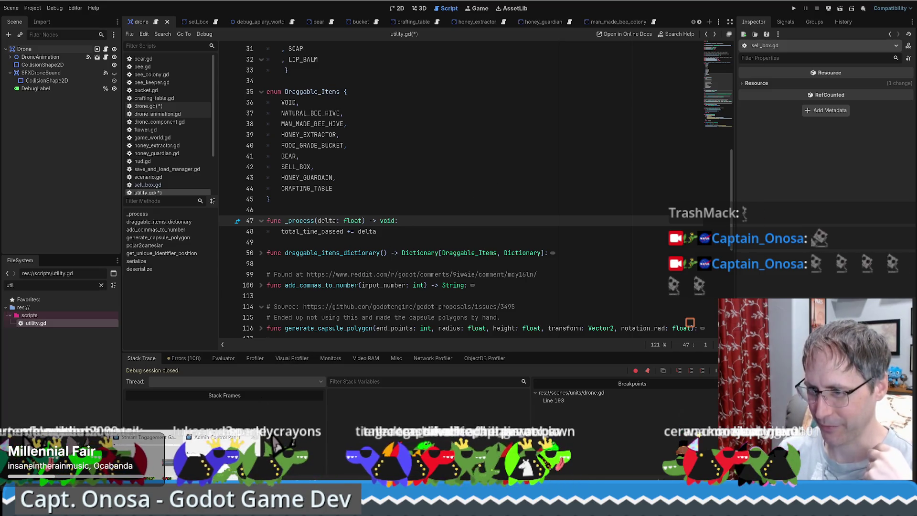
pyautogui.click(177, 474)
pyautogui.click(177, 474)
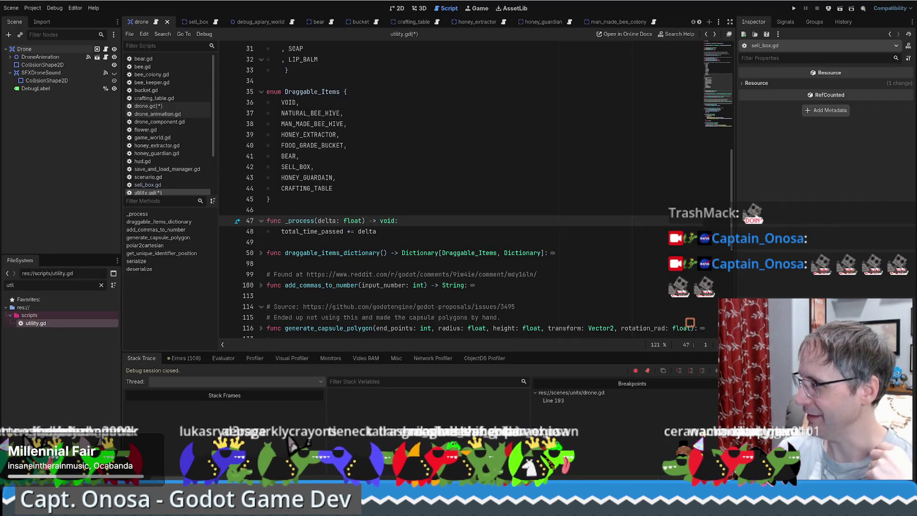
pyautogui.moveTo(344, 80); pyautogui.dragTo(361, 40)
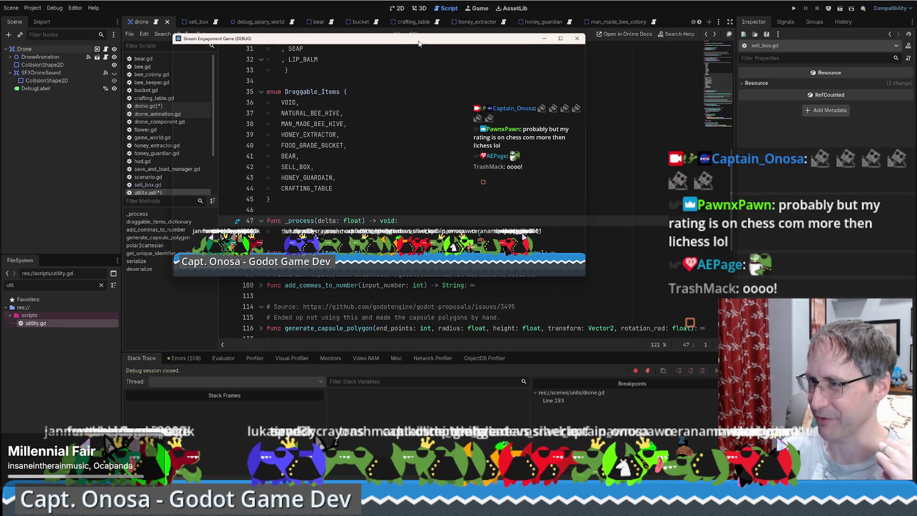
pyautogui.moveTo(414, 48)
pyautogui.mouseDown()
pyautogui.moveTo(748, 43)
pyautogui.moveTo(916, 119)
pyautogui.mouseUp()
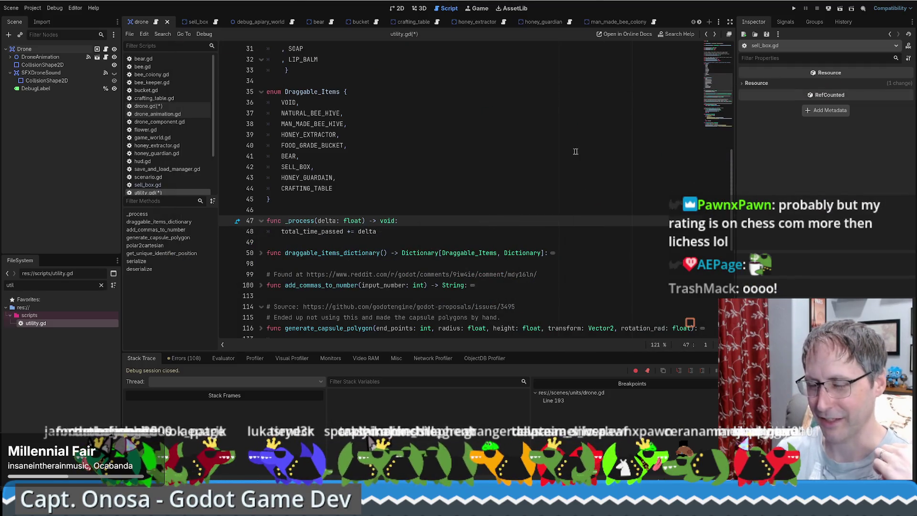
pyautogui.click(488, 177)
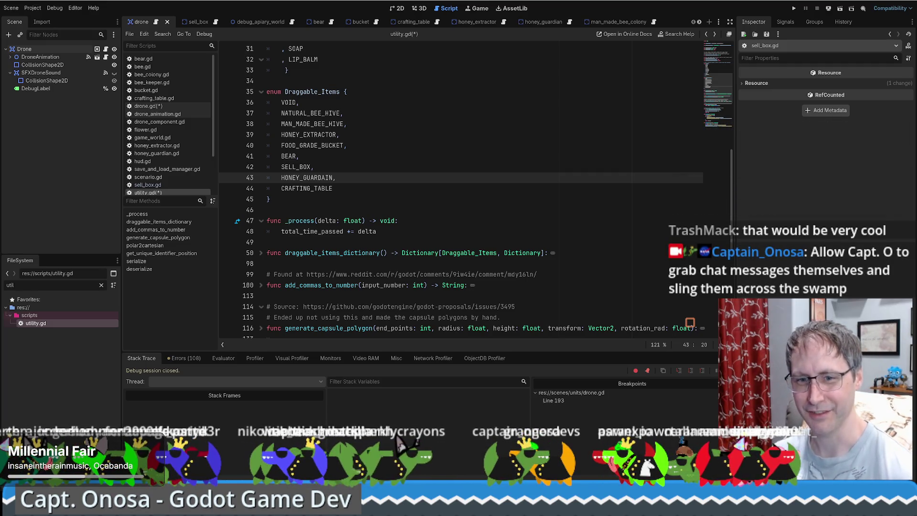
# Step: Scroll through utility.gd to locate total_time_passed in the _process body
pyautogui.click(520, 274)
pyautogui.scroll(2, 479, 219)
pyautogui.scroll(-6, 471, 220)
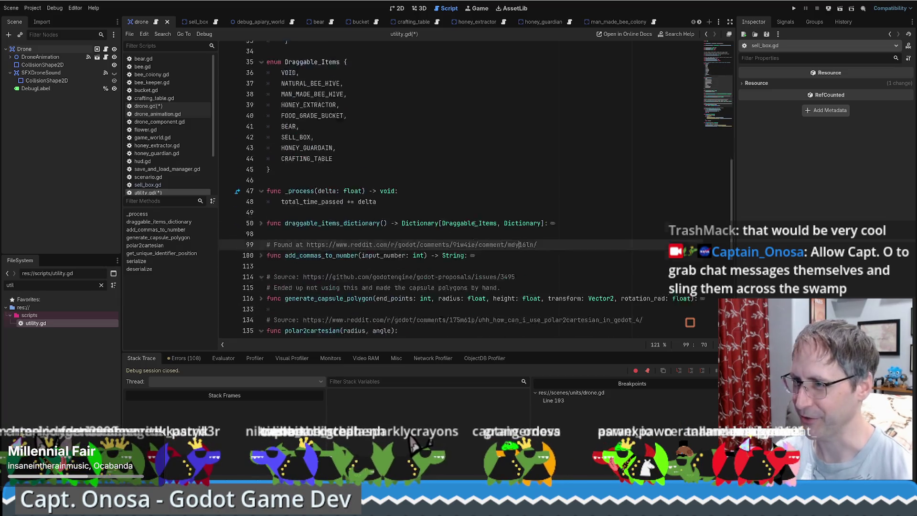
pyautogui.scroll(6, 459, 215)
pyautogui.scroll(6, 449, 212)
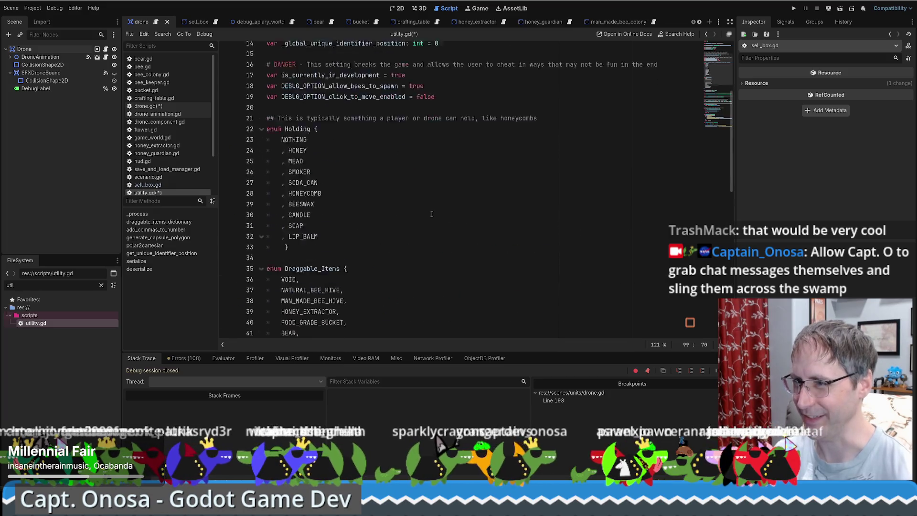
pyautogui.scroll(-5, 437, 216)
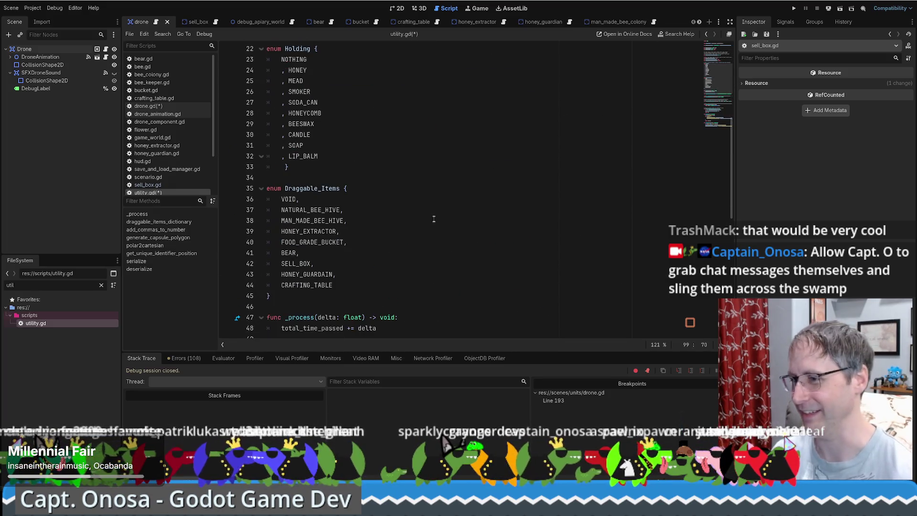
pyautogui.scroll(-6, 434, 217)
pyautogui.doubleClick(314, 136)
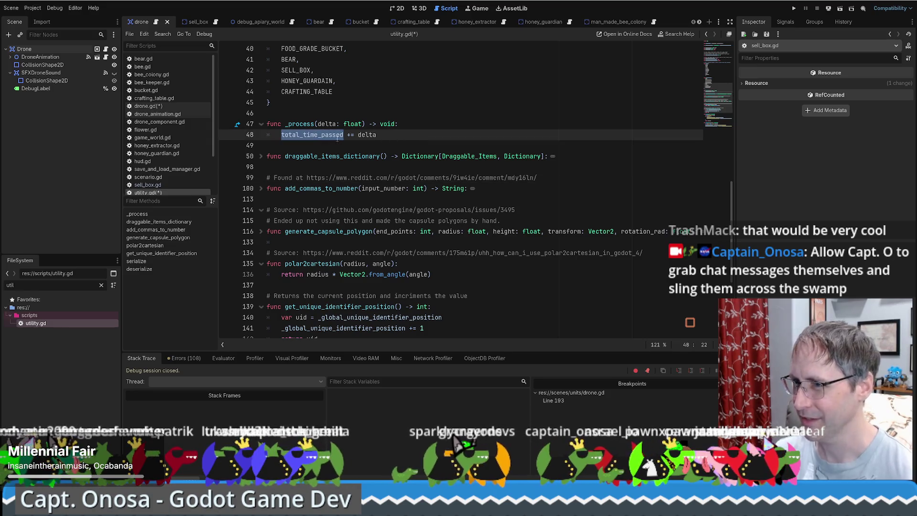
pyautogui.scroll(13, 330, 119)
# Step: Add the ## doc comment 'time passed in sections since the game began' above total_time_passed, then switch to drone.gd
pyautogui.click(326, 102)
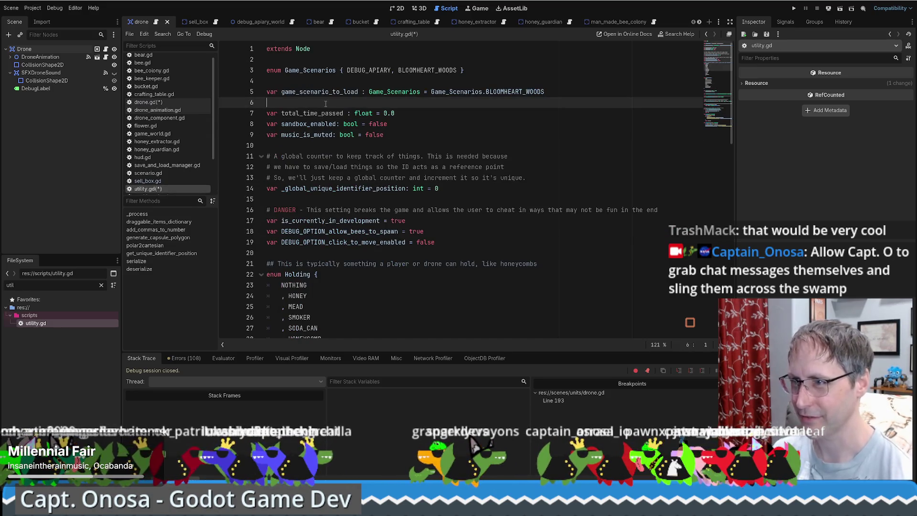
pyautogui.press('Return')
pyautogui.write('##')
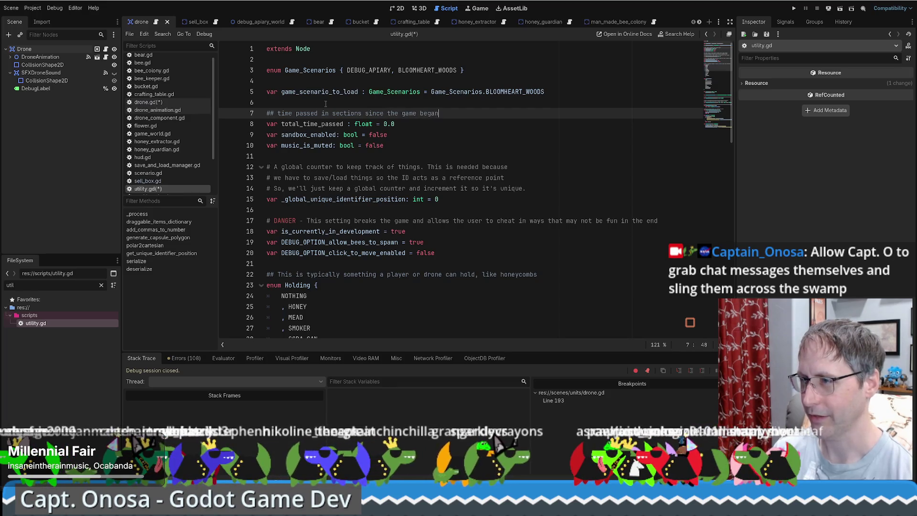
pyautogui.doubleClick(312, 124)
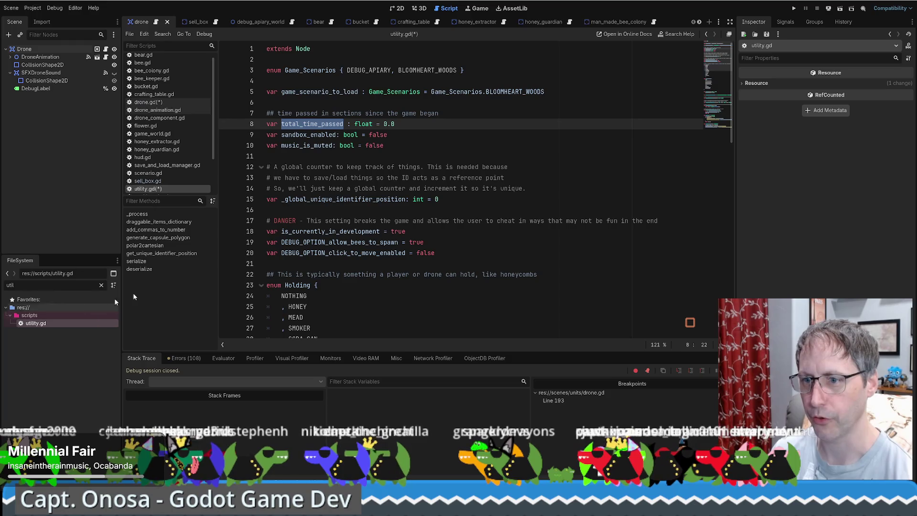
pyautogui.scroll(-4, 322, 123)
pyautogui.scroll(4, 322, 123)
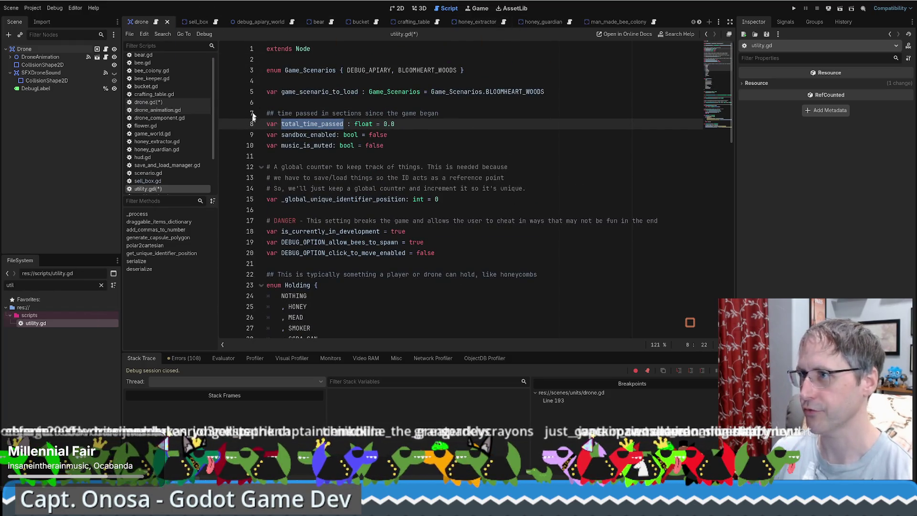
pyautogui.click(150, 102)
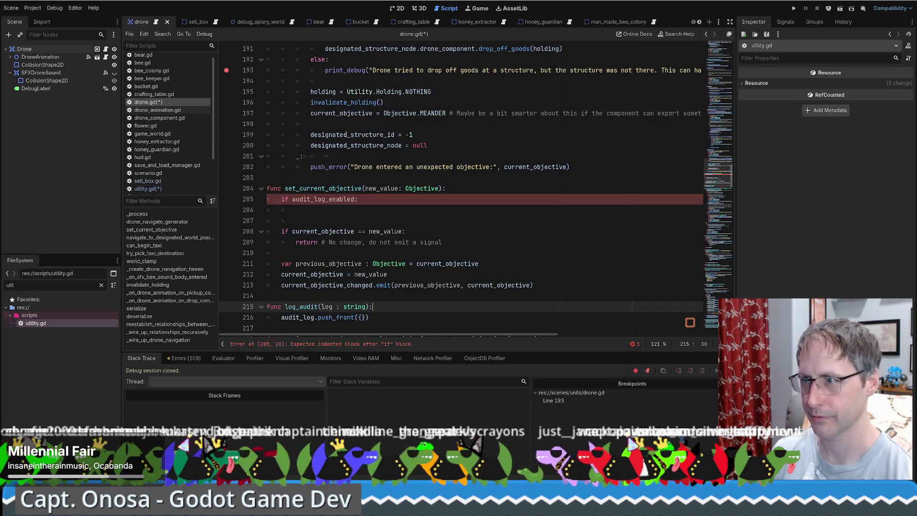
# Step: Add the entry time: Utility.total_time_passed inside log_audit's push_front dictionary
pyautogui.click(410, 200)
pyautogui.click(416, 210)
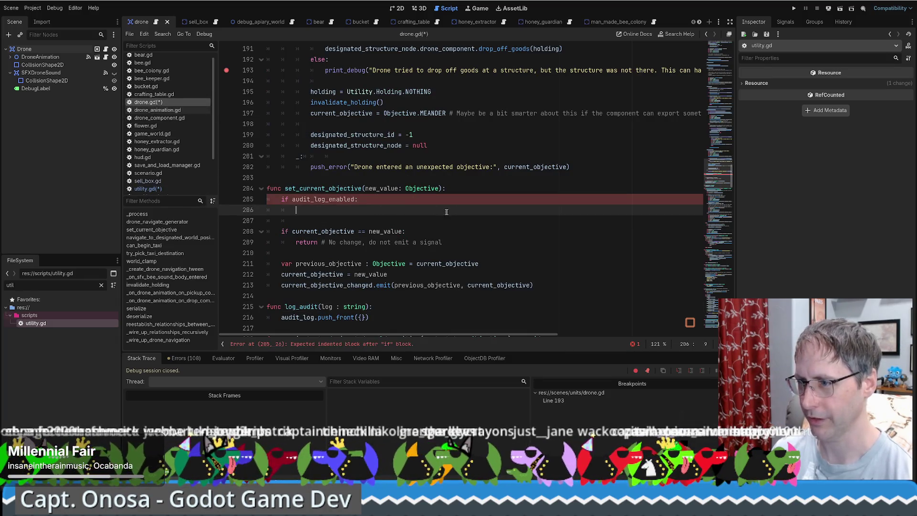
pyautogui.scroll(-1, 387, 283)
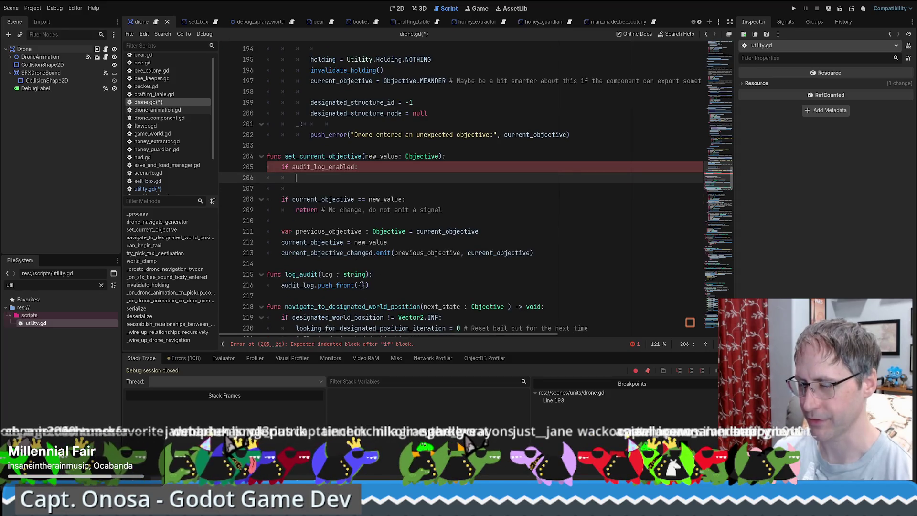
pyautogui.click(362, 285)
pyautogui.write('time: ')
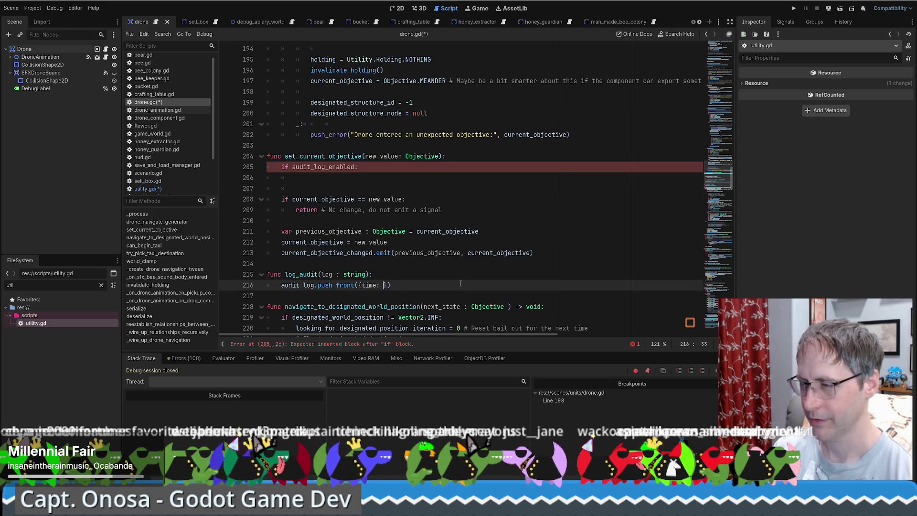
pyautogui.write('Utility')
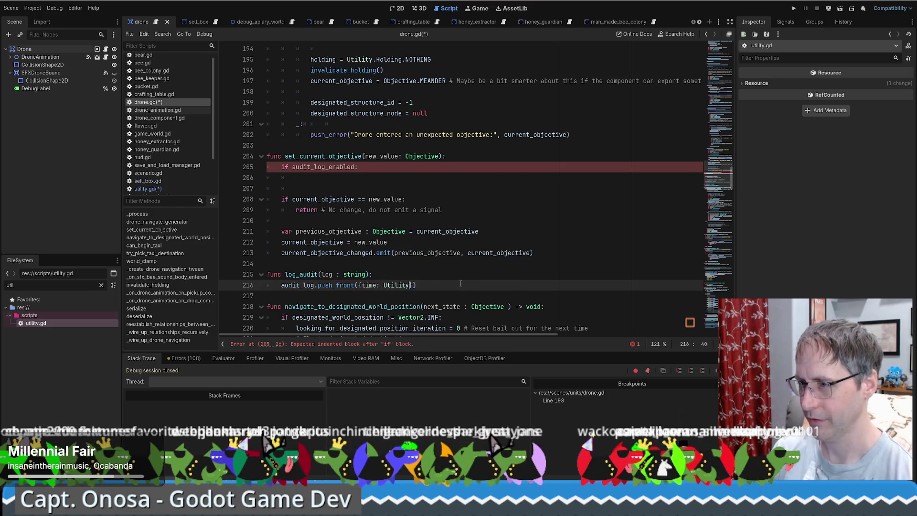
pyautogui.write('.t')
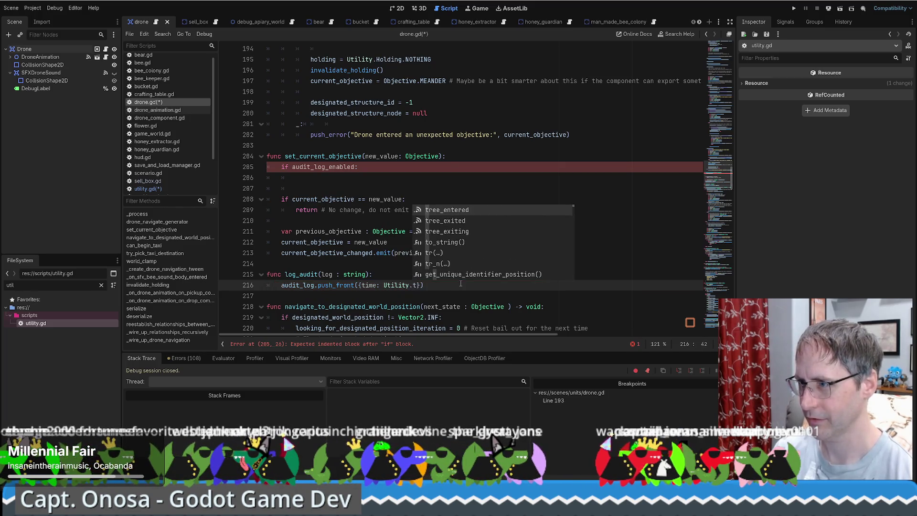
pyautogui.write('otal')
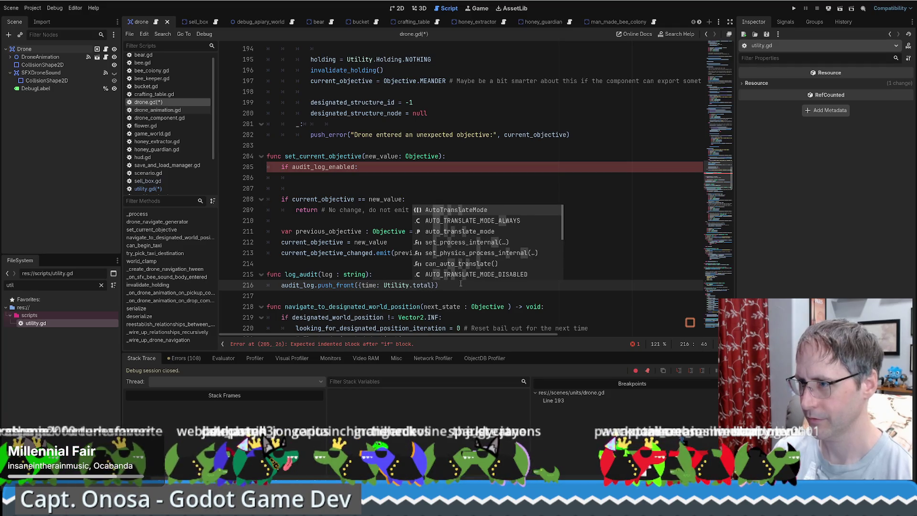
pyautogui.write('_time_passed')
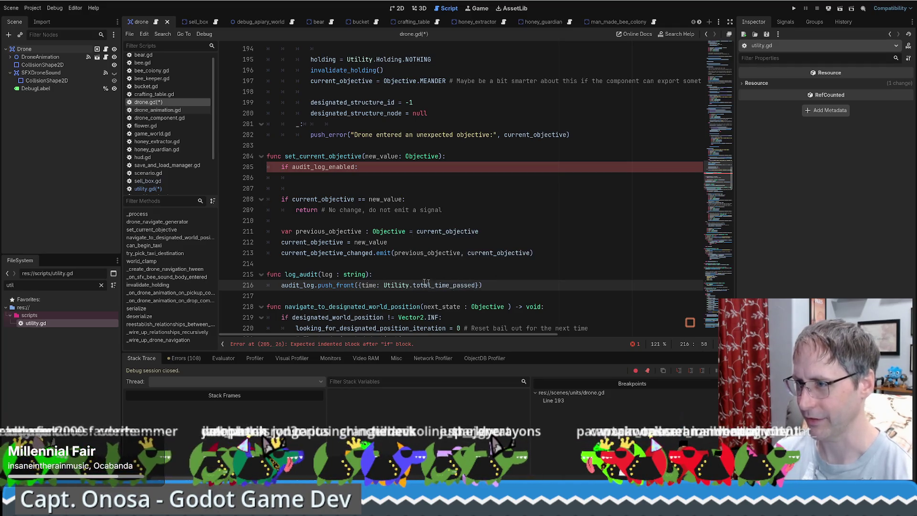
# Step: Open utility.gd via Utility, save the scripts, and return to line 216 of drone.gd
pyautogui.keyDown('ctrl'); pyautogui.click(404, 287); pyautogui.keyUp('ctrl')
pyautogui.hotkey('ctrl', 's')
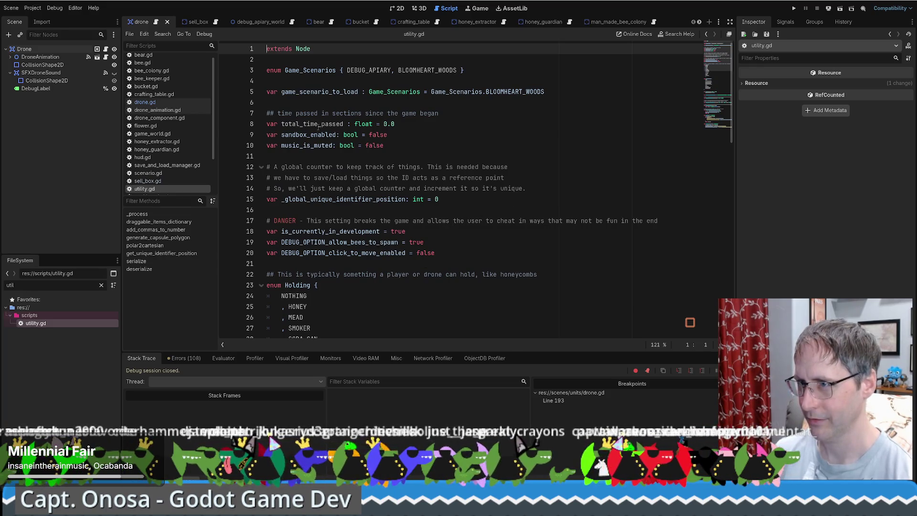
pyautogui.doubleClick(318, 124)
pyautogui.hotkey('alt', 'Left')
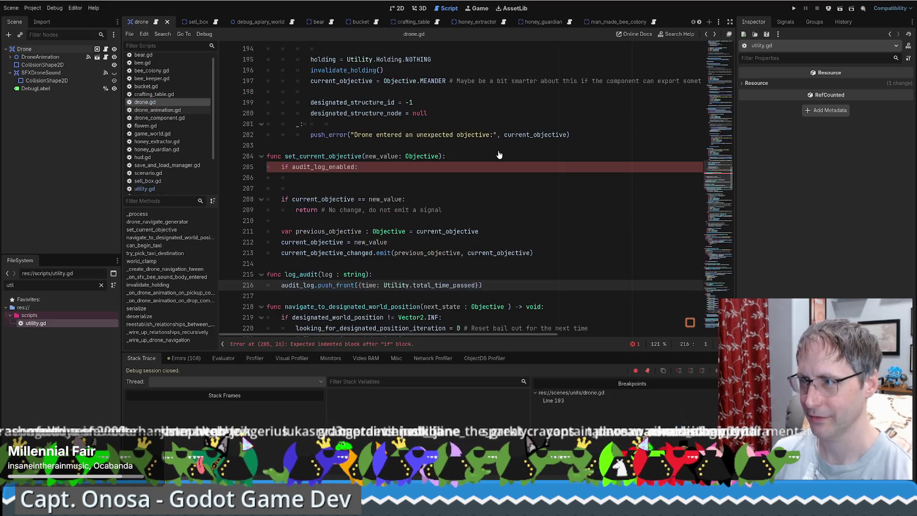
pyautogui.scroll(1, 475, 188)
pyautogui.click(479, 186)
pyautogui.scroll(-3, 454, 215)
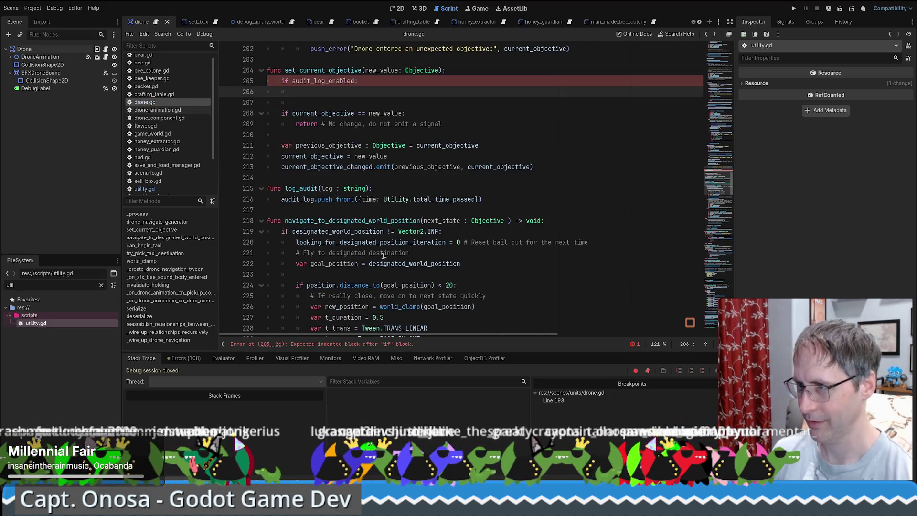
pyautogui.click(476, 199)
# Step: Add log: log to the dictionary and an 'if audit_log.size() > 20:' check below it
pyautogui.write(', ')
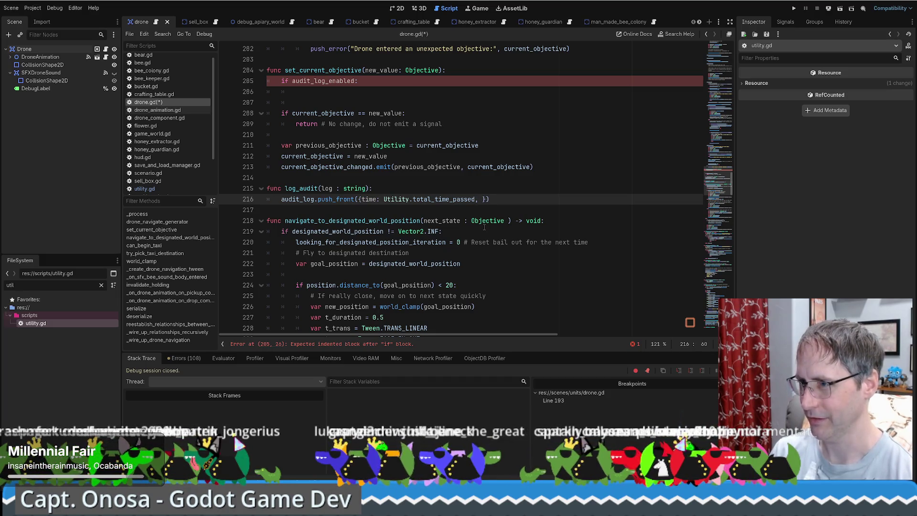
pyautogui.write(': lo')
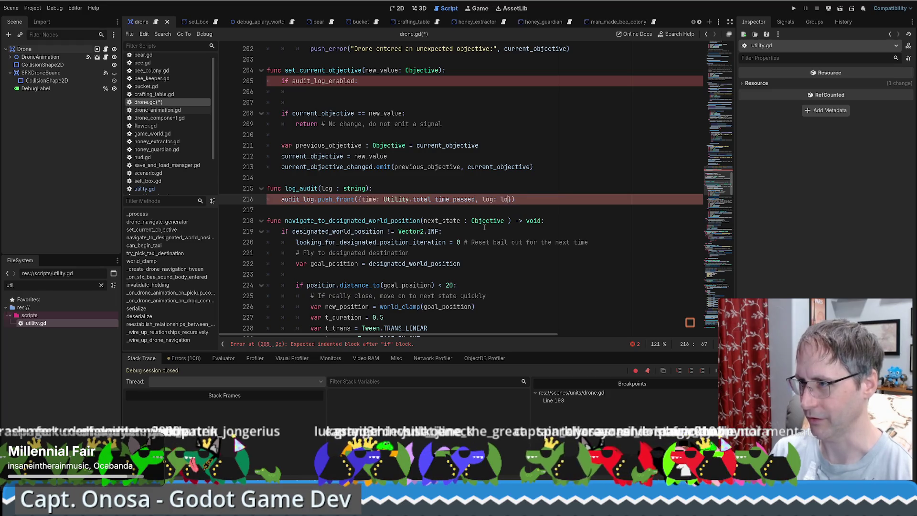
pyautogui.write('g}')
pyautogui.press('Return')
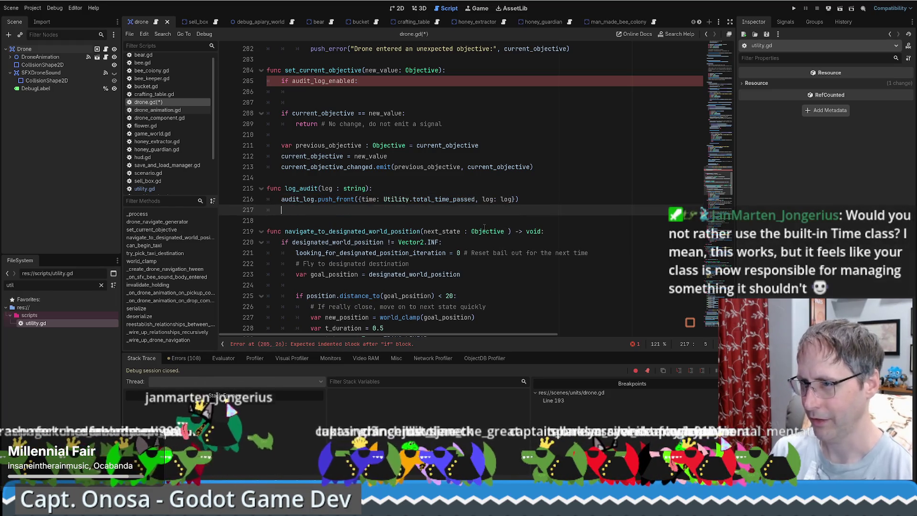
pyautogui.write('if audit_log.l')
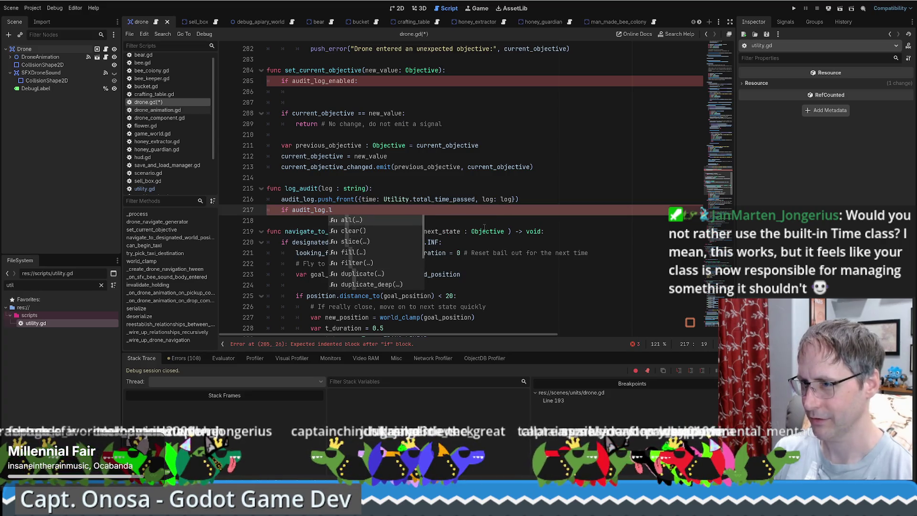
pyautogui.write('en')
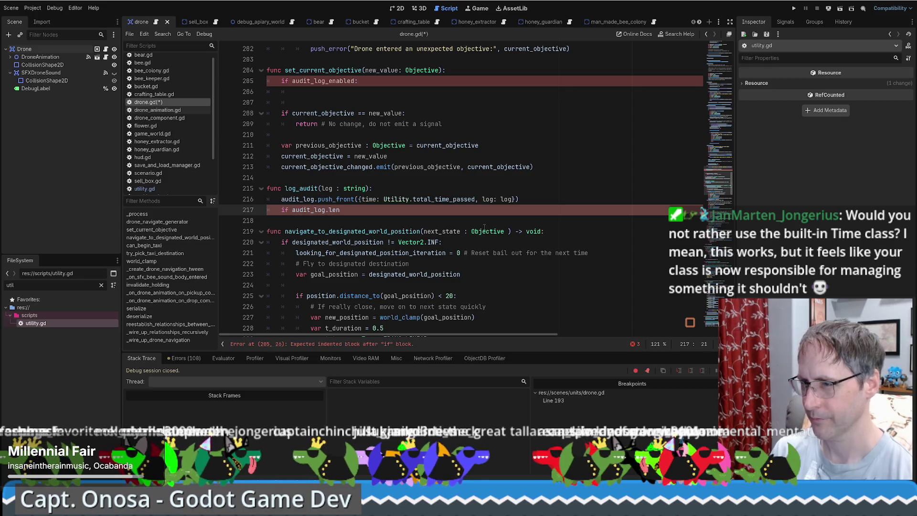
pyautogui.write('cou')
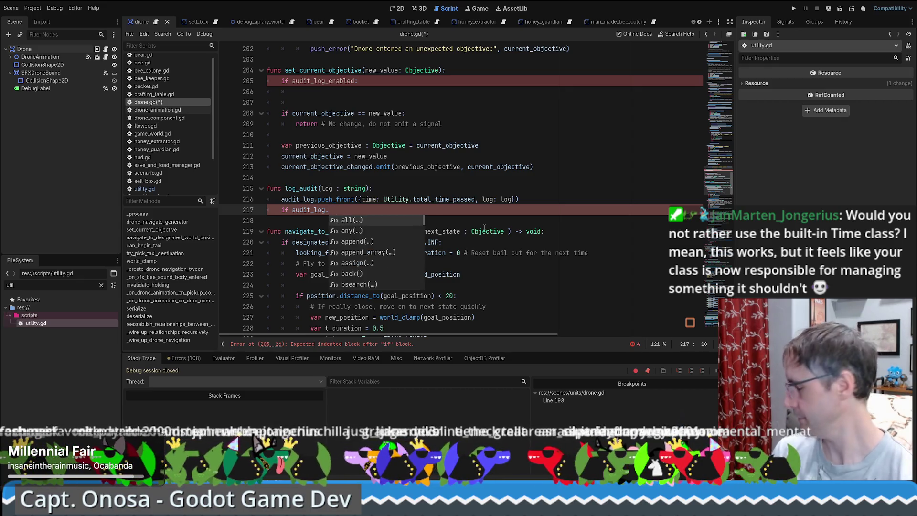
pyautogui.press('Return')
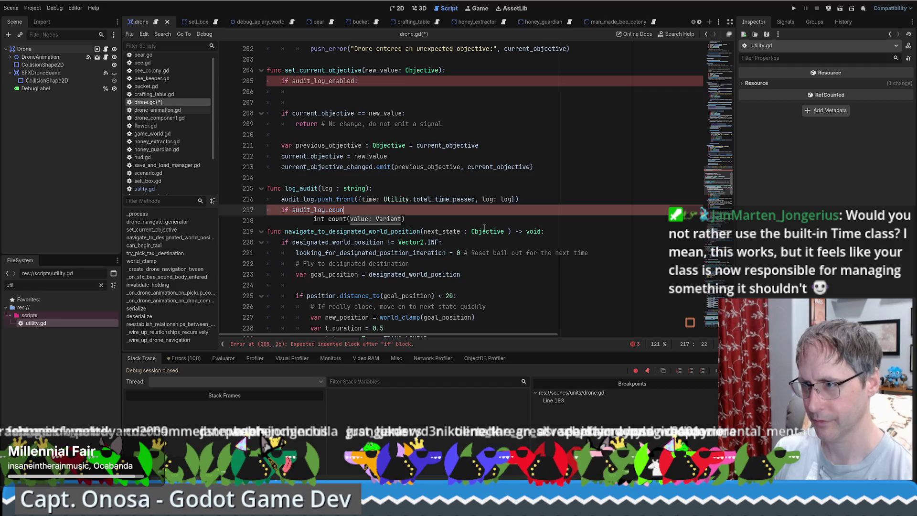
pyautogui.write('() > 2')
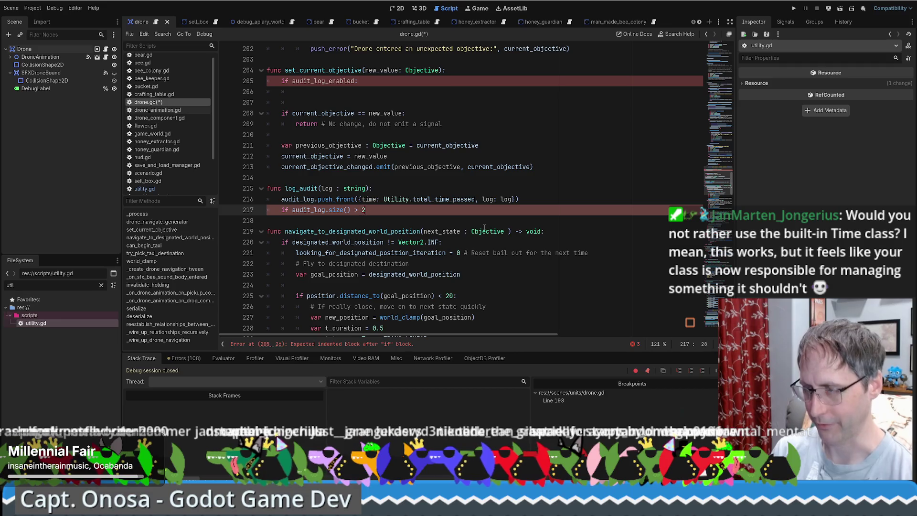
pyautogui.write('0:')
pyautogui.press('Return')
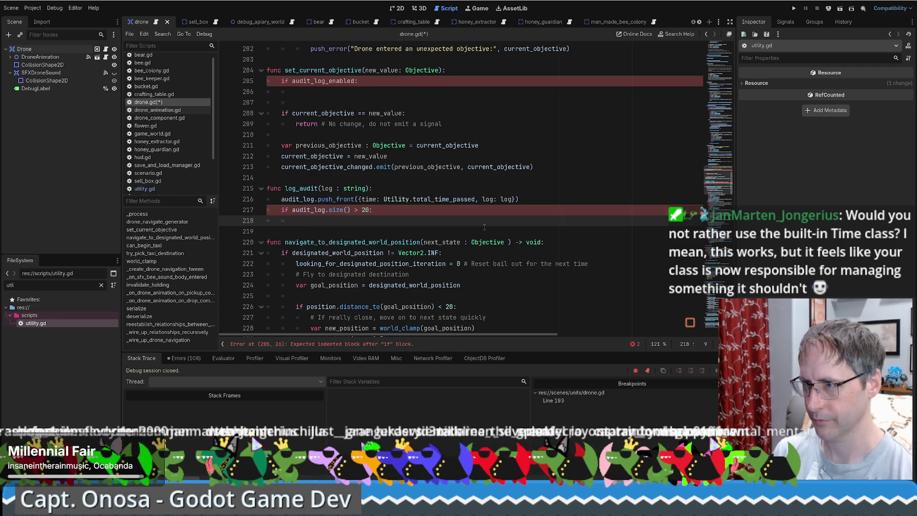
# Step: Call audit_log.pop_back() inside the size check and check its documentation
pyautogui.write('audit_log')
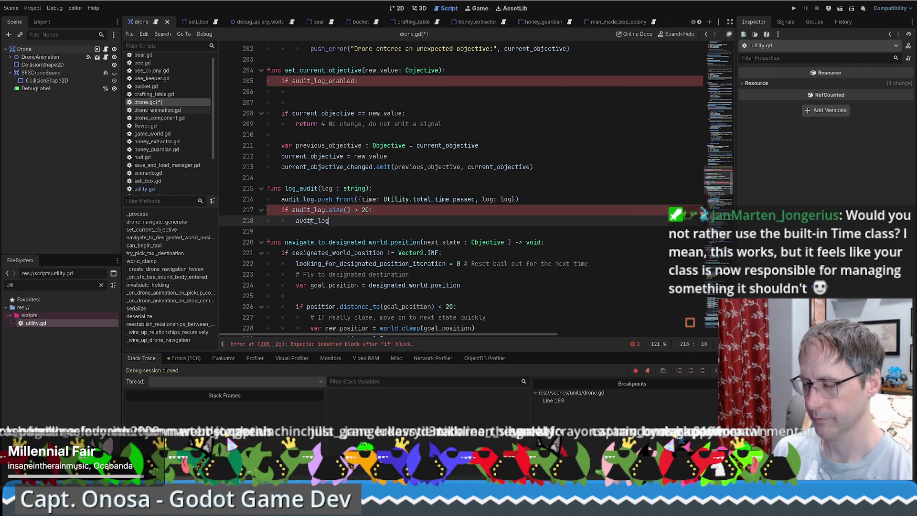
pyautogui.write('.p')
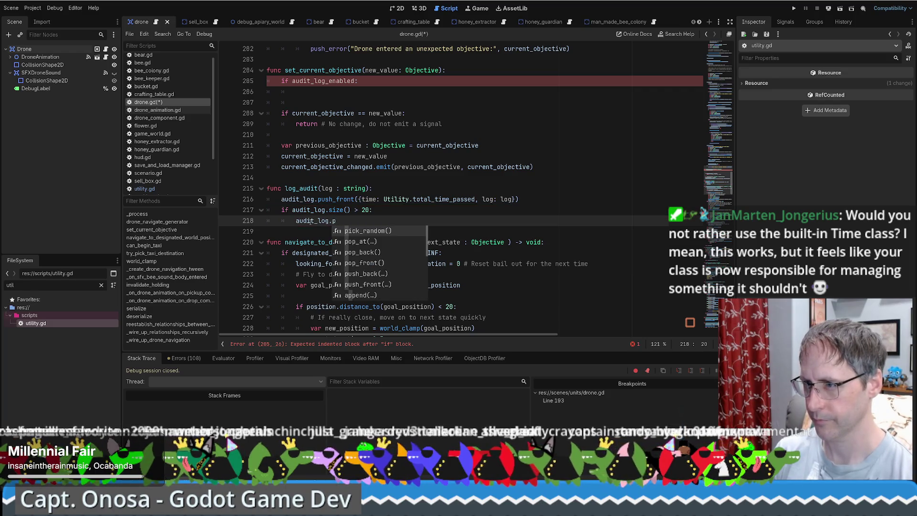
pyautogui.press('Down')
pyautogui.press('Down')
pyautogui.press('Down')
pyautogui.press('Up')
pyautogui.press('Return')
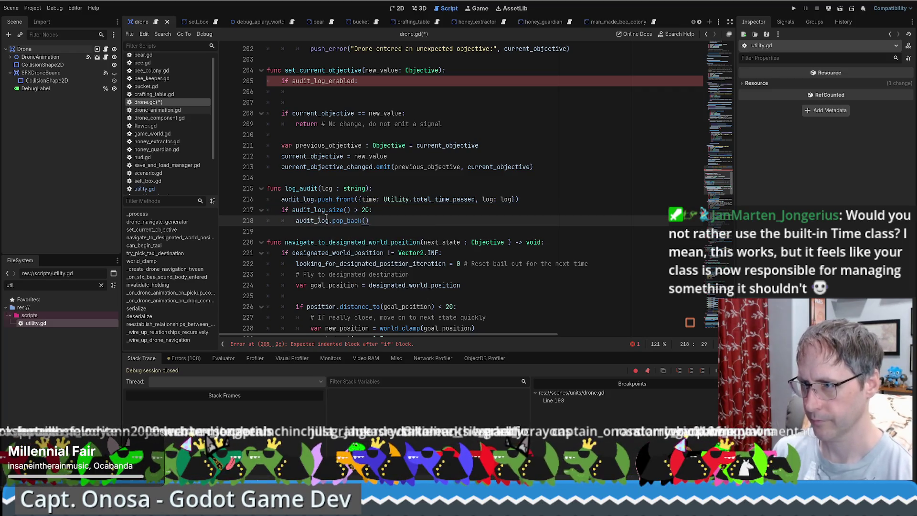
pyautogui.keyDown('ctrl'); pyautogui.click(348, 220); pyautogui.keyUp('ctrl')
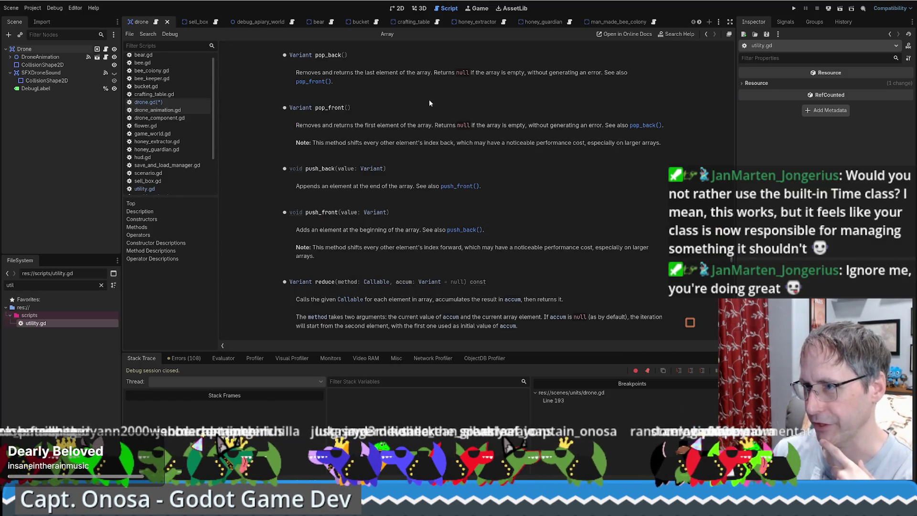
pyautogui.hotkey('alt', 'Left')
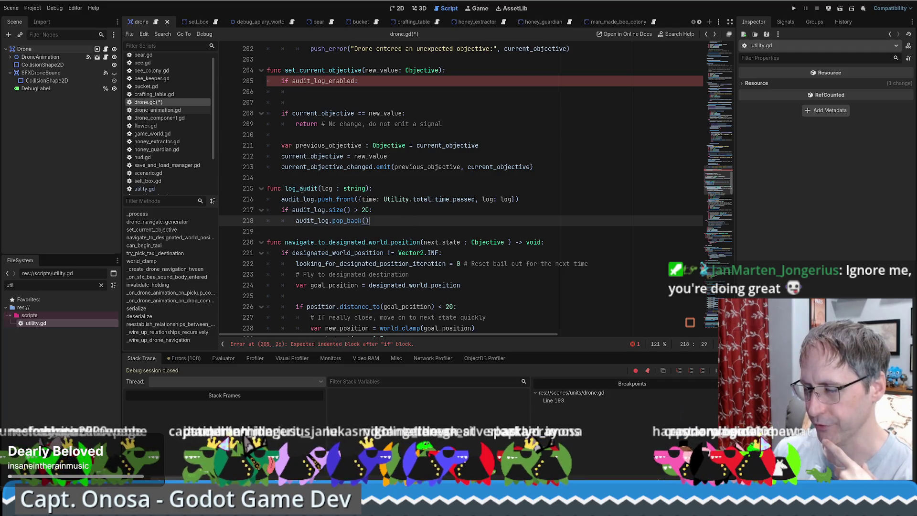
# Step: Call log_audit() under the audit_log_enabled check and insert a new line above the call
pyautogui.doubleClick(369, 199)
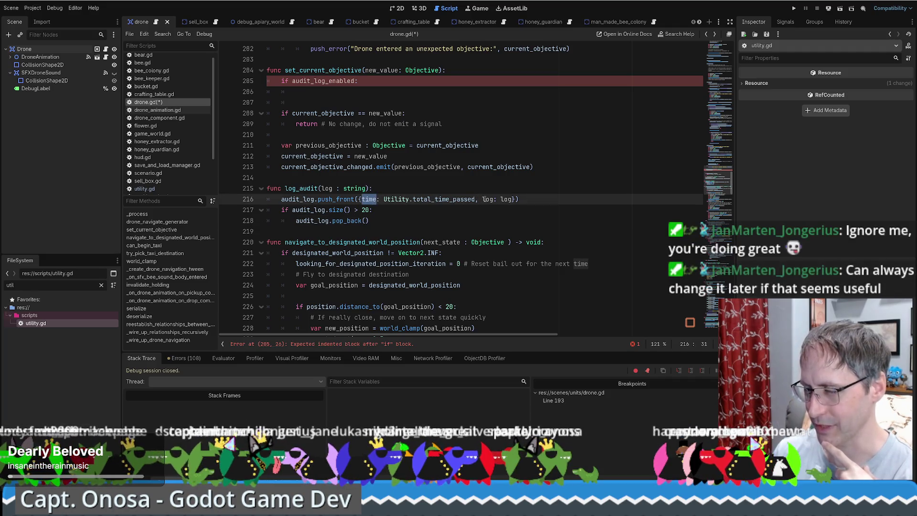
pyautogui.doubleClick(506, 199)
pyautogui.doubleClick(301, 188)
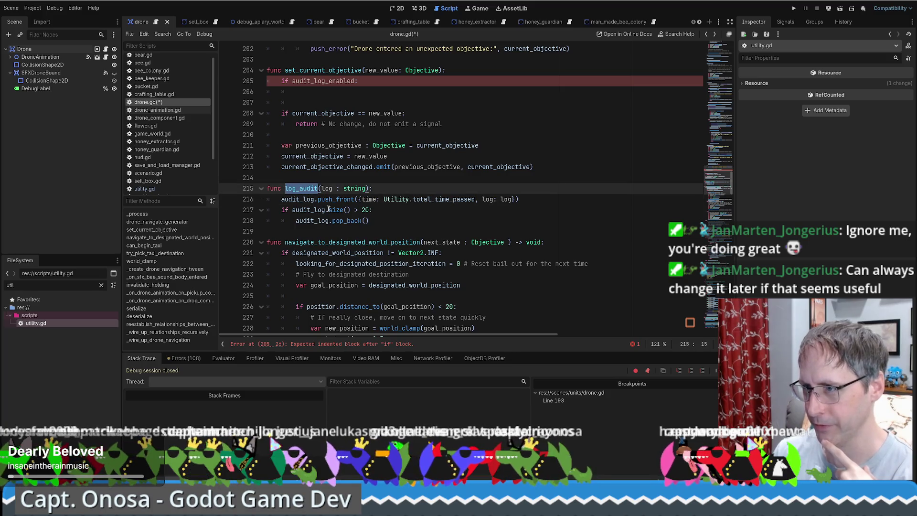
pyautogui.doubleClick(304, 190)
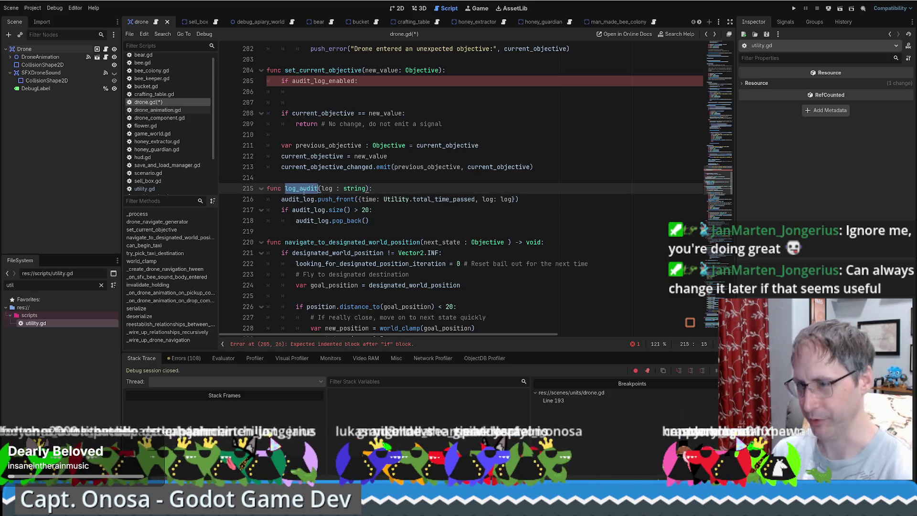
pyautogui.click(405, 95)
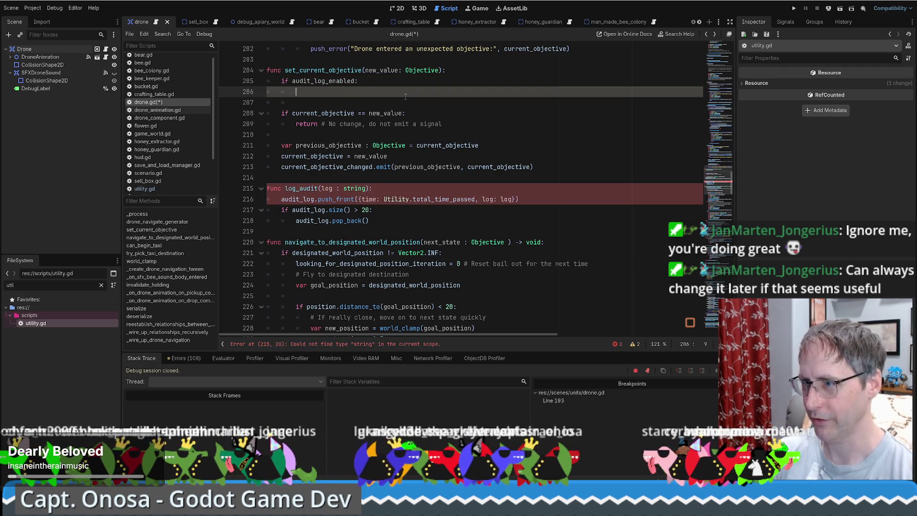
pyautogui.write('log_a')
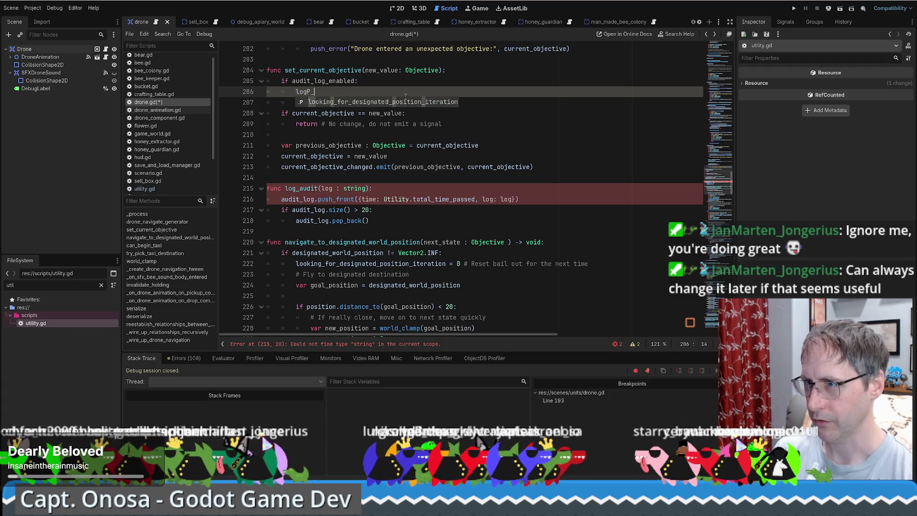
pyautogui.press('Return')
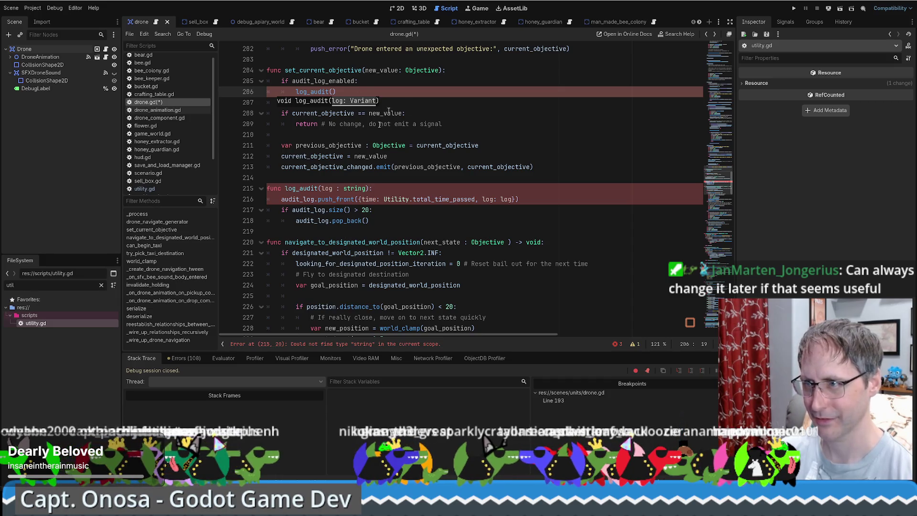
pyautogui.click(376, 85)
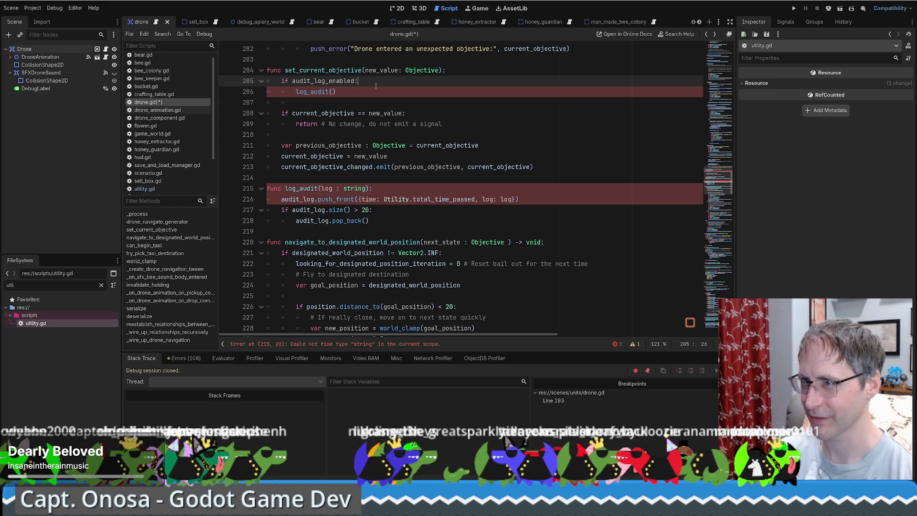
pyautogui.press('Return')
# Step: Read the Time class documentation, including its get_ticks_usec and get_ticks_msec methods
pyautogui.write('Time')
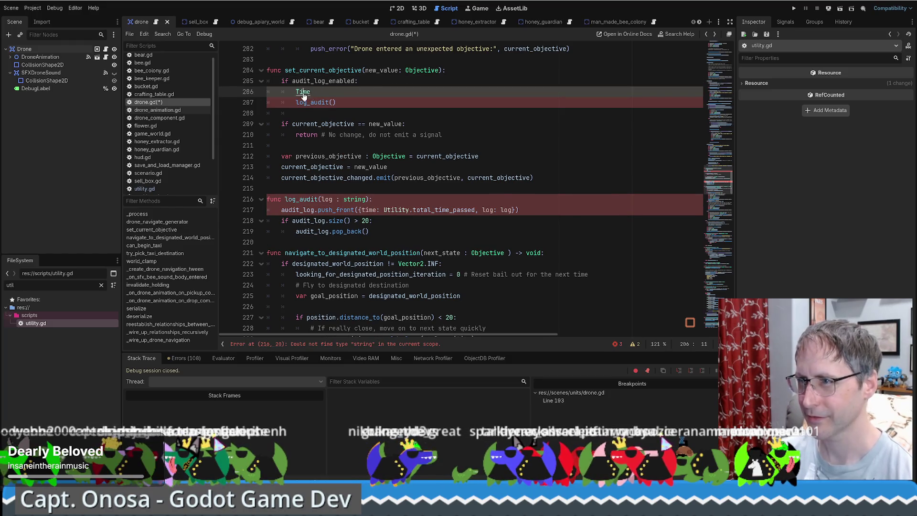
pyautogui.keyDown('ctrl'); pyautogui.click(305, 92); pyautogui.keyUp('ctrl')
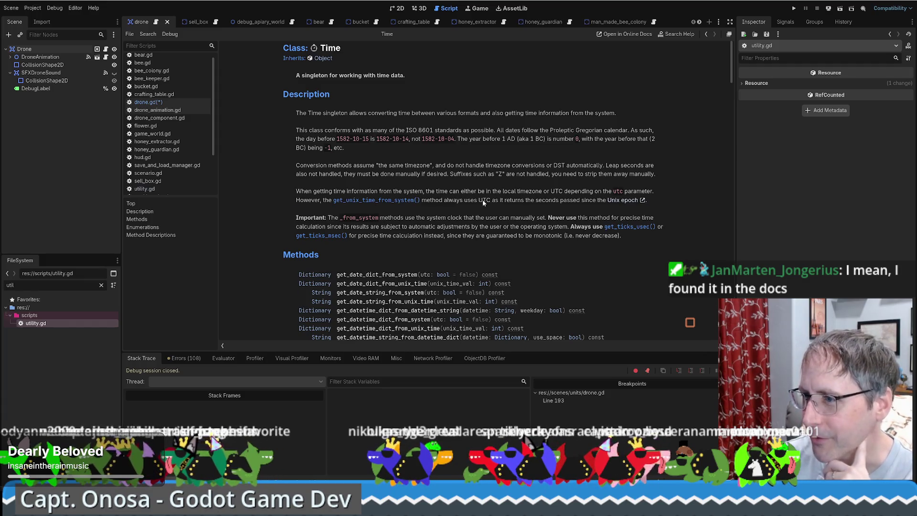
pyautogui.scroll(-15, 482, 203)
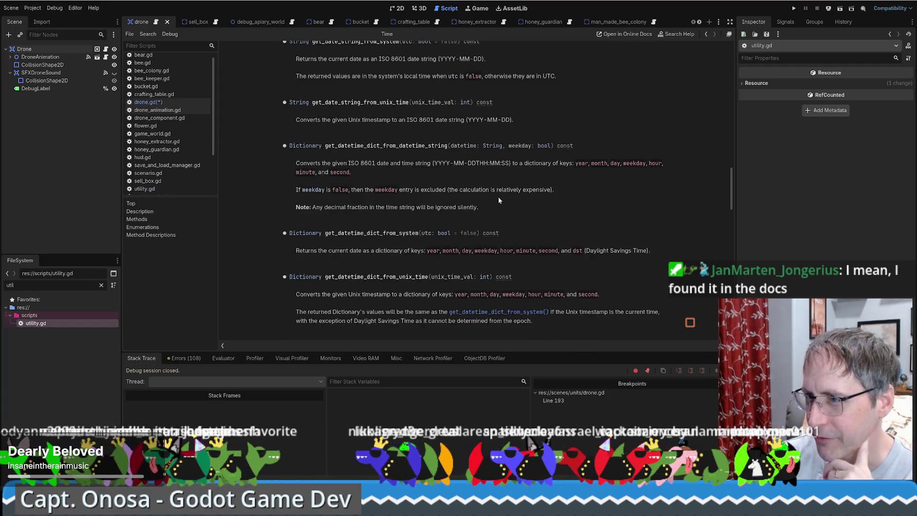
pyautogui.scroll(-15, 497, 201)
pyautogui.scroll(20, 509, 208)
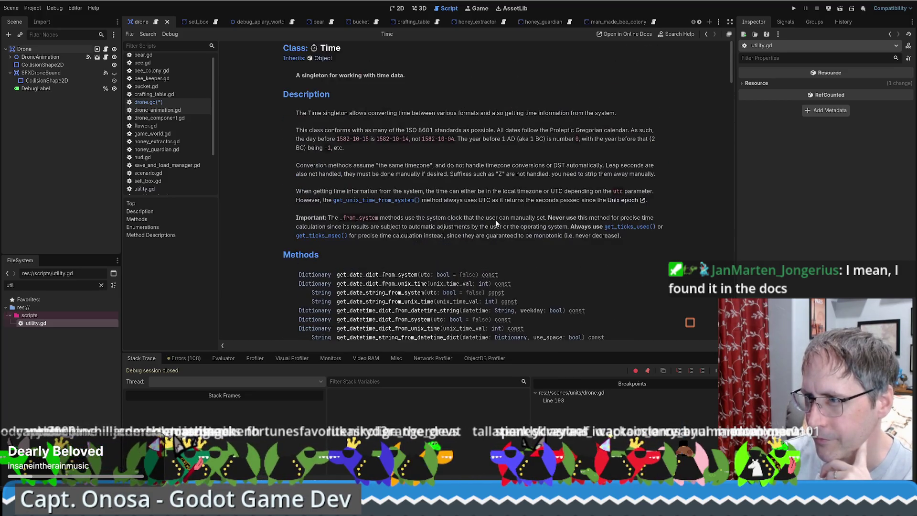
pyautogui.scroll(-3, 495, 163)
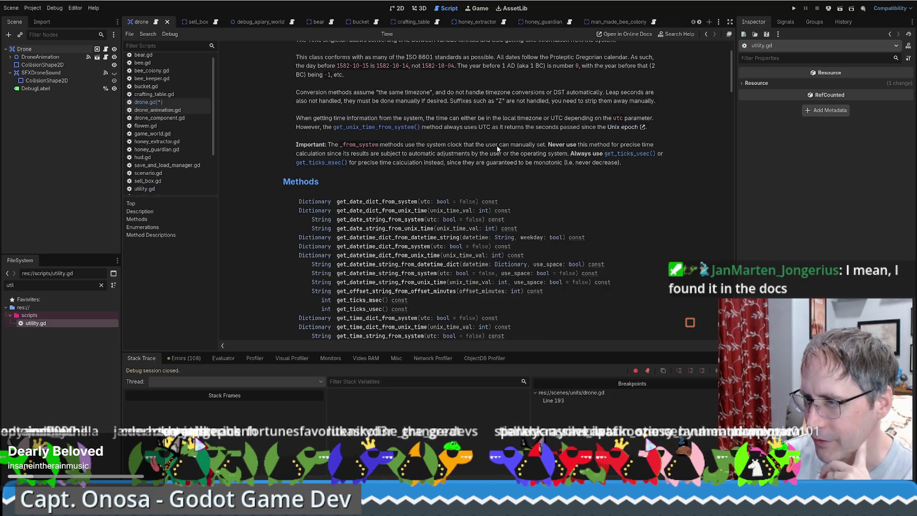
pyautogui.scroll(-3, 497, 149)
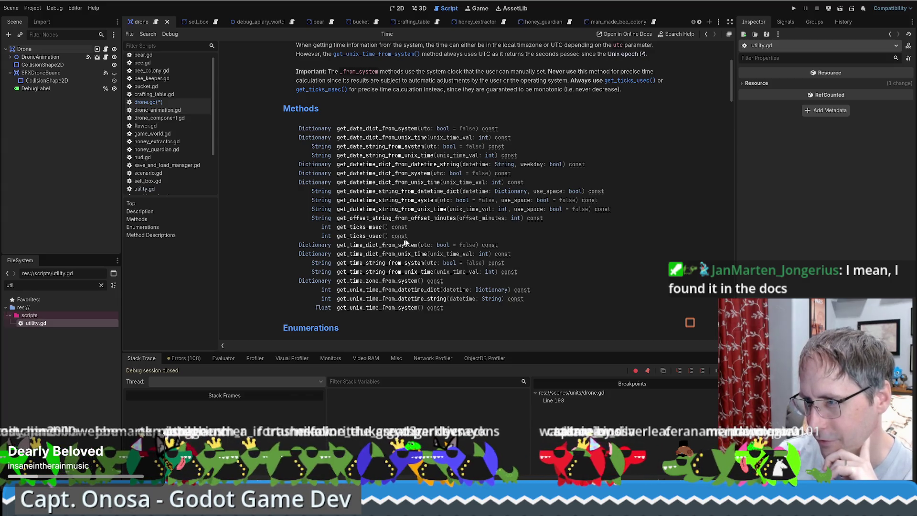
pyautogui.scroll(-1, 415, 234)
pyautogui.scroll(1, 413, 234)
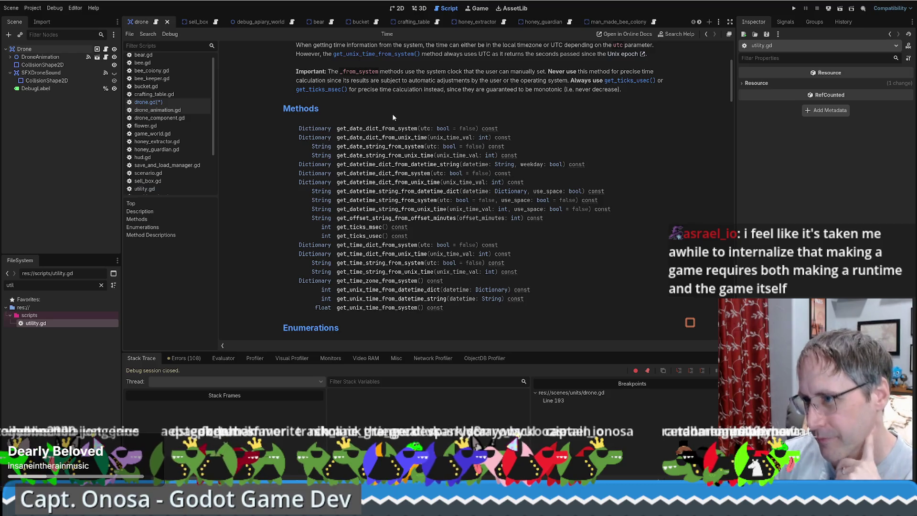
pyautogui.click(362, 237)
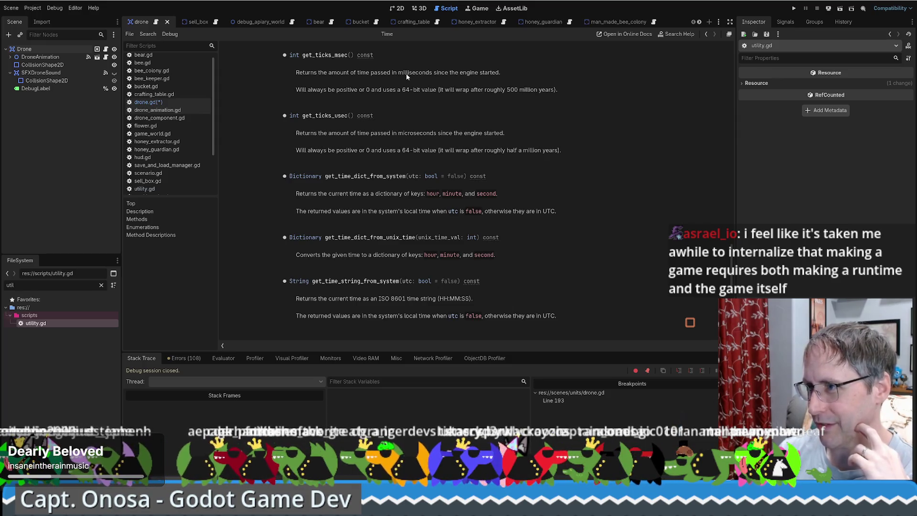
pyautogui.hotkey('alt', 'Left')
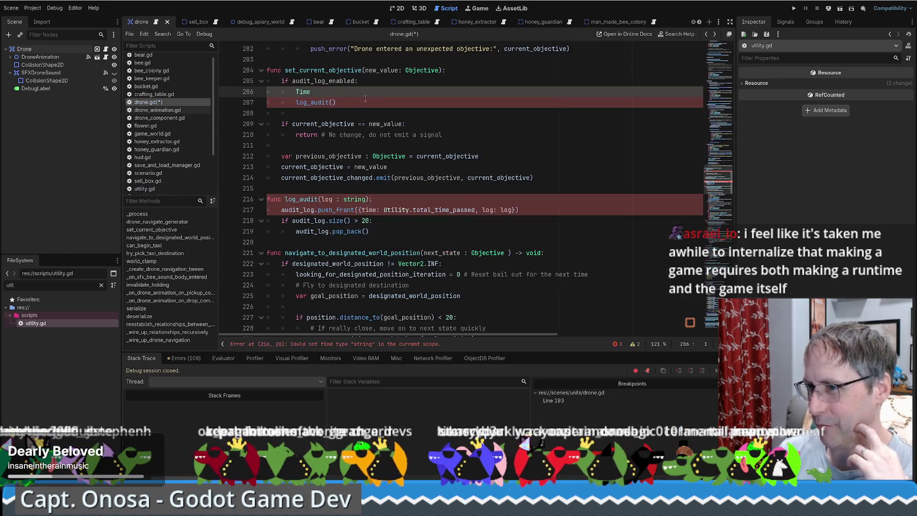
pyautogui.hotkey('alt', 'Right')
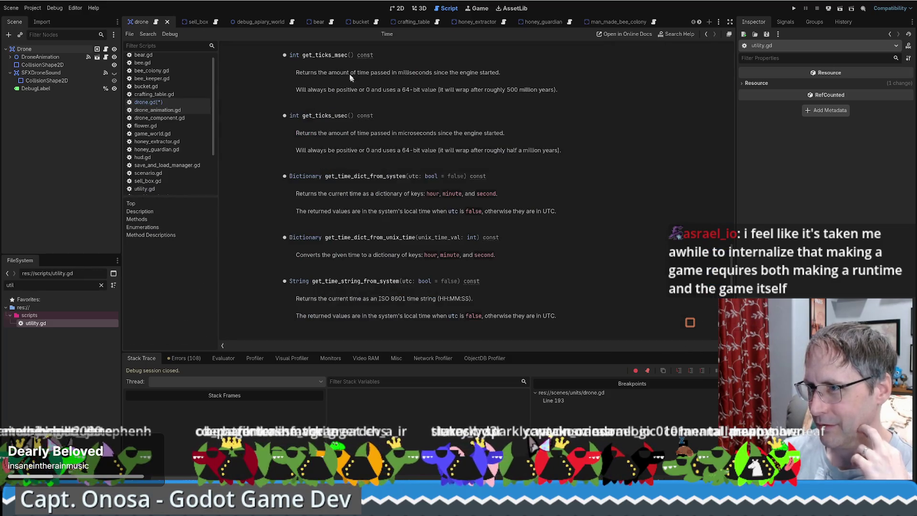
# Step: Replace Utility.total_time_passed on line 217 with Time.get_ticks_msec()
pyautogui.moveTo(302, 55); pyautogui.dragTo(353, 56)
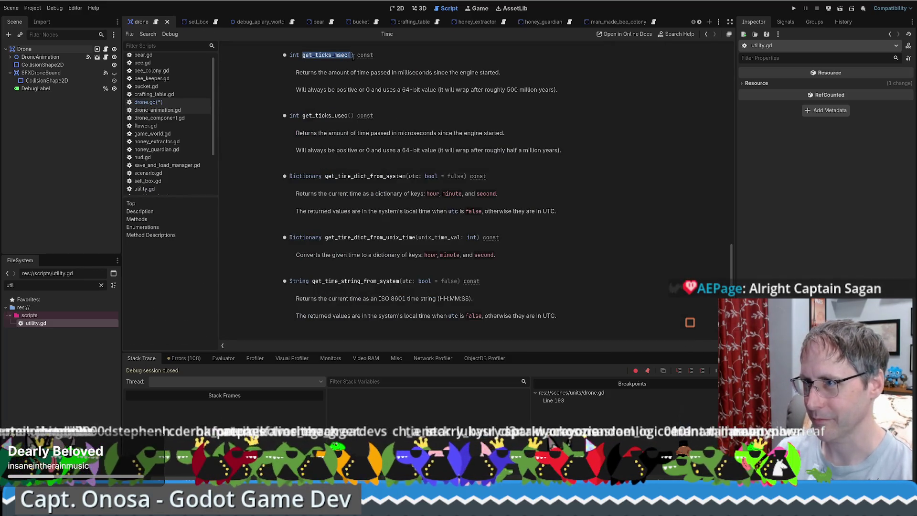
pyautogui.hotkey('alt', 'Left')
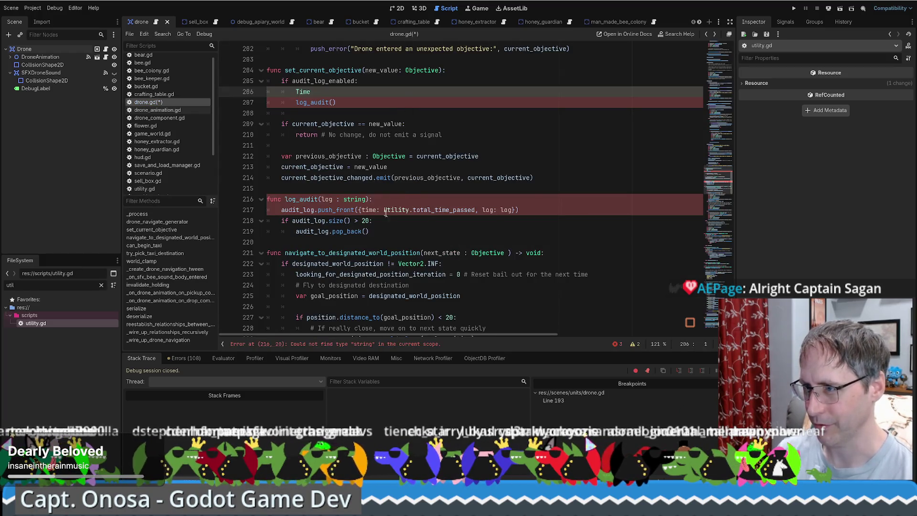
pyautogui.moveTo(475, 211); pyautogui.dragTo(384, 211)
pyautogui.write('t')
pyautogui.press('BackSpace')
pyautogui.write('Tim')
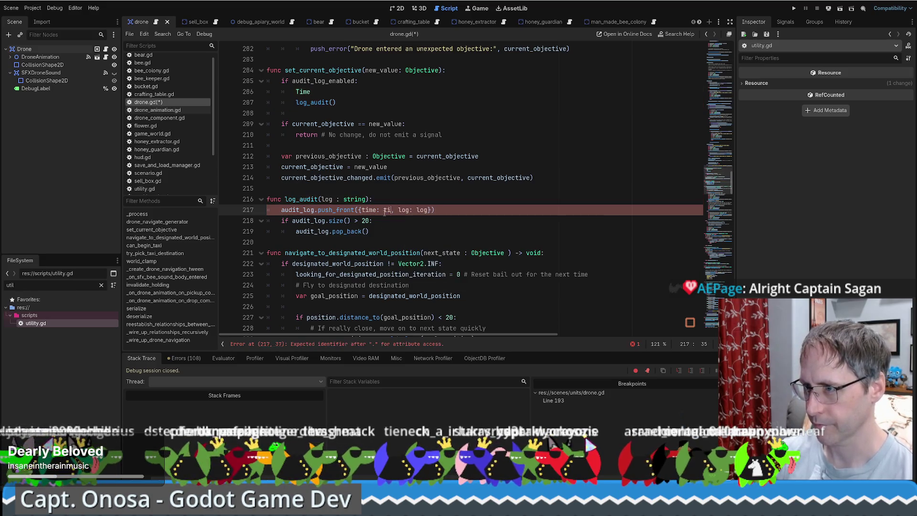
pyautogui.write('e.get_ticks_msec()')
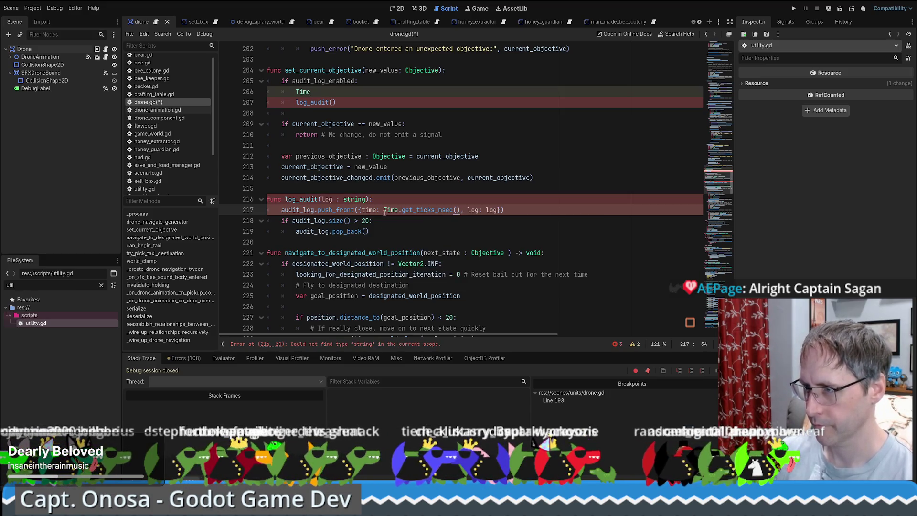
# Step: Delete the stray Time line and open utility.gd in the script editor
pyautogui.click(447, 92)
pyautogui.press('BackSpace')
pyautogui.press('BackSpace')
pyautogui.press('BackSpace')
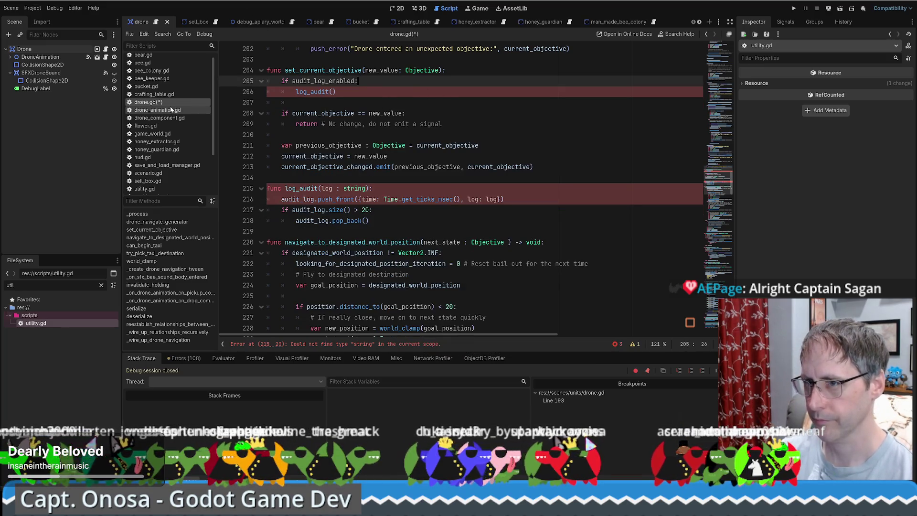
pyautogui.doubleClick(63, 323)
pyautogui.click(456, 221)
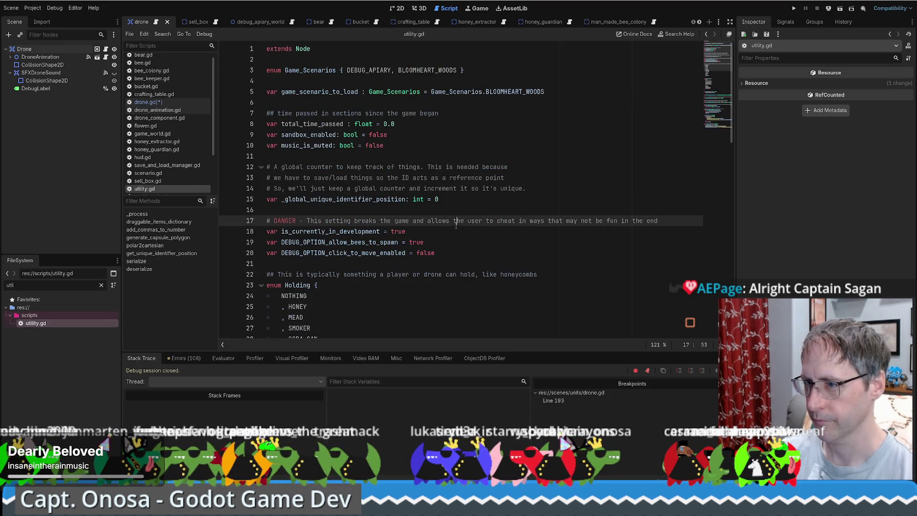
# Step: Delete the total_time_passed declaration from utility.gd and save the scripts
pyautogui.click(468, 126)
pyautogui.press('BackSpace')
pyautogui.press('BackSpace')
pyautogui.press('BackSpace')
pyautogui.scroll(-7, 468, 126)
pyautogui.scroll(5, 467, 126)
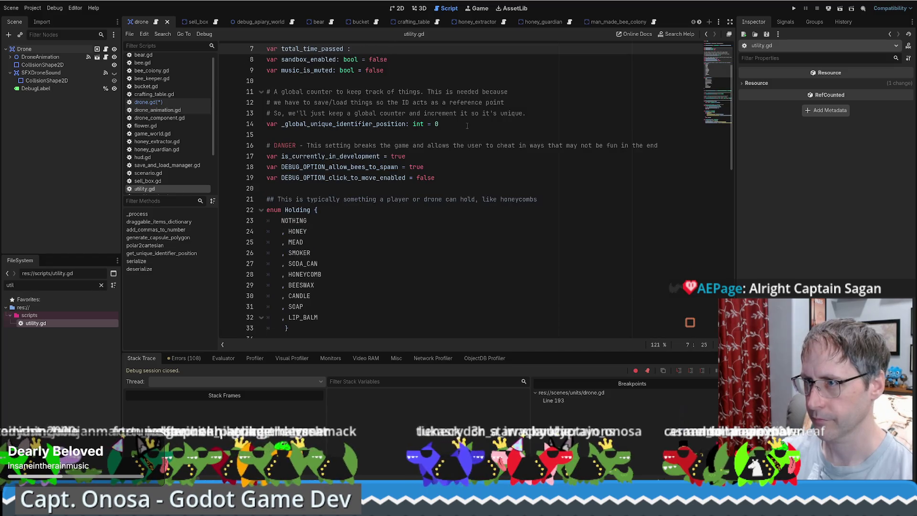
pyautogui.press('BackSpace')
pyautogui.press('BackSpace')
pyautogui.press('BackSpace')
pyautogui.hotkey('ctrl', 's')
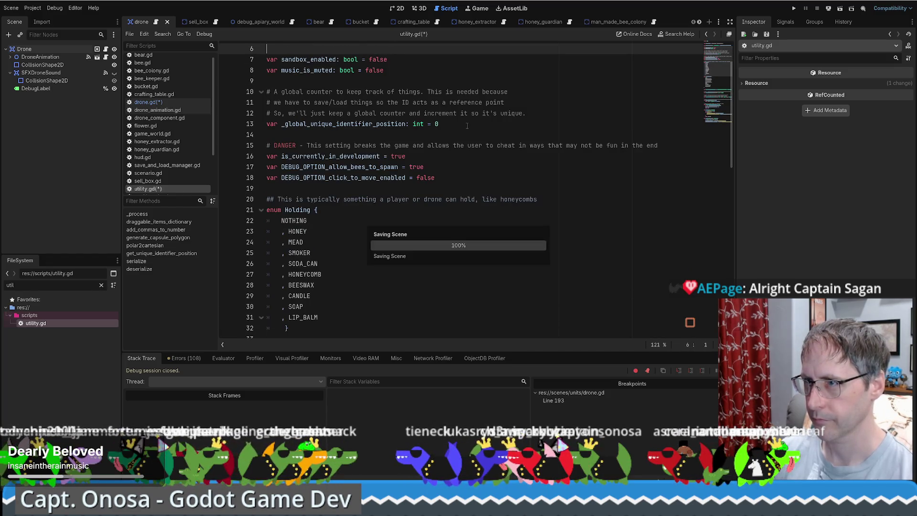
# Step: Look over utility.gd around the removed variable and its blank lines
pyautogui.scroll(-5, 468, 125)
pyautogui.scroll(7, 478, 127)
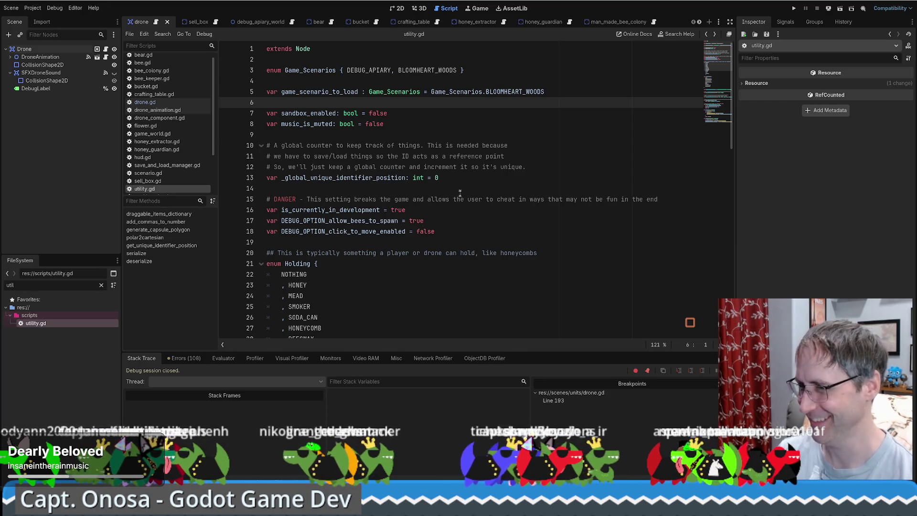
pyautogui.scroll(-6, 496, 190)
pyautogui.scroll(6, 521, 191)
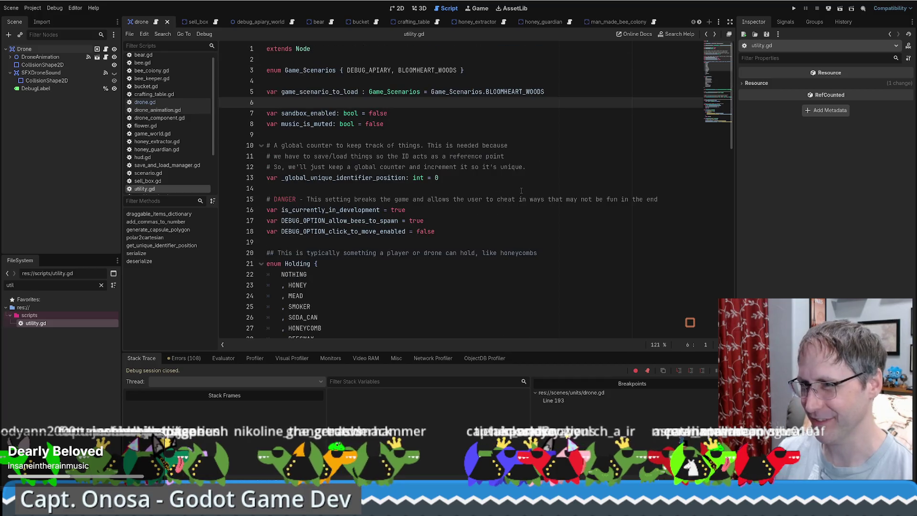
pyautogui.press('Down')
pyautogui.press('Down')
pyautogui.press('Up')
pyautogui.press('Up')
pyautogui.press('Down')
pyautogui.press('Down')
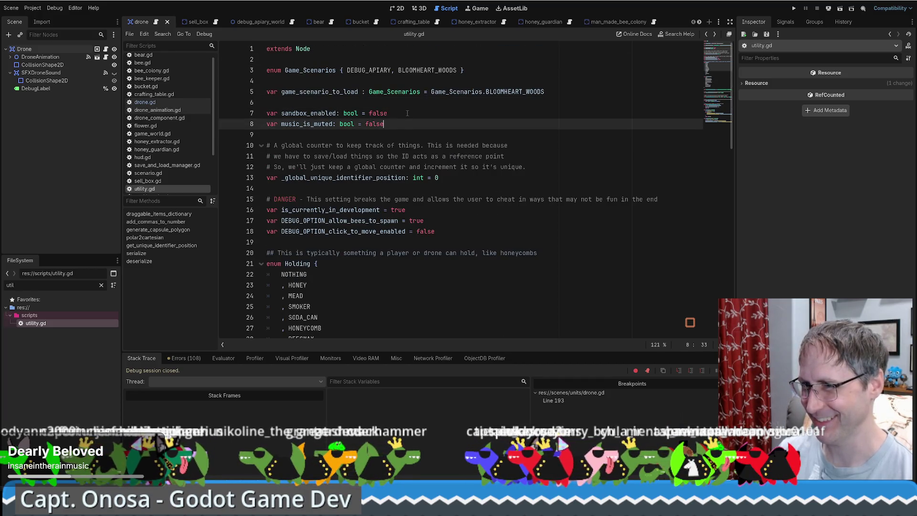
pyautogui.press('Up')
pyautogui.press('Up')
pyautogui.click(565, 90)
pyautogui.press('Up')
pyautogui.press('Up')
pyautogui.press('Up')
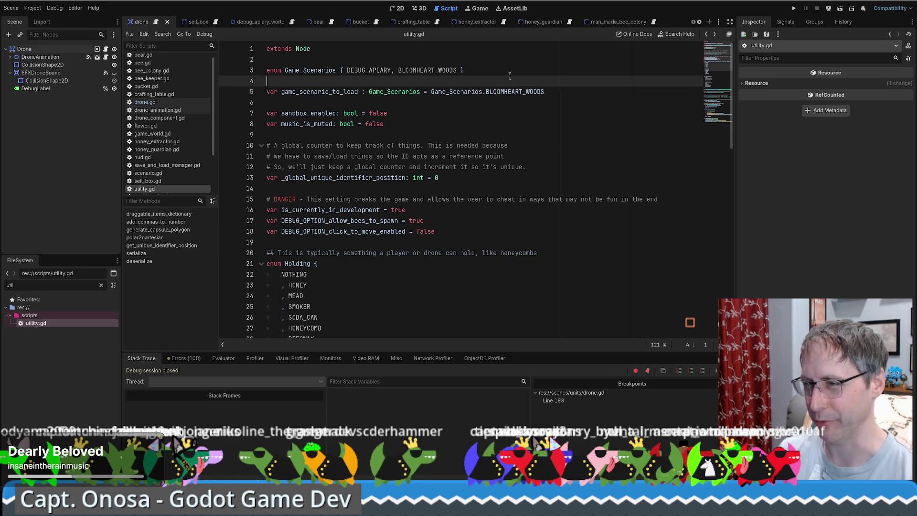
pyautogui.press('Down')
pyautogui.press('Down')
pyautogui.press('Down')
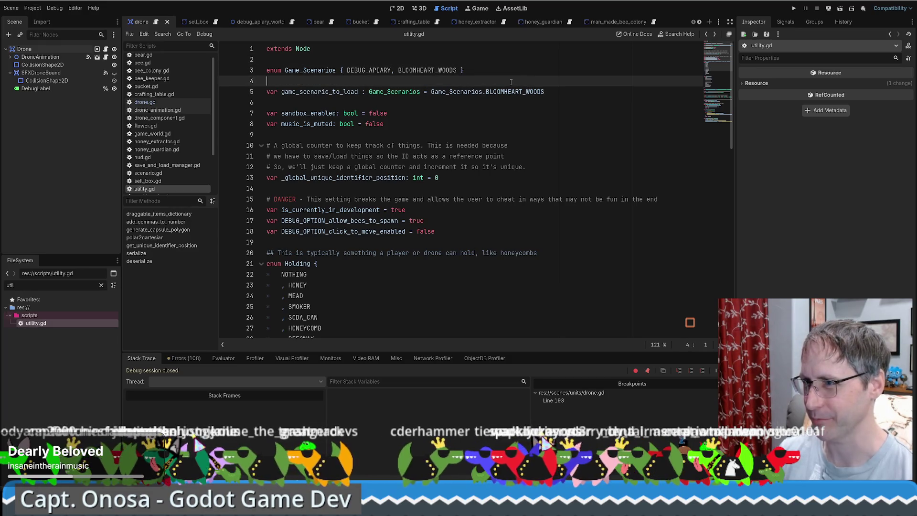
pyautogui.press('Down')
pyautogui.press('Down')
pyautogui.press('Down')
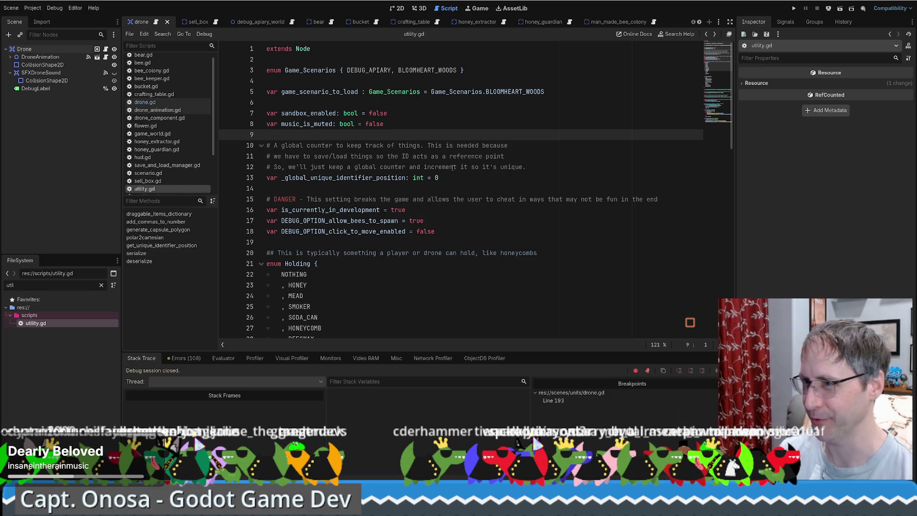
pyautogui.click(367, 191)
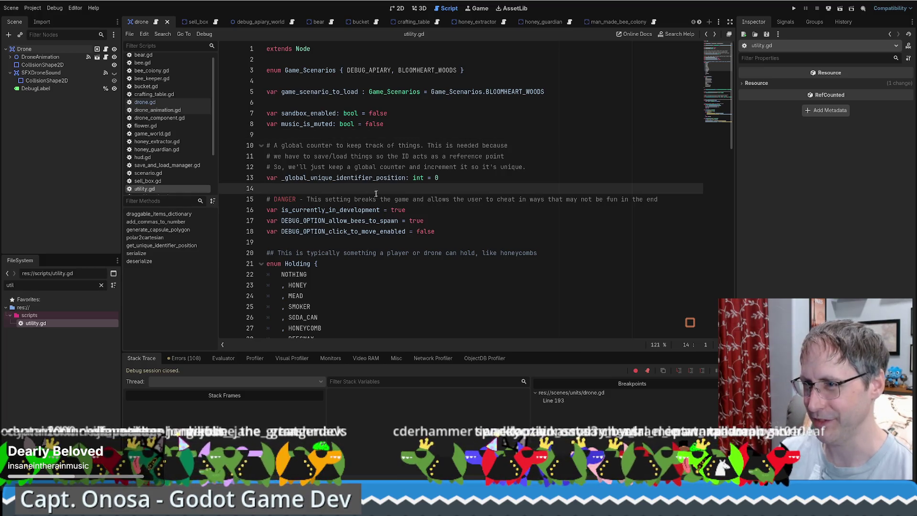
pyautogui.scroll(-8, 486, 171)
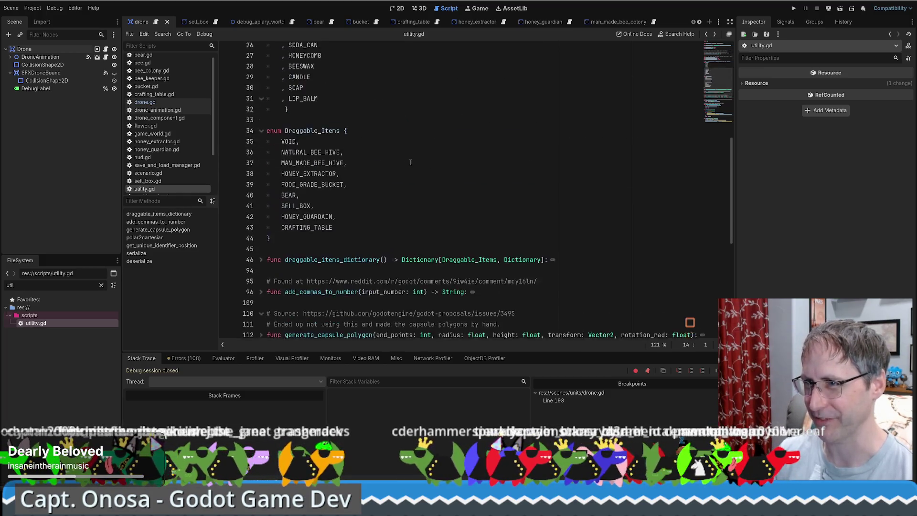
pyautogui.scroll(7, 404, 159)
pyautogui.scroll(-1, 421, 195)
pyautogui.scroll(2, 421, 195)
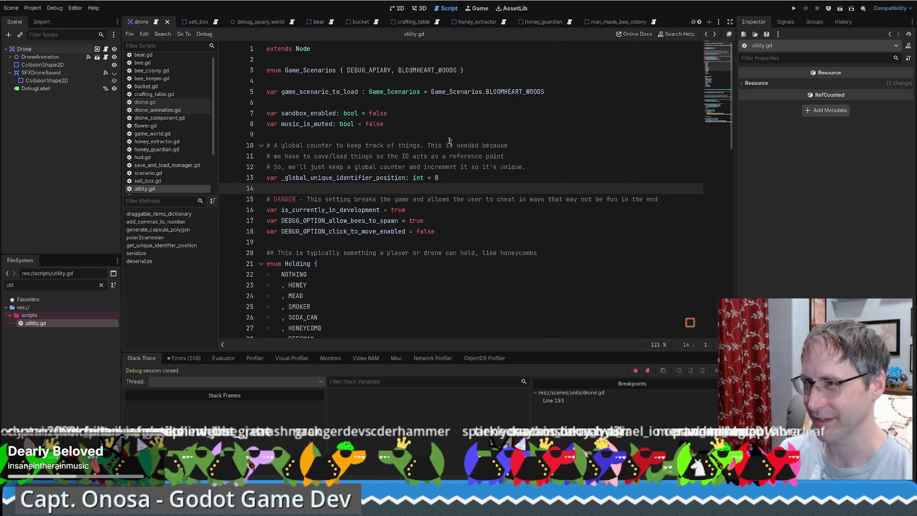
pyautogui.scroll(-9, 432, 155)
pyautogui.scroll(-8, 432, 155)
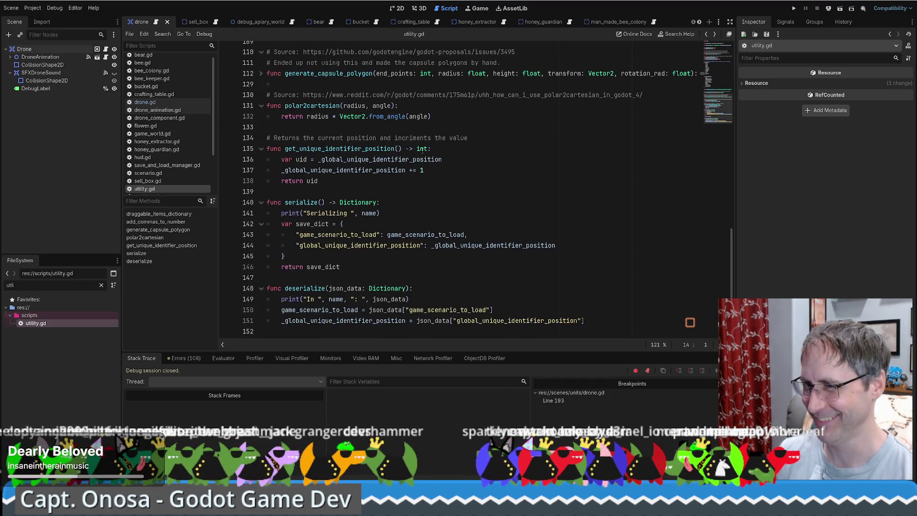
pyautogui.click(318, 183)
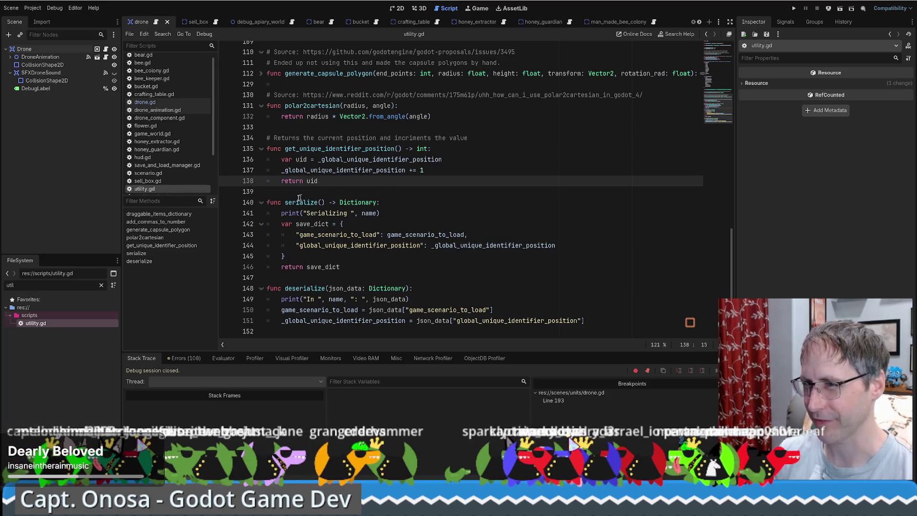
pyautogui.click(300, 196)
pyautogui.scroll(2, 334, 196)
pyautogui.scroll(-1, 363, 196)
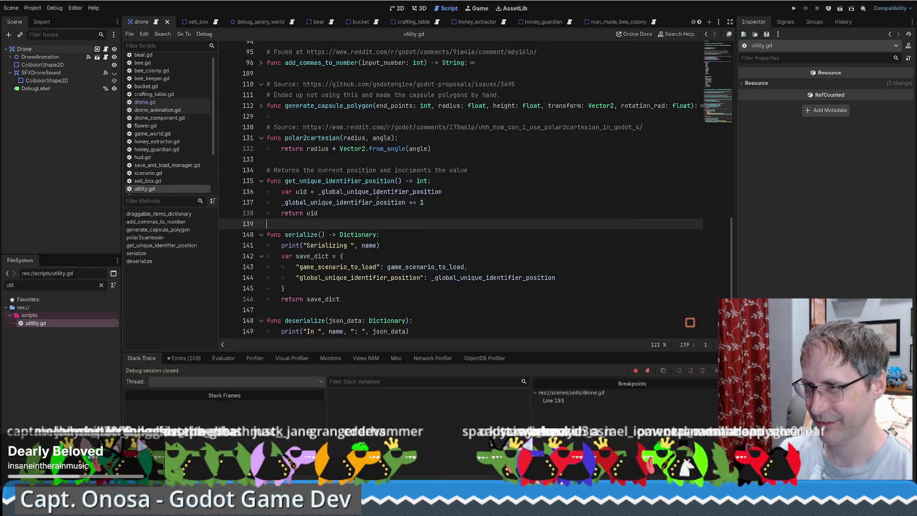
pyautogui.scroll(1, 377, 196)
pyautogui.scroll(10, 358, 158)
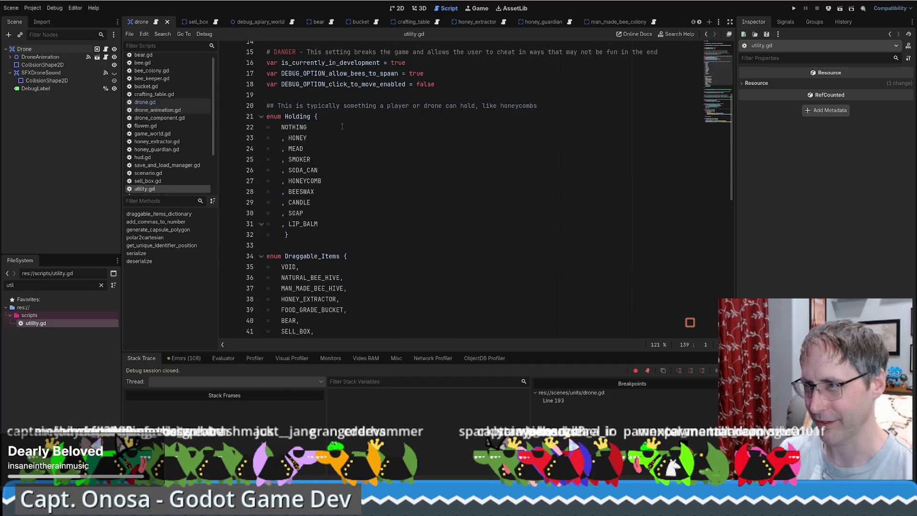
# Step: Return to drone.gd with the caret inside the log_audit call's parentheses
pyautogui.click(155, 22)
pyautogui.press('Down')
pyautogui.press('Left')
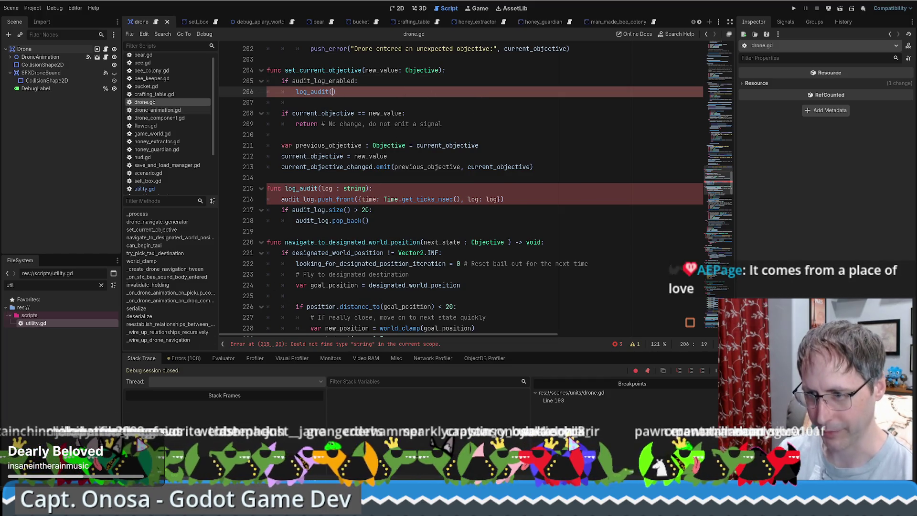
pyautogui.hotkey('alt', 'Tab')
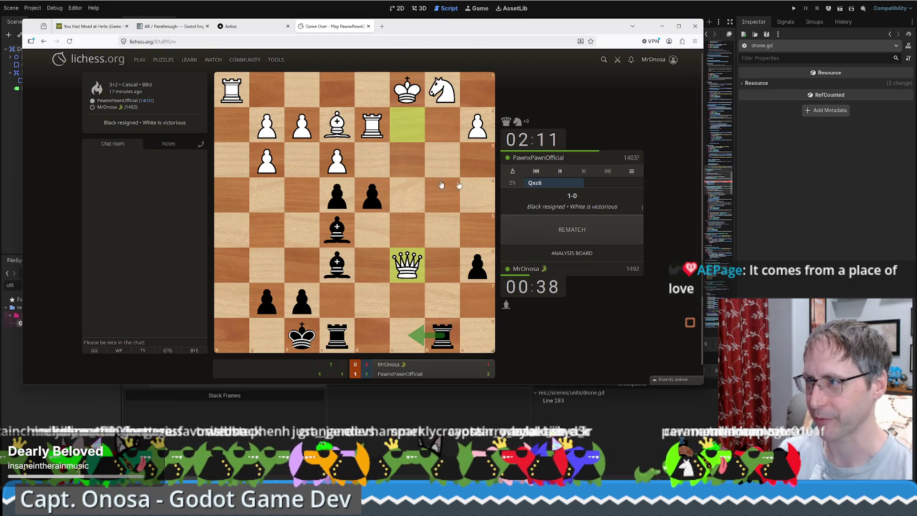
# Step: Open the finished game's analysis board, then close the lichess and Aelios tabs
pyautogui.click(572, 253)
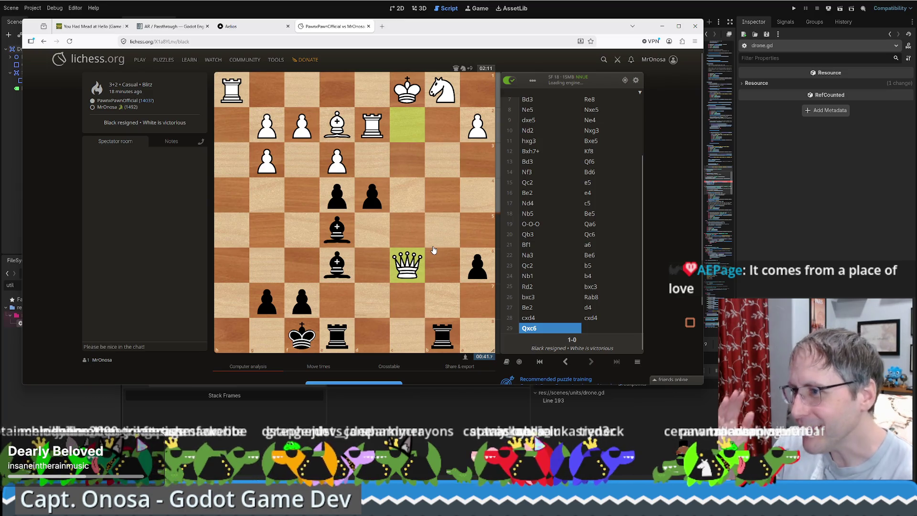
pyautogui.middleClick(349, 32)
pyautogui.middleClick(244, 30)
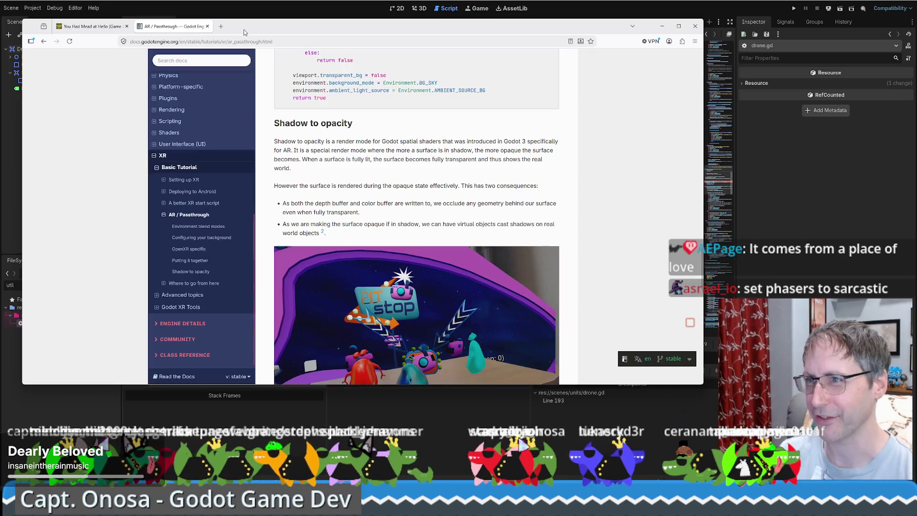
# Step: Search the docs for 'format' and study the Multiple placeholders array-formatting example
pyautogui.write('/format')
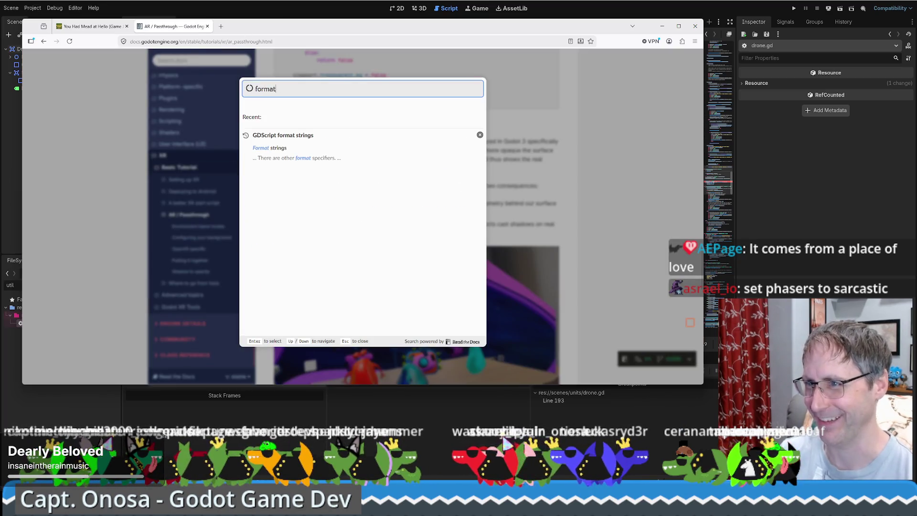
pyautogui.click(287, 129)
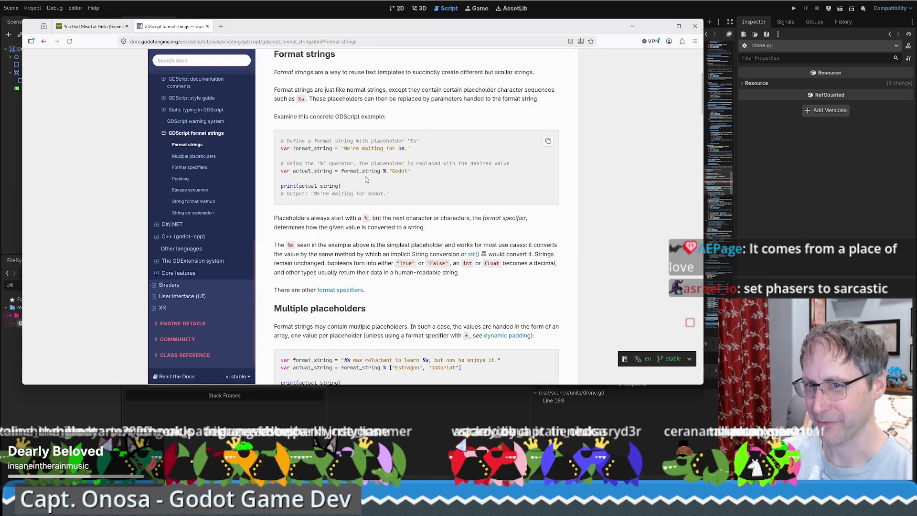
pyautogui.scroll(1, 424, 207)
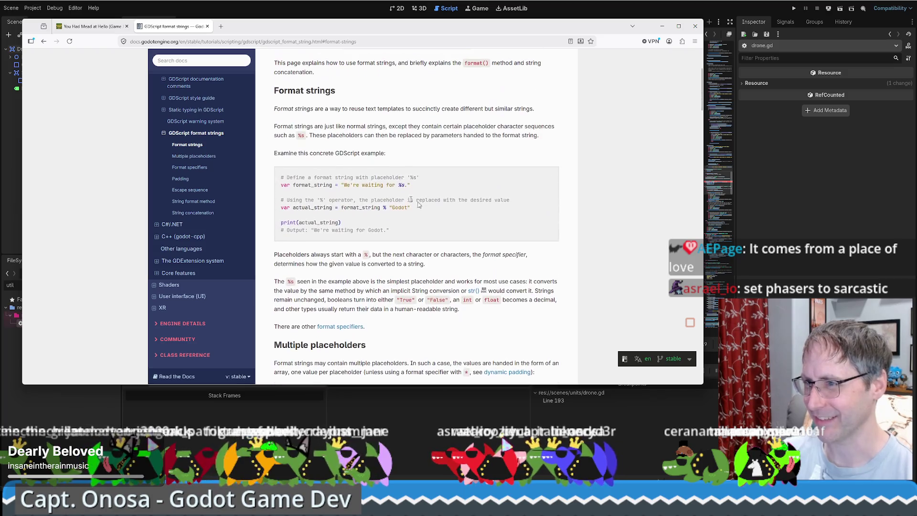
pyautogui.scroll(3, 379, 187)
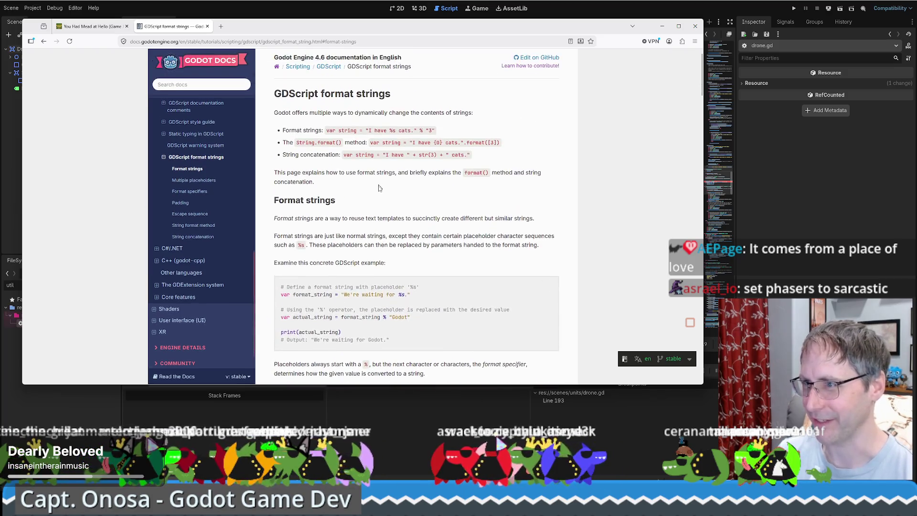
pyautogui.scroll(-3, 378, 188)
pyautogui.scroll(2, 387, 176)
pyautogui.scroll(-9, 393, 164)
pyautogui.scroll(1, 468, 225)
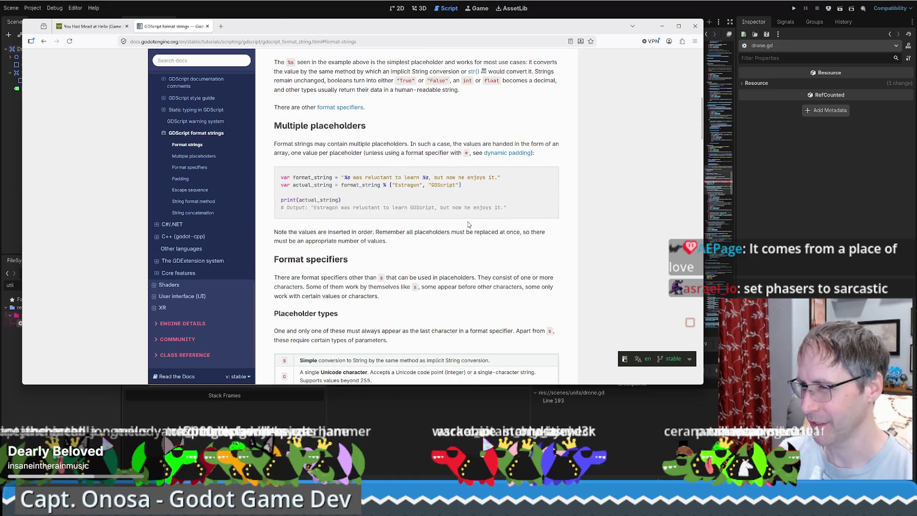
pyautogui.scroll(-1, 468, 224)
pyautogui.moveTo(363, 149); pyautogui.dragTo(462, 148)
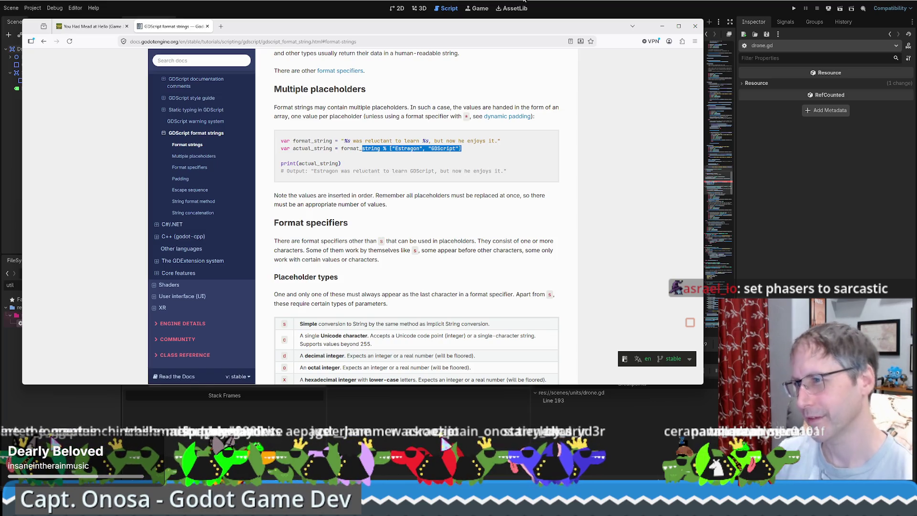
pyautogui.hotkey('alt', 'Tab')
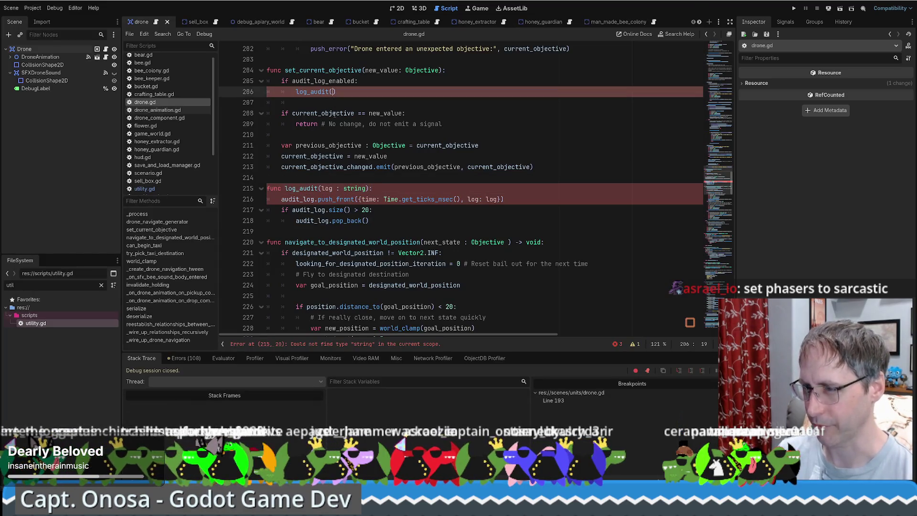
# Step: Write the log_audit message string "Objective %s -> %s" with an empty value array
pyautogui.write('"')
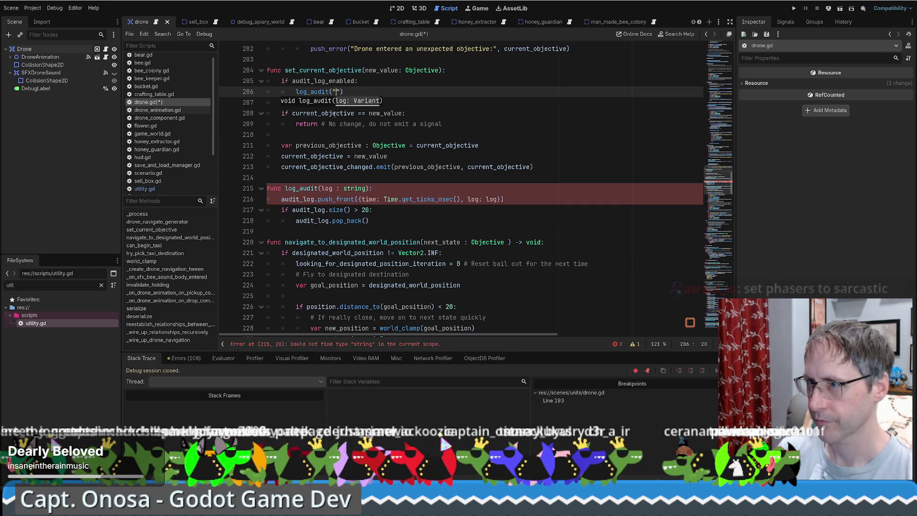
pyautogui.write('T')
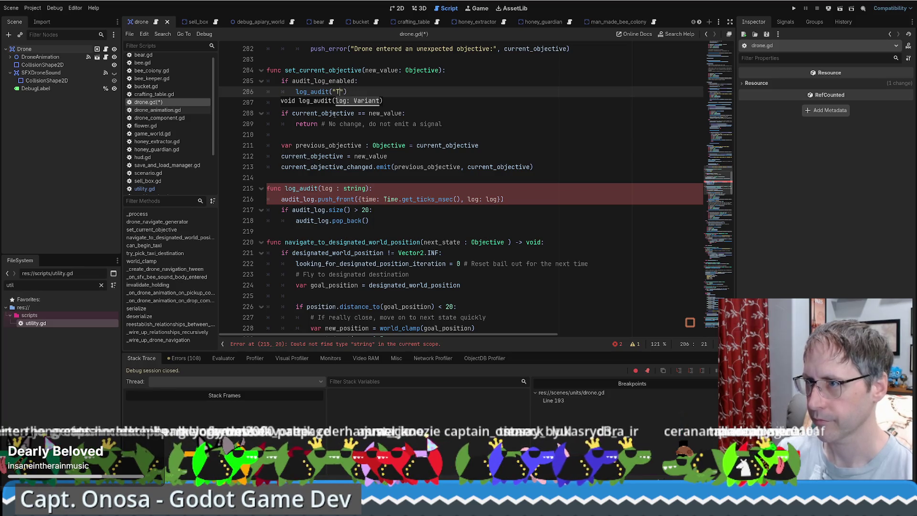
pyautogui.press('BackSpace')
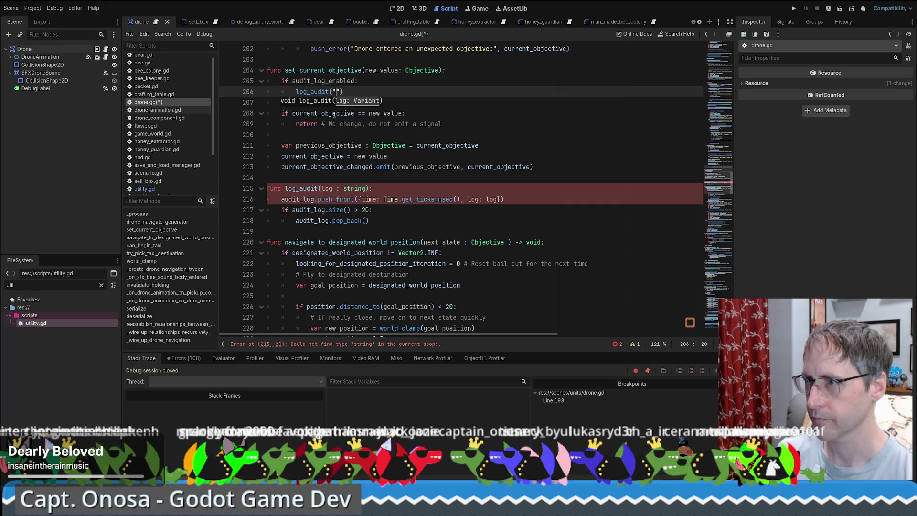
pyautogui.write('O')
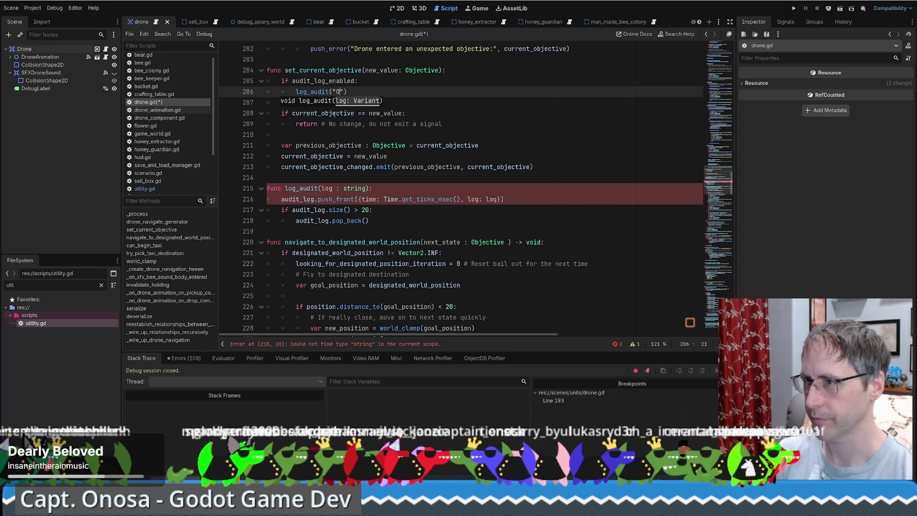
pyautogui.write('bjective')
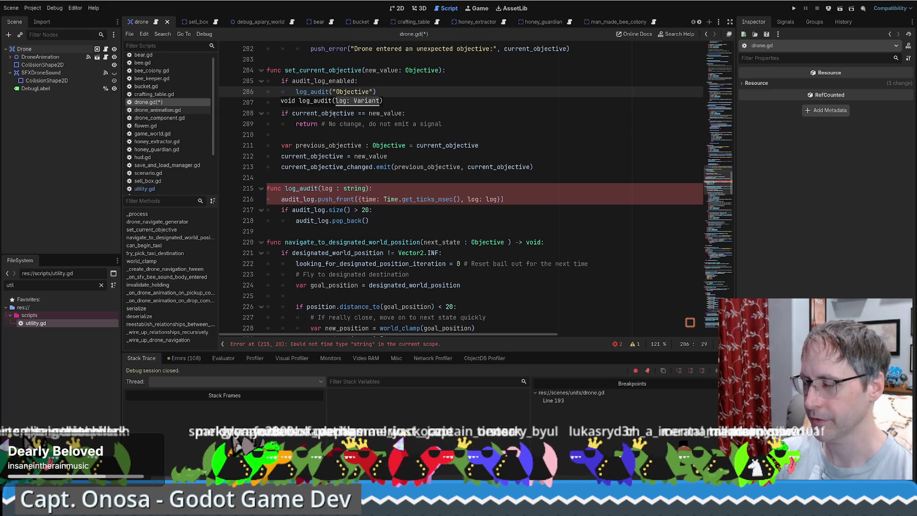
pyautogui.write(' ch')
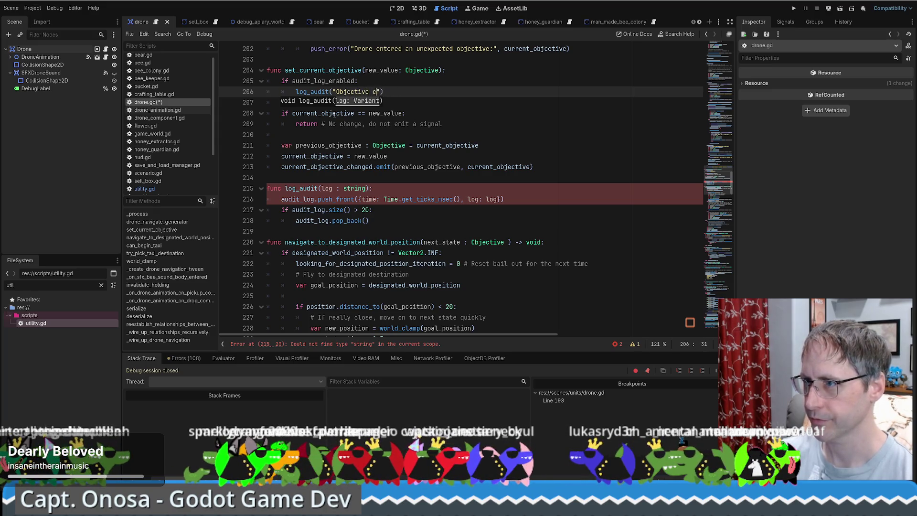
pyautogui.press('BackSpace')
pyautogui.press('BackSpace')
pyautogui.write('{')
pyautogui.press('BackSpace')
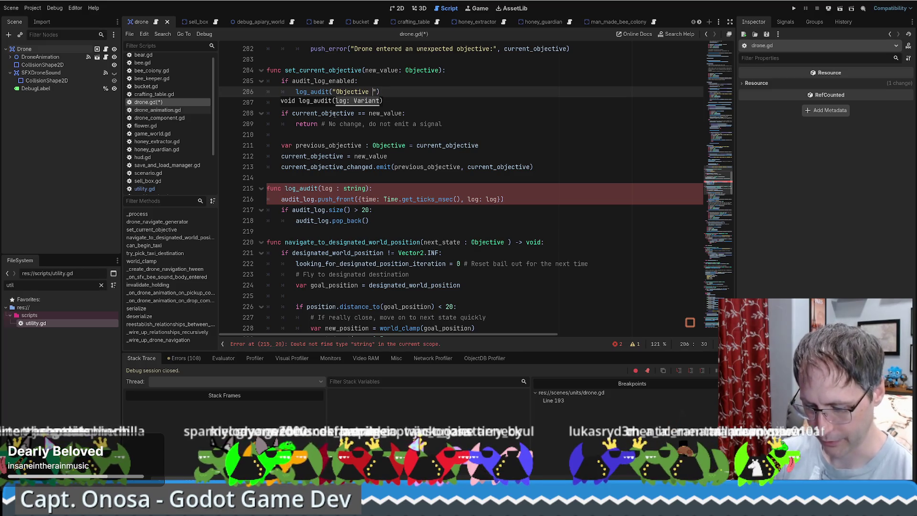
pyautogui.write('%s ')
pyautogui.write('-> %')
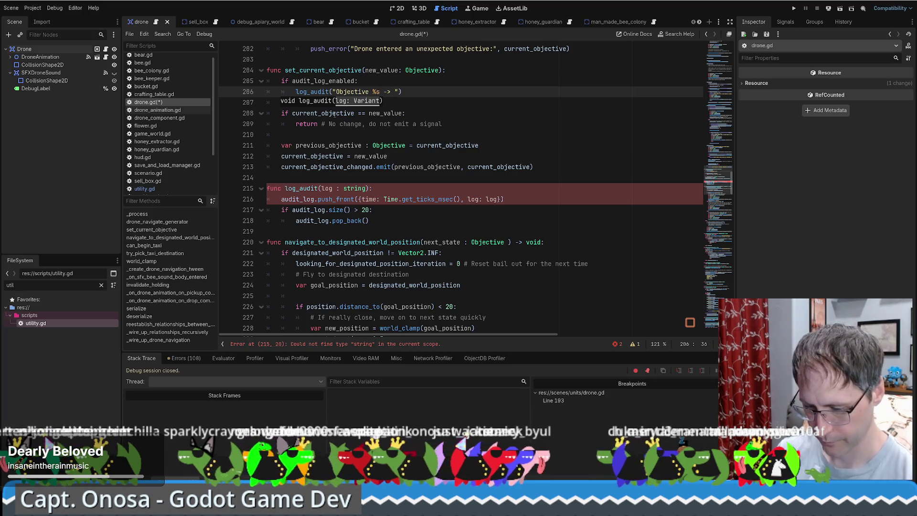
pyautogui.write('s')
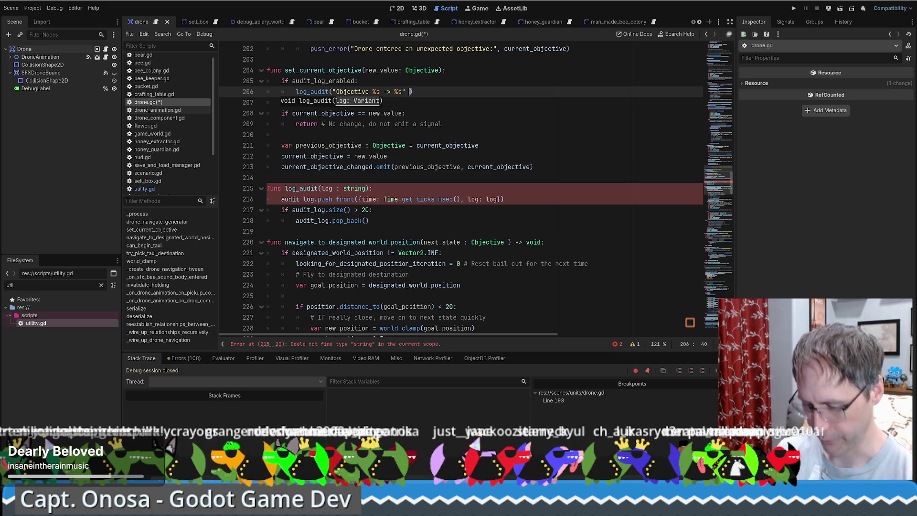
pyautogui.press('BackSpace')
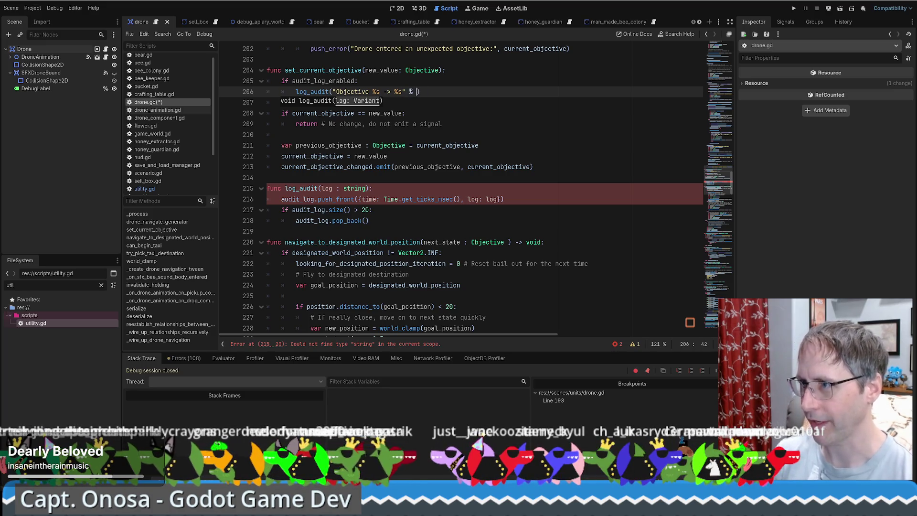
# Step: Fill the format array with current_objective and new_value by copying the variable names
pyautogui.doubleClick(347, 145)
pyautogui.scroll(1, 412, 159)
pyautogui.doubleClick(442, 177)
pyautogui.hotkey('ctrl', 'c')
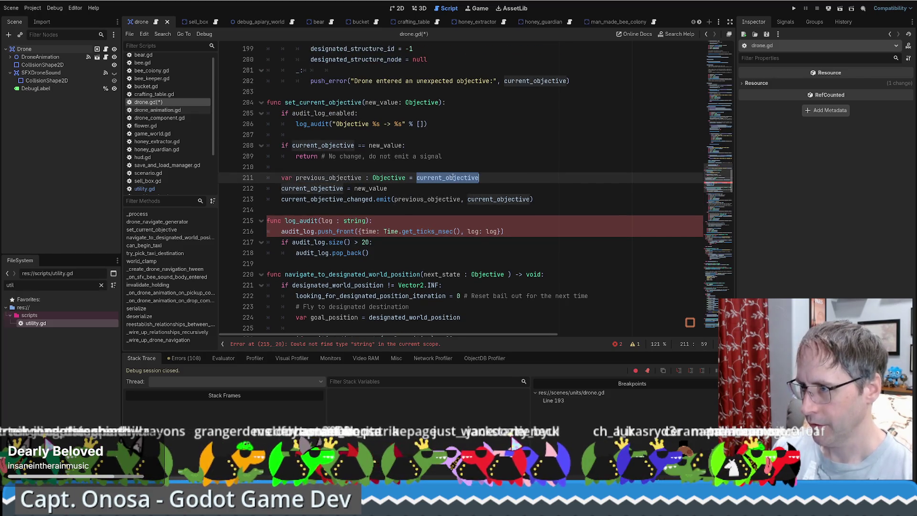
pyautogui.click(420, 123)
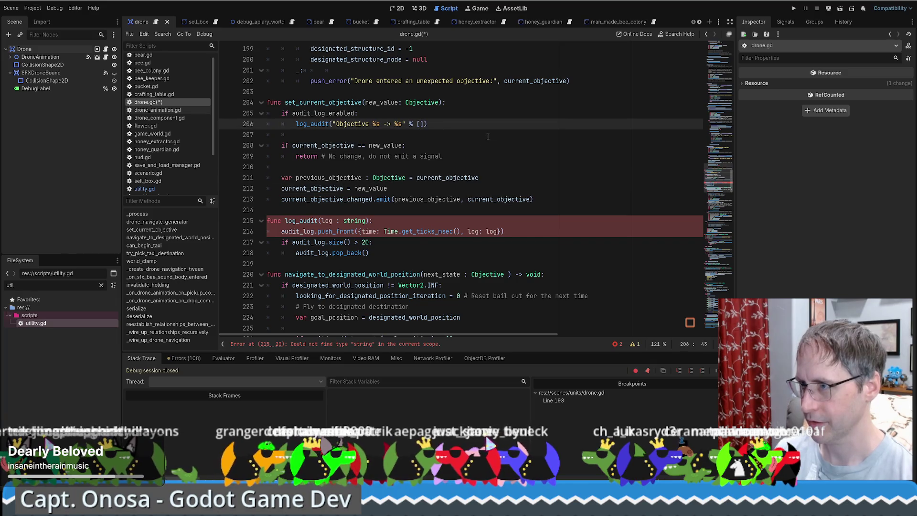
pyautogui.hotkey('ctrl', 'v')
pyautogui.write(',')
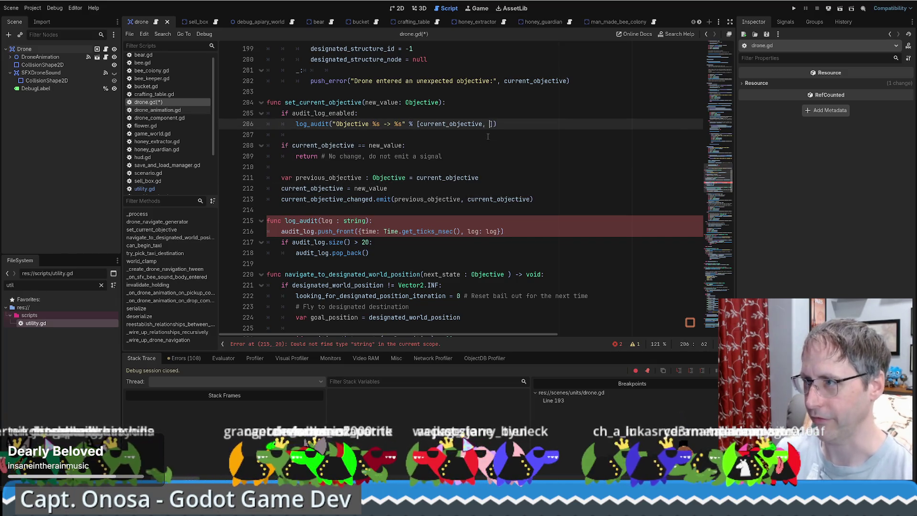
pyautogui.doubleClick(396, 103)
pyautogui.click(487, 124)
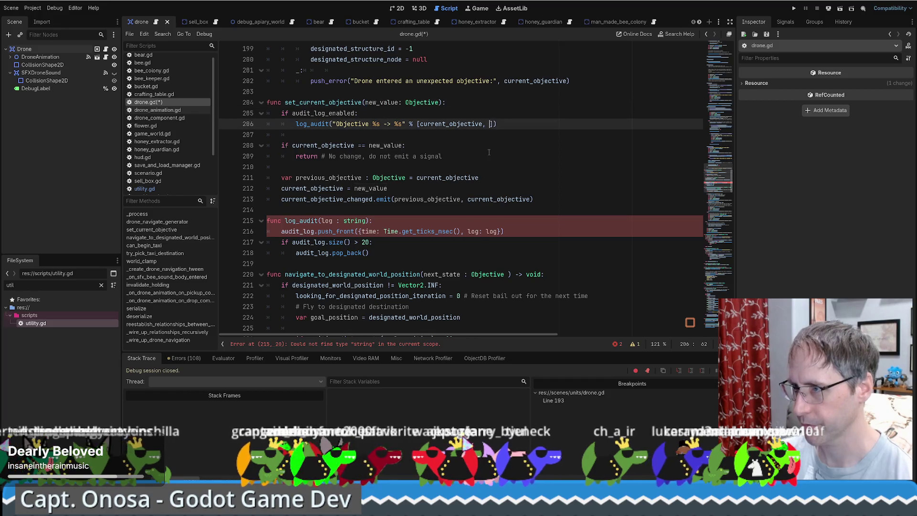
pyautogui.write('new_value')
pyautogui.click(369, 124)
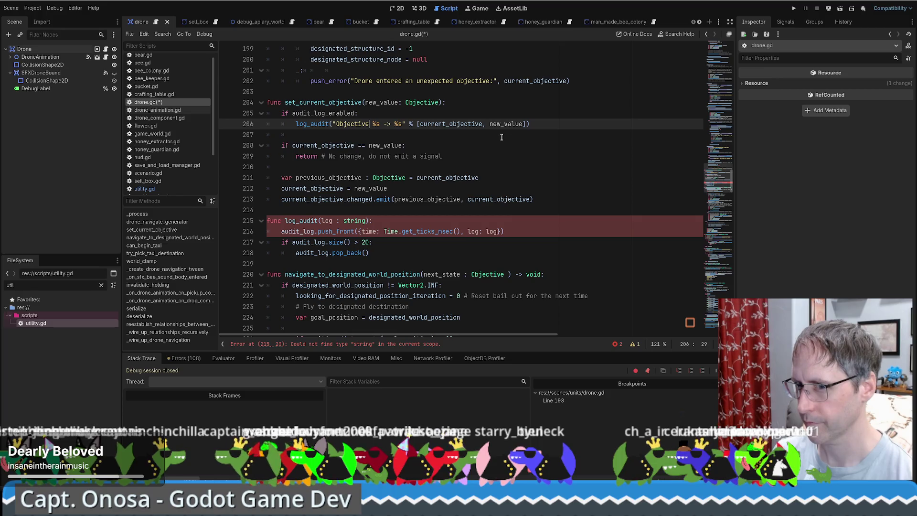
pyautogui.scroll(1, 520, 167)
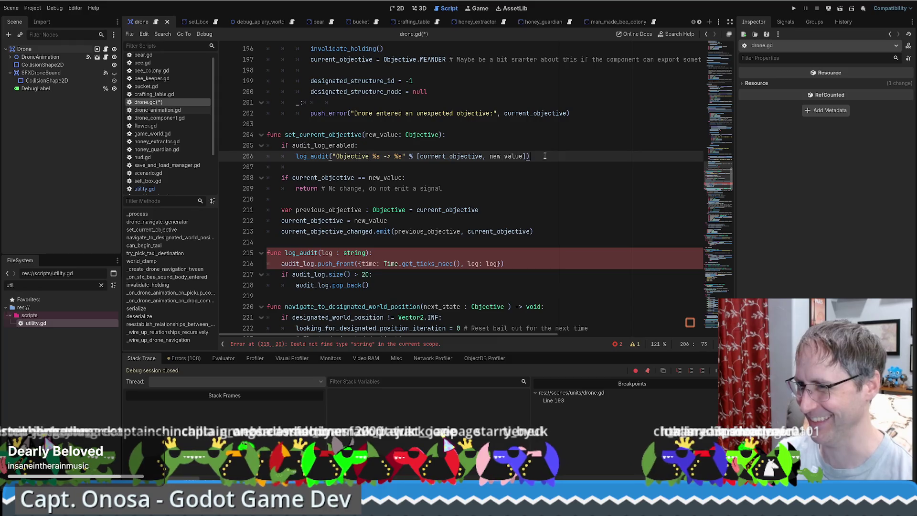
pyautogui.press('End')
pyautogui.scroll(-2, 455, 188)
pyautogui.scroll(2, 456, 188)
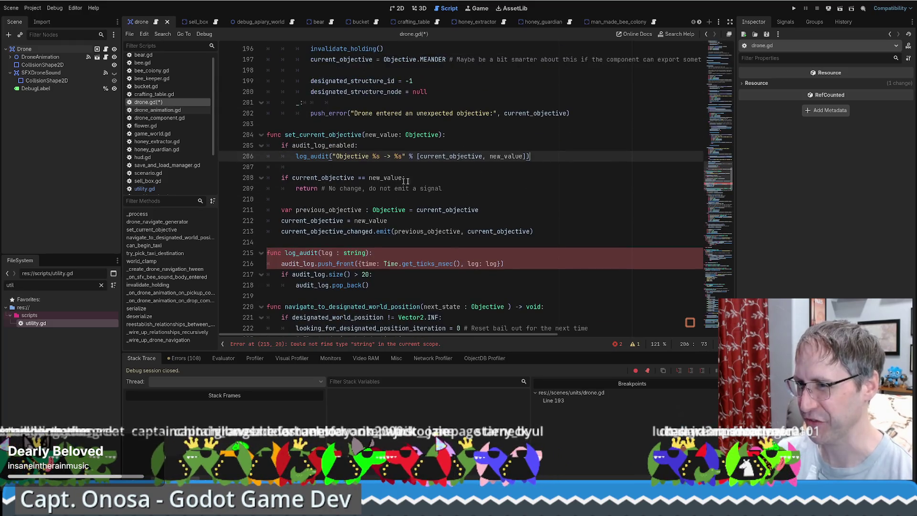
pyautogui.press('Down')
pyautogui.press('Down')
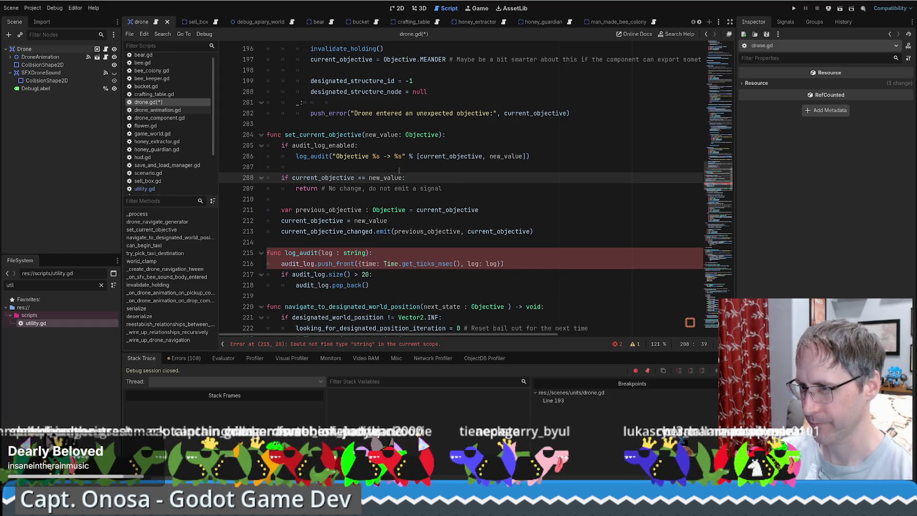
pyautogui.scroll(-2, 453, 186)
# Step: Fix the reported type error by changing log_audit's parameter type from string to String
pyautogui.click(480, 190)
pyautogui.press('Left')
pyautogui.press('Left')
pyautogui.press('Left')
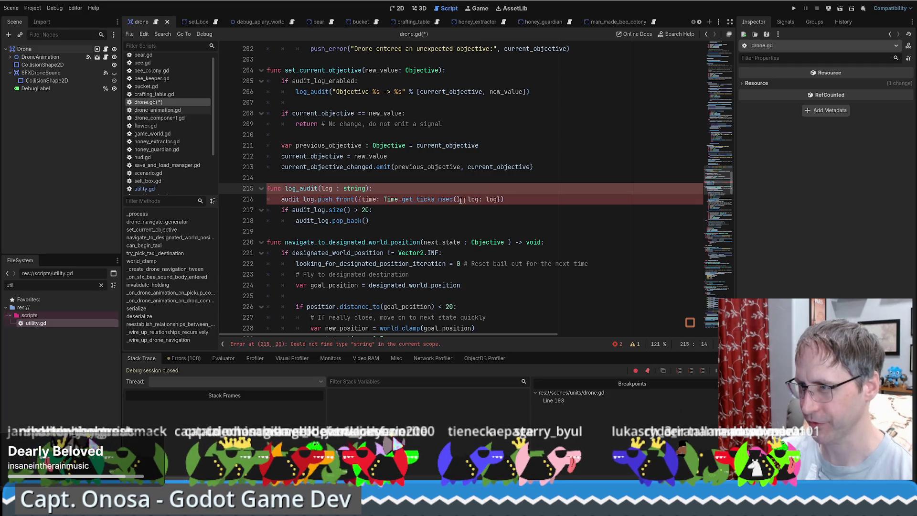
pyautogui.press('Down')
pyautogui.press('End')
pyautogui.click(363, 344)
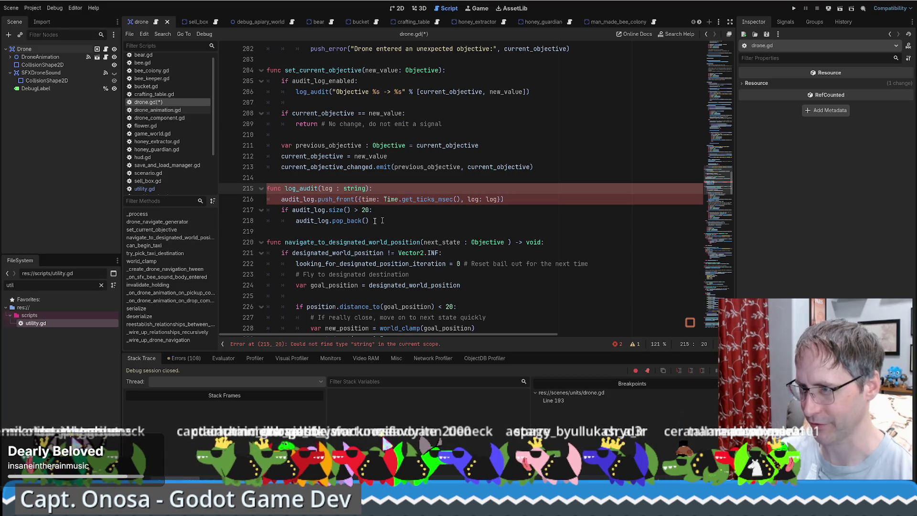
pyautogui.doubleClick(344, 189)
pyautogui.write('String')
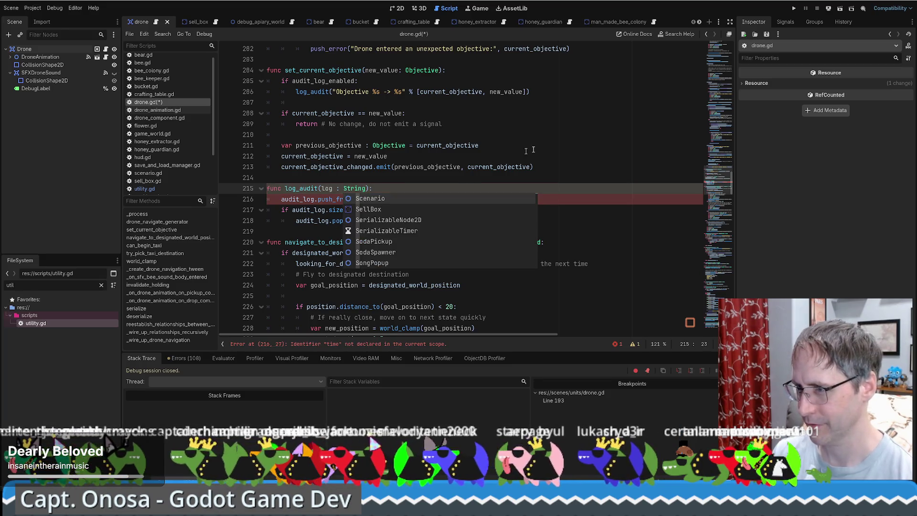
pyautogui.click(482, 146)
# Step: Change audit_log on line 18 to Array[Dictionary], save drone.gd, and show the Dictionary tooltip
pyautogui.click(309, 200)
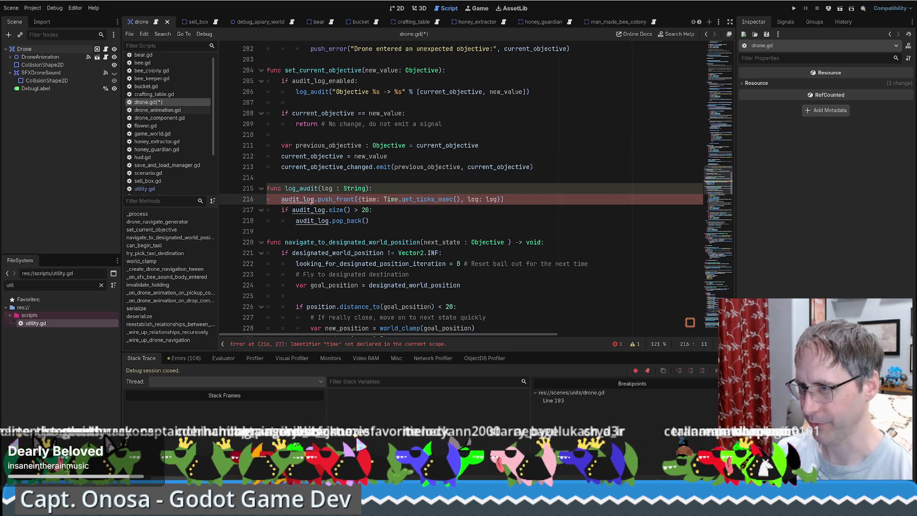
pyautogui.keyDown('ctrl'); pyautogui.click(311, 202); pyautogui.keyUp('ctrl')
pyautogui.hotkey('alt', 'Left')
pyautogui.hotkey('alt', 'Right')
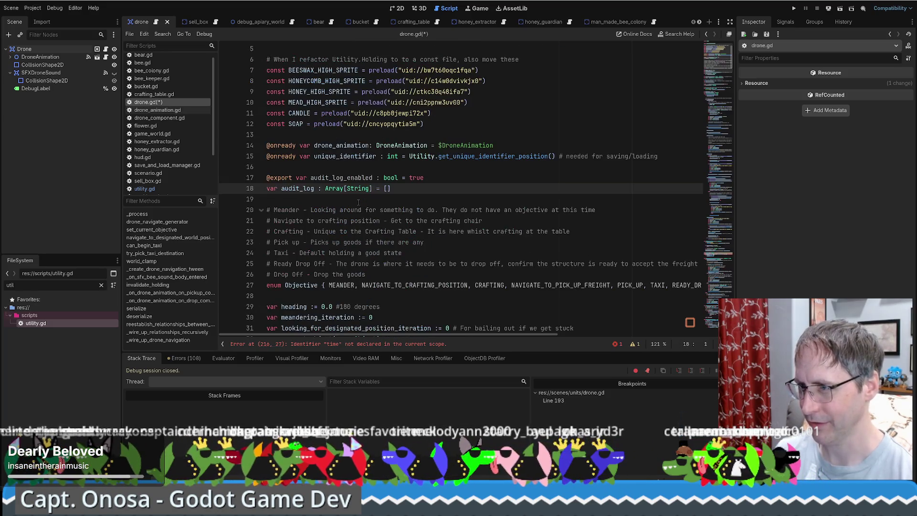
pyautogui.doubleClick(354, 188)
pyautogui.write('Dictionary')
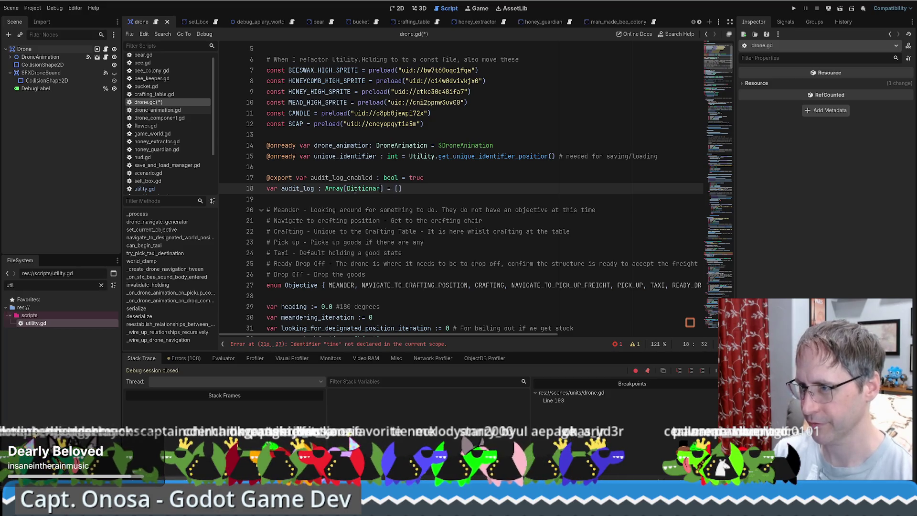
pyautogui.hotkey('ctrl', 's')
pyautogui.hotkey('alt', 'Left')
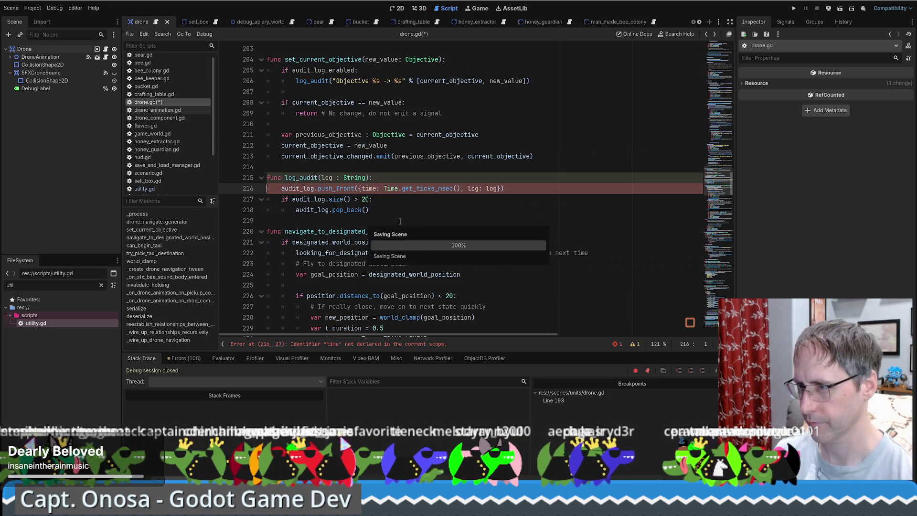
pyautogui.hotkey('alt', 'Right')
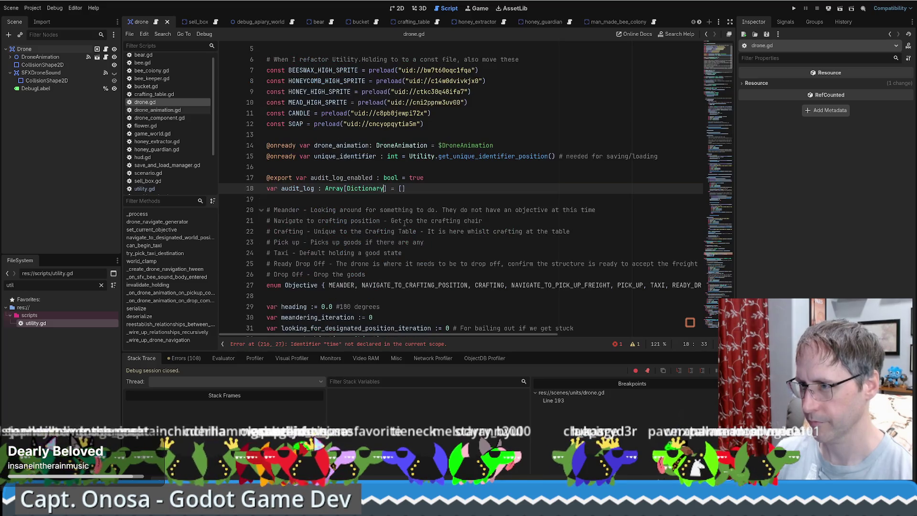
pyautogui.moveTo(369, 190)
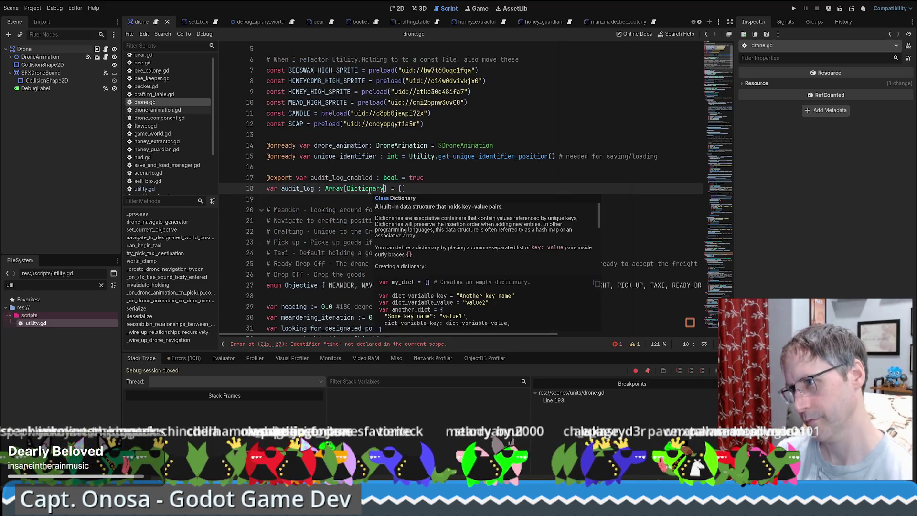
# Step: Open the Dictionary class help page from the tooltip and scroll through its examples
pyautogui.keyDown('ctrl'); pyautogui.click(370, 189); pyautogui.keyUp('ctrl')
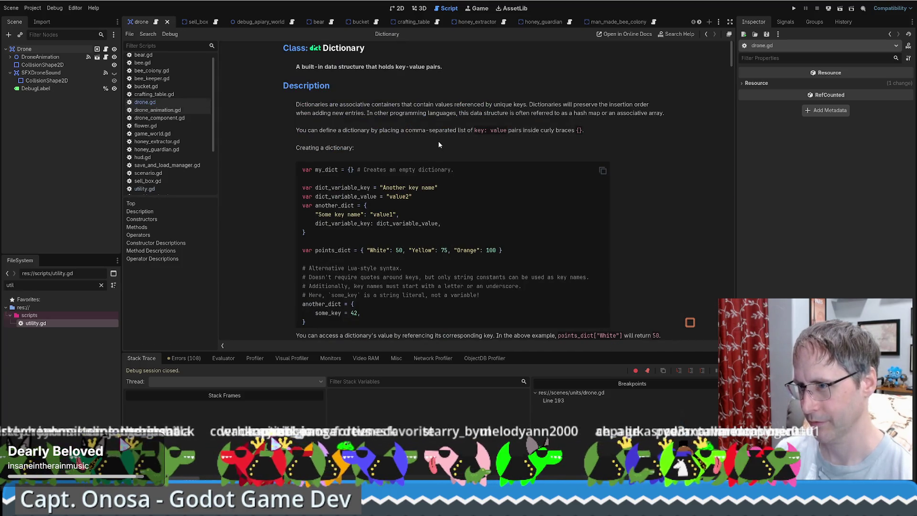
pyautogui.scroll(-5, 440, 144)
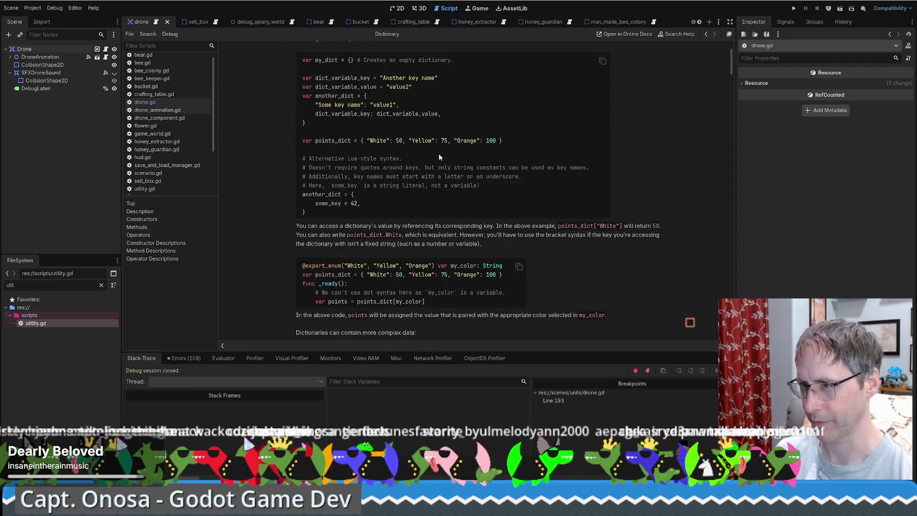
pyautogui.hotkey('alt', 'Left')
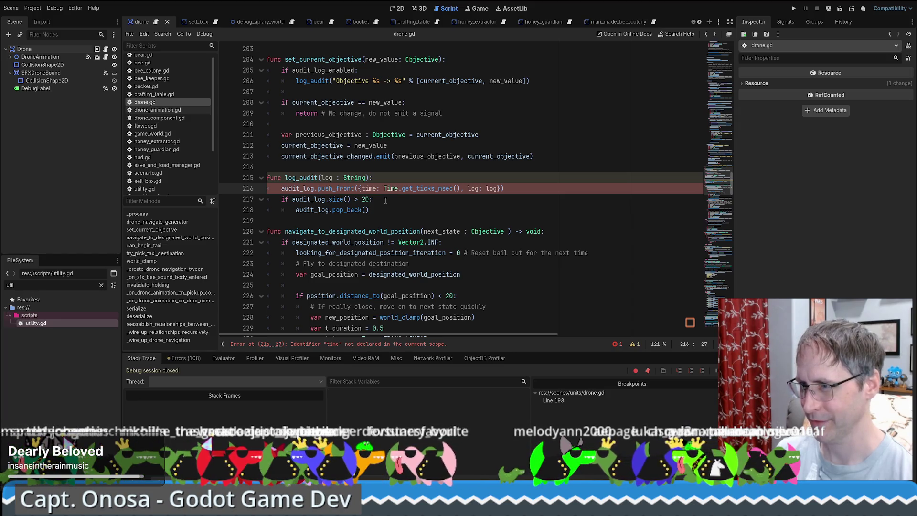
# Step: Revisit the audit_log declaration and Dictionary help, then return to the line 216 error
pyautogui.keyDown('ctrl'); pyautogui.click(341, 189); pyautogui.keyUp('ctrl')
pyautogui.hotkey('alt', 'Left')
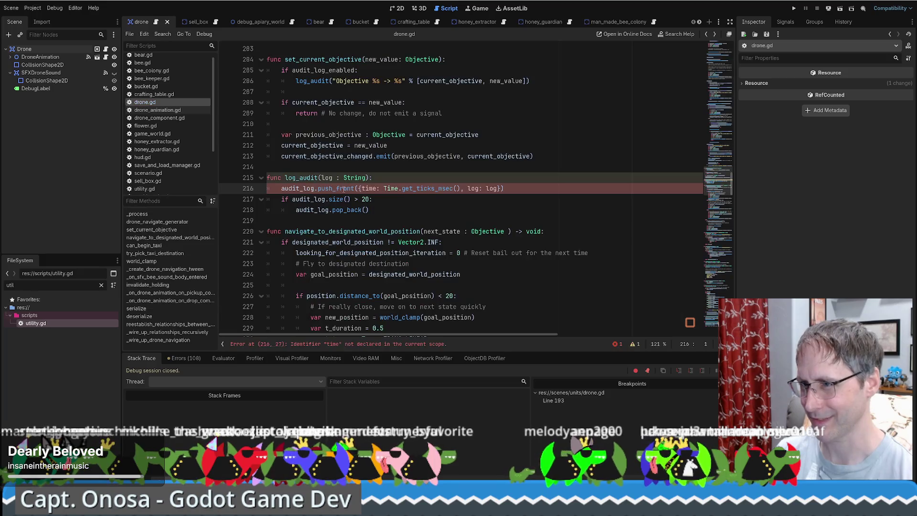
pyautogui.keyDown('ctrl'); pyautogui.click(308, 188); pyautogui.keyUp('ctrl')
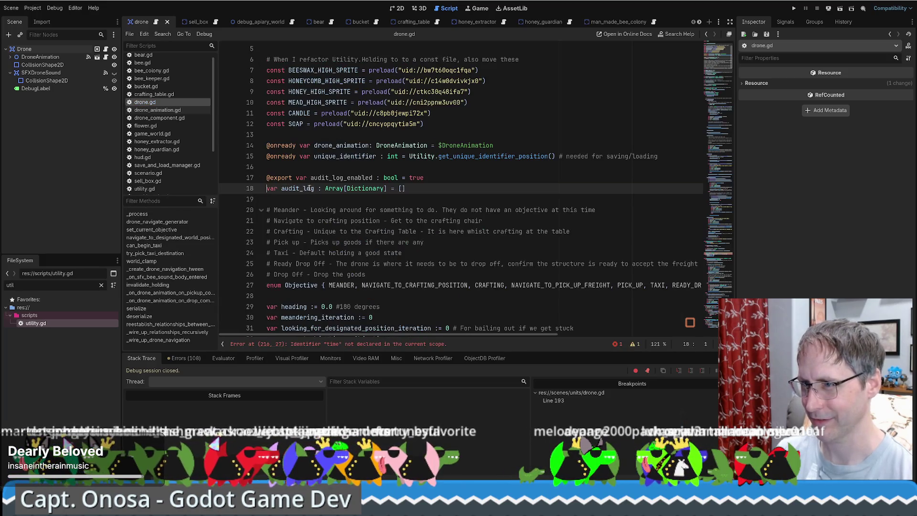
pyautogui.keyDown('ctrl'); pyautogui.click(360, 188); pyautogui.keyUp('ctrl')
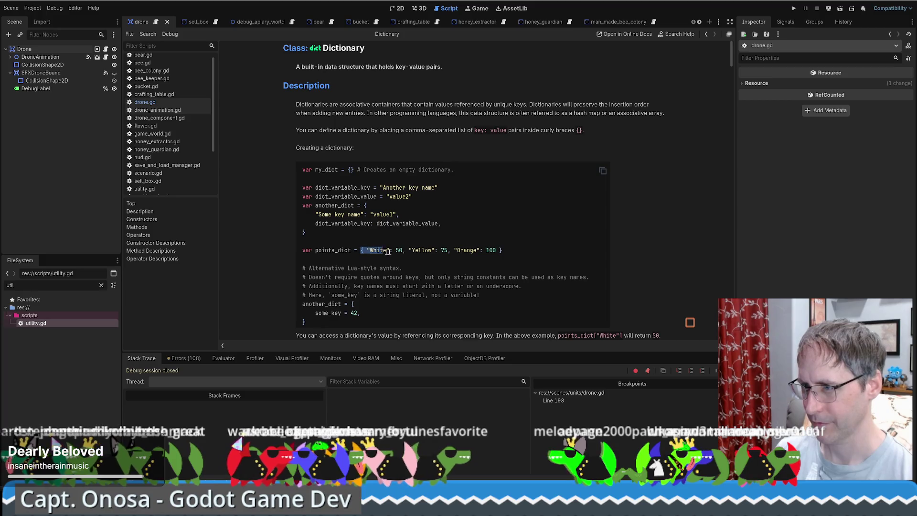
pyautogui.hotkey('alt', 'Left')
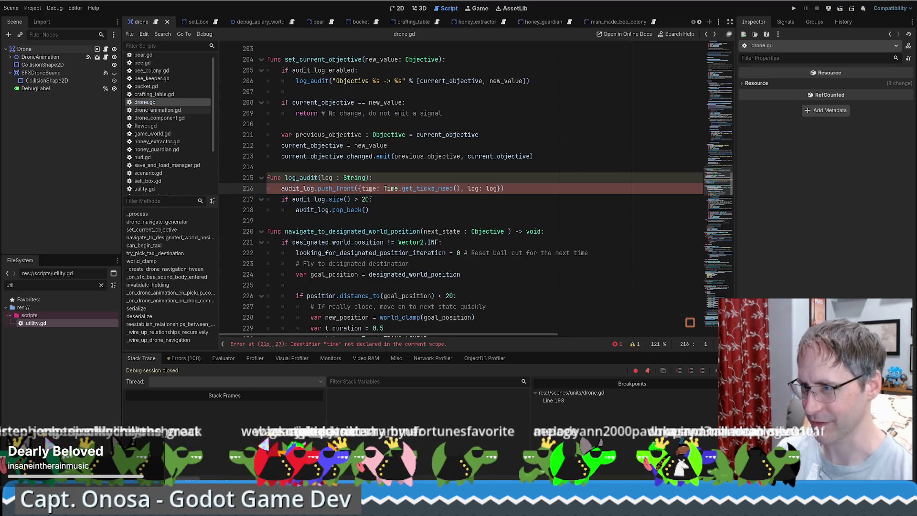
# Step: Quote log_audit's dictionary keys as "time" and "log" on line 216 and save drone.gd
pyautogui.write('"')
pyautogui.press('Right')
pyautogui.press('Right')
pyautogui.press('Right')
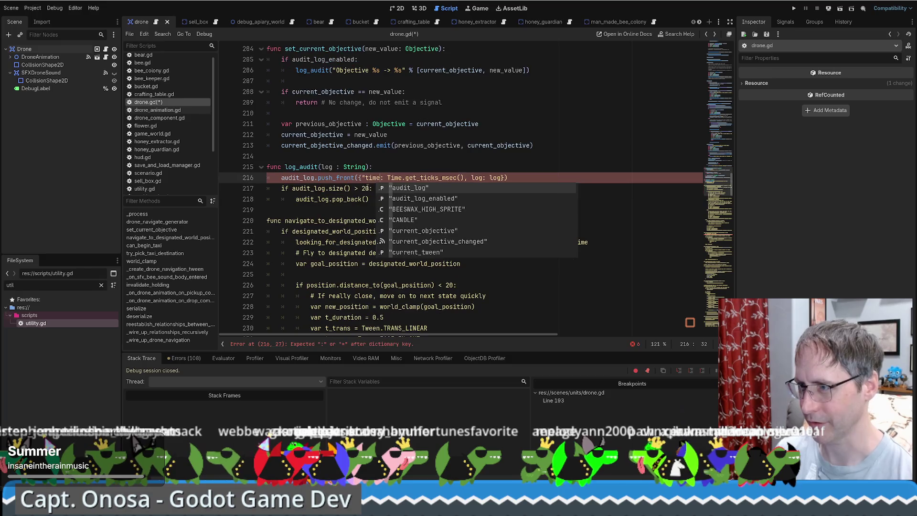
pyautogui.write('"')
pyautogui.click(504, 178)
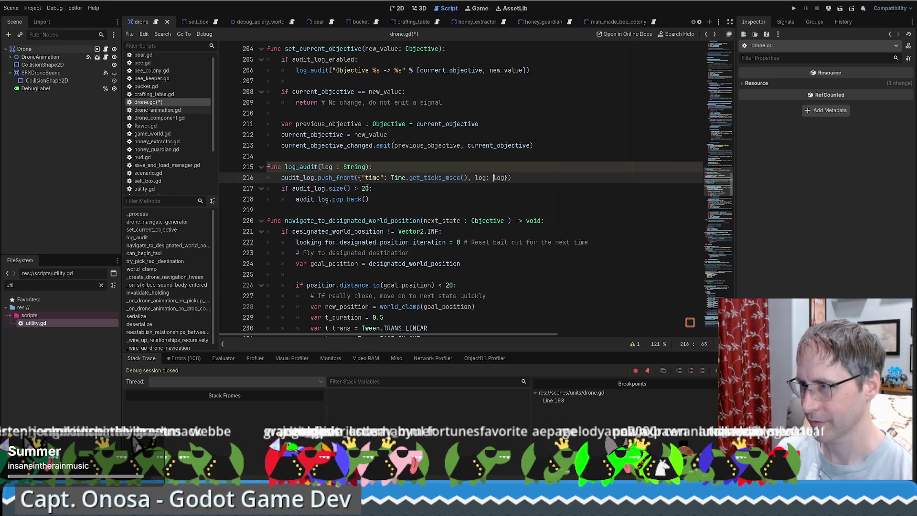
pyautogui.write('"')
pyautogui.press('Tab')
pyautogui.write(':')
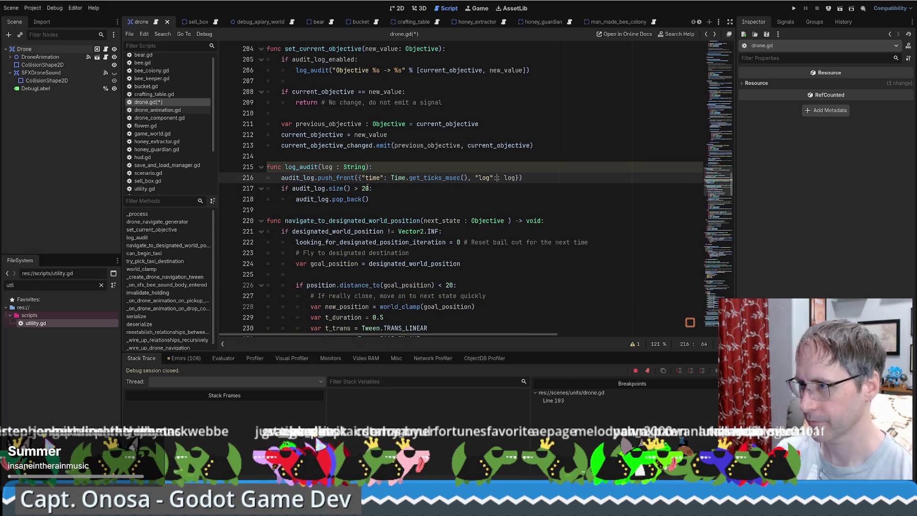
pyautogui.hotkey('ctrl', 's')
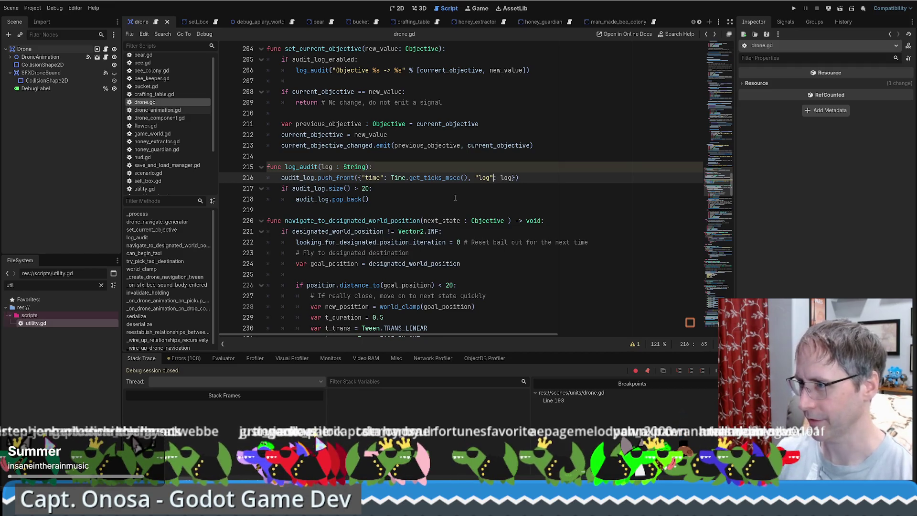
# Step: Find the log_audit call and select its if block on lines 205–206, then switch to drone_animation.gd
pyautogui.click(459, 198)
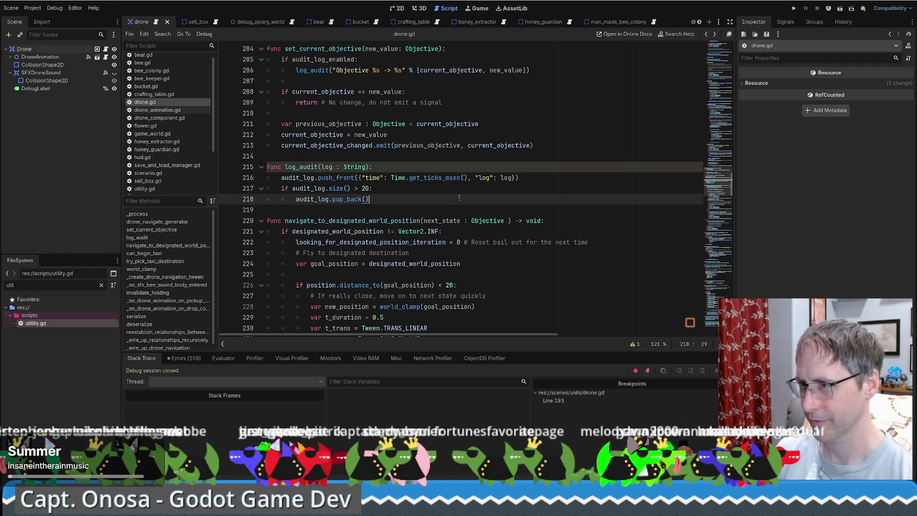
pyautogui.doubleClick(313, 171)
pyautogui.scroll(-2, 482, 212)
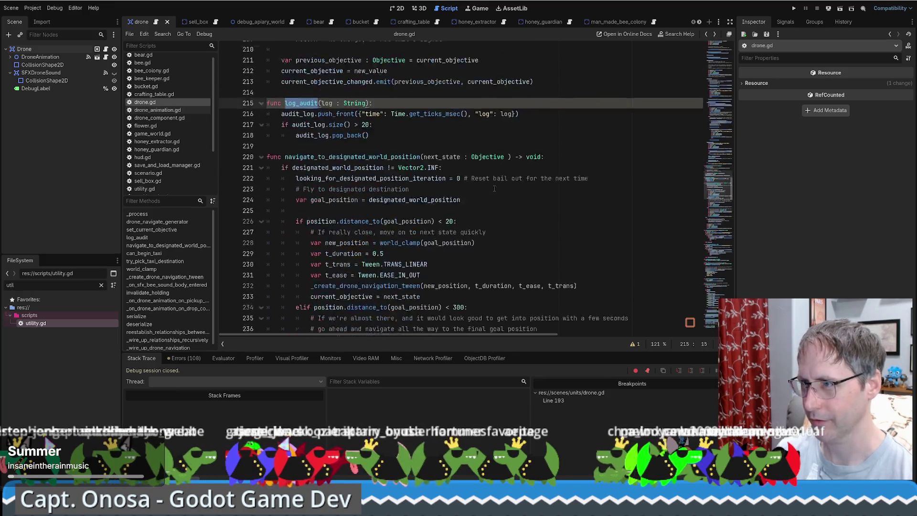
pyautogui.scroll(3, 493, 182)
pyautogui.click(310, 110)
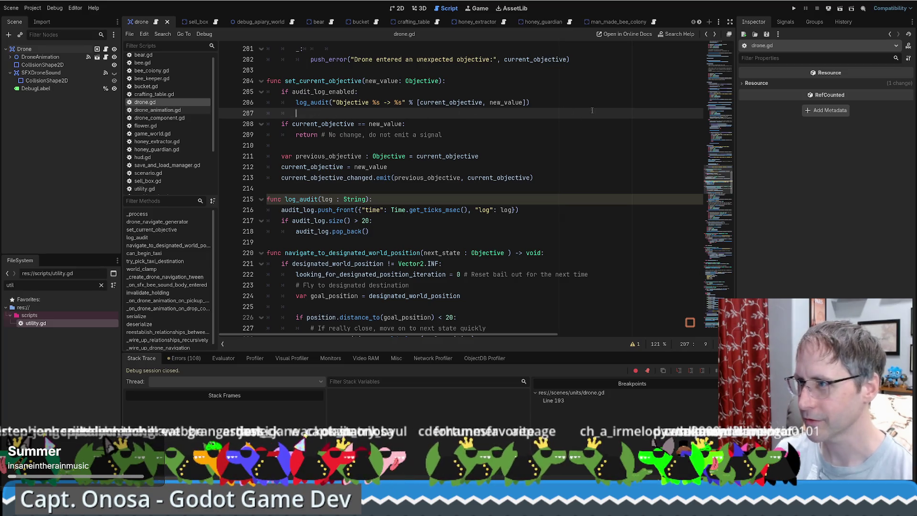
pyautogui.press('Up')
pyautogui.press('Up')
pyautogui.press('End')
pyautogui.click(256, 112)
pyautogui.doubleClick(312, 103)
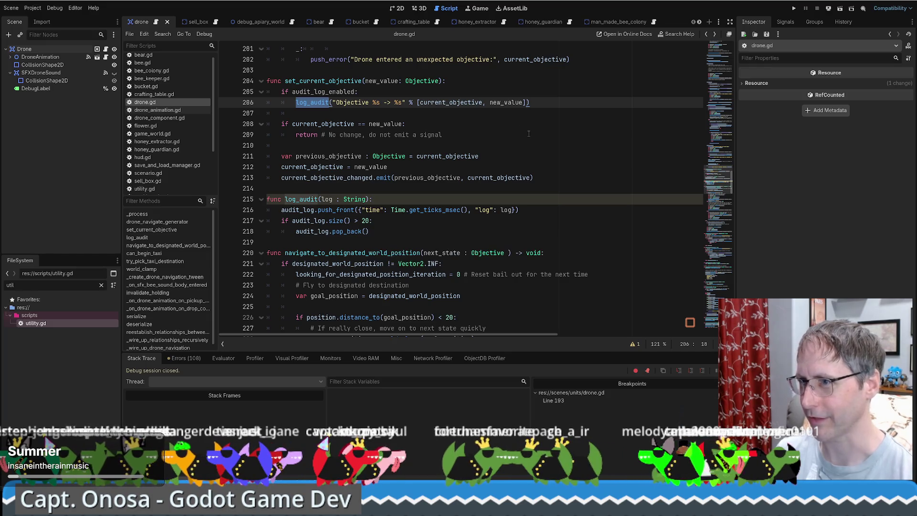
pyautogui.press('Down')
pyautogui.moveTo(281, 92); pyautogui.dragTo(568, 106)
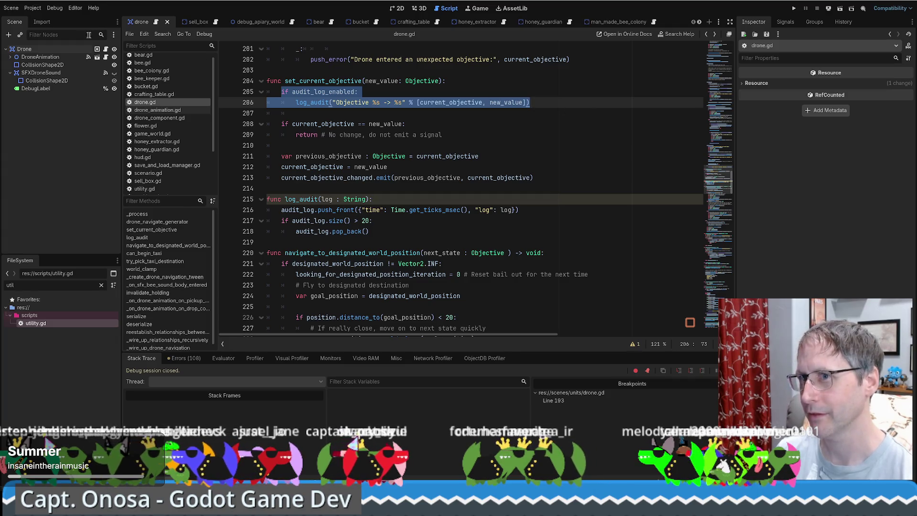
pyautogui.click(106, 57)
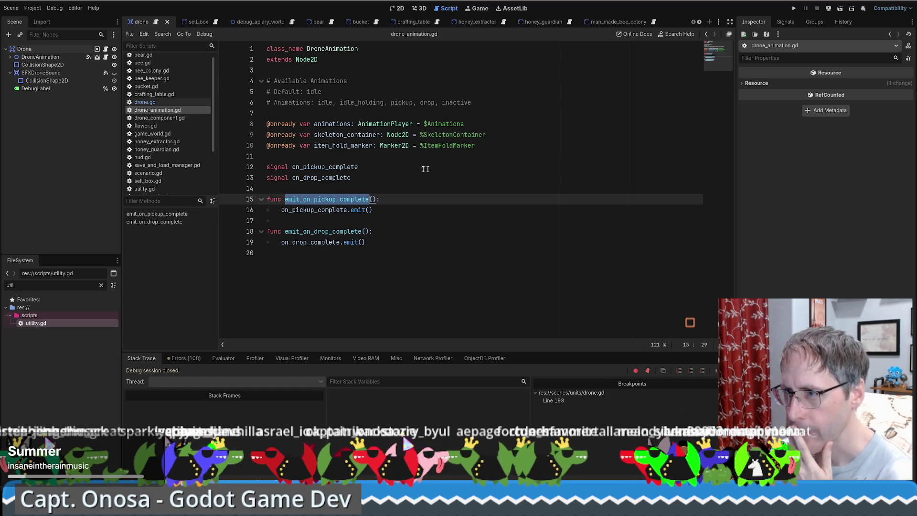
pyautogui.click(386, 168)
pyautogui.hotkey('alt', 'Left')
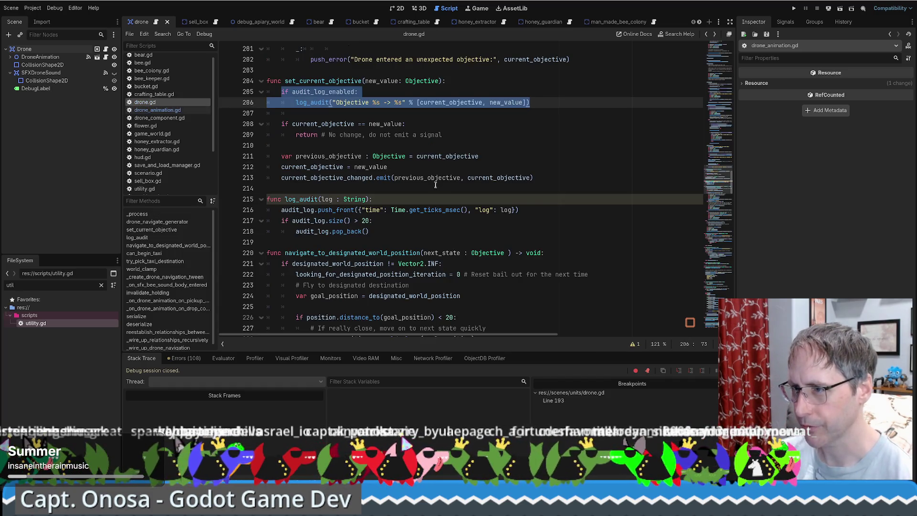
pyautogui.moveTo(717, 180); pyautogui.dragTo(717, 48)
pyautogui.scroll(-6, 453, 112)
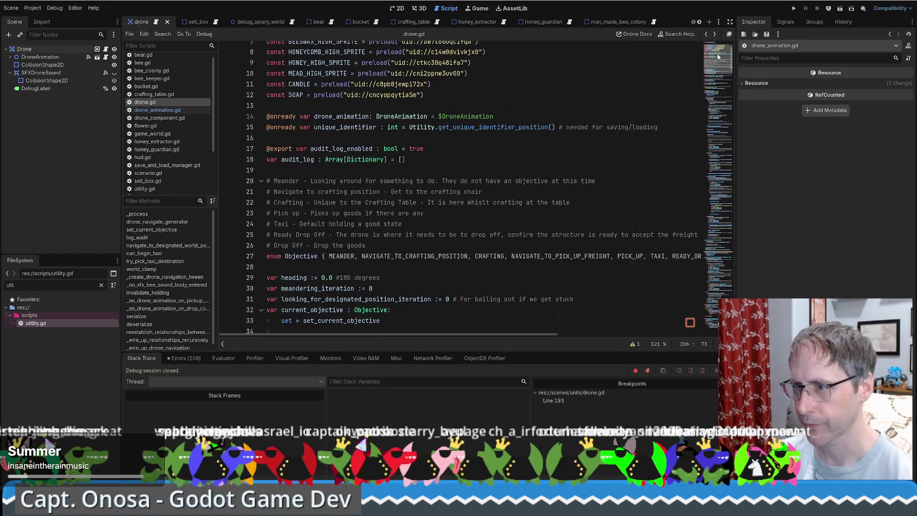
pyautogui.scroll(-3, 454, 111)
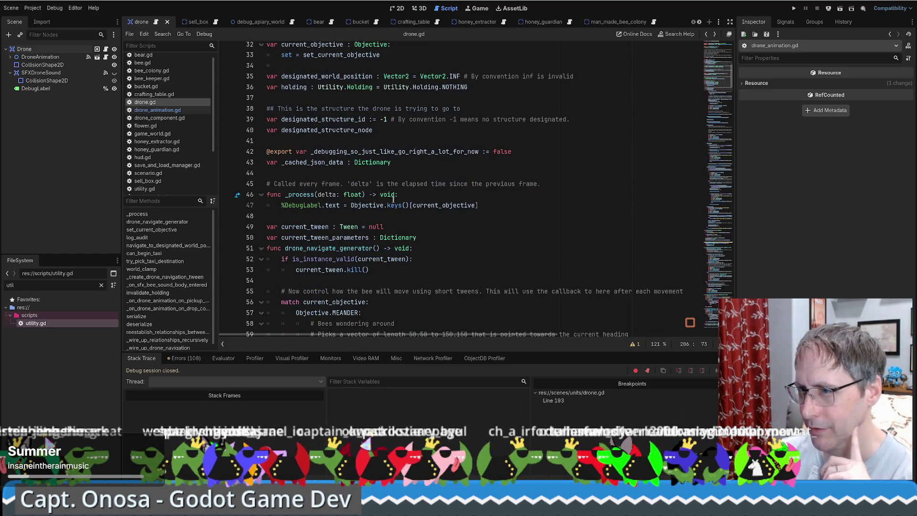
pyautogui.scroll(10, 497, 202)
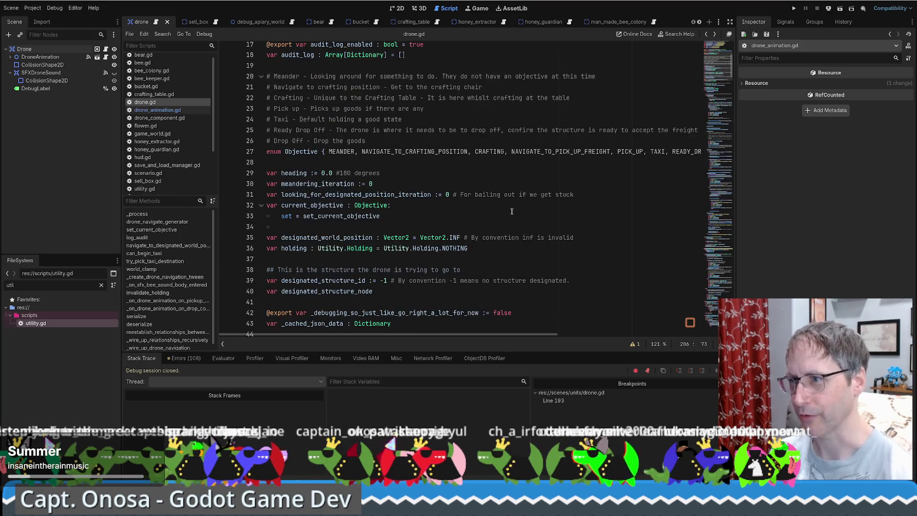
pyautogui.scroll(-8, 487, 201)
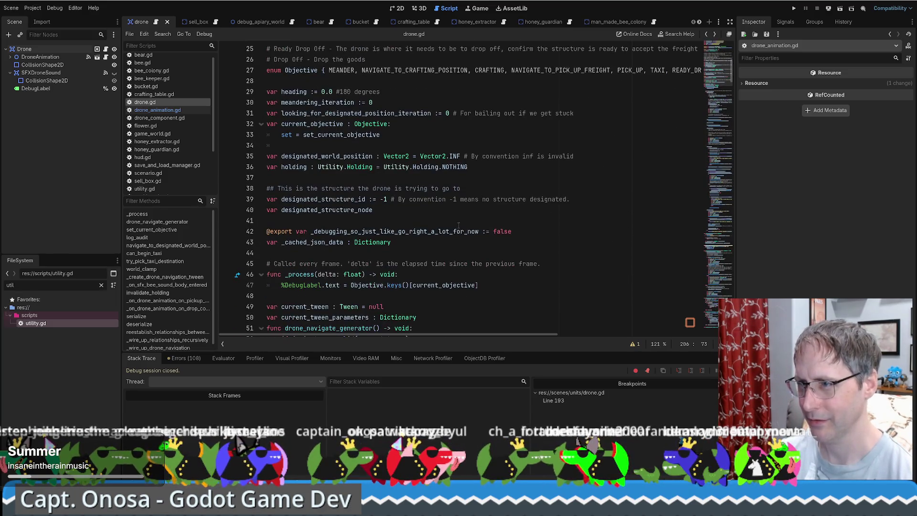
pyautogui.scroll(-6, 463, 219)
pyautogui.scroll(12, 470, 231)
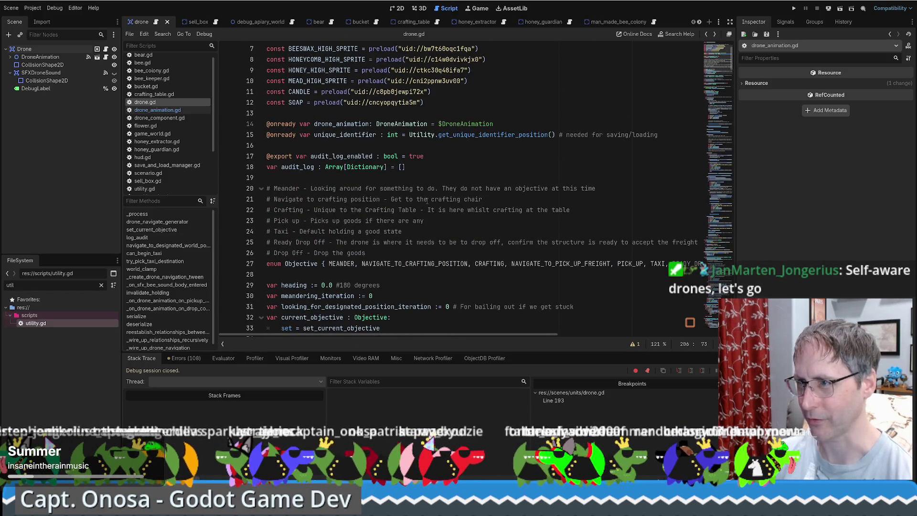
pyautogui.scroll(-2, 426, 205)
pyautogui.scroll(-8, 426, 206)
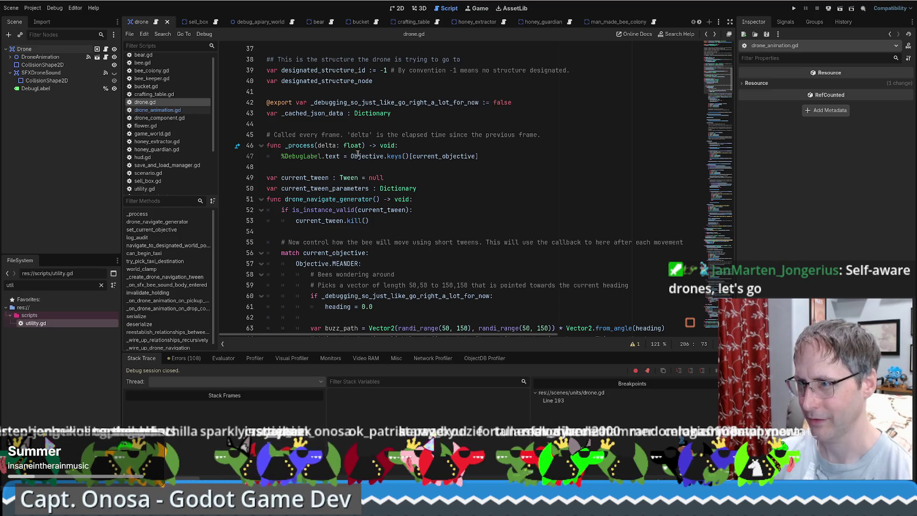
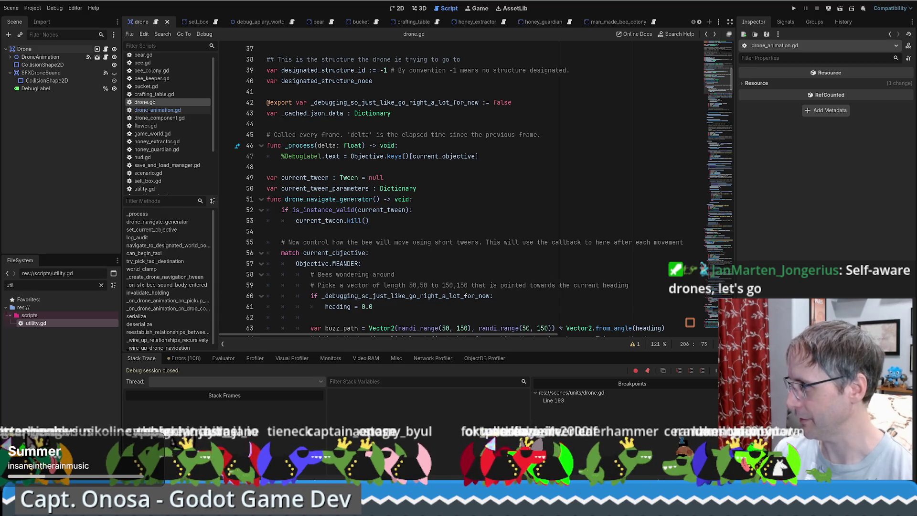
# Step: Open the sell_box scene and look over its sell_box.gd script
pyautogui.click(489, 134)
pyautogui.click(212, 24)
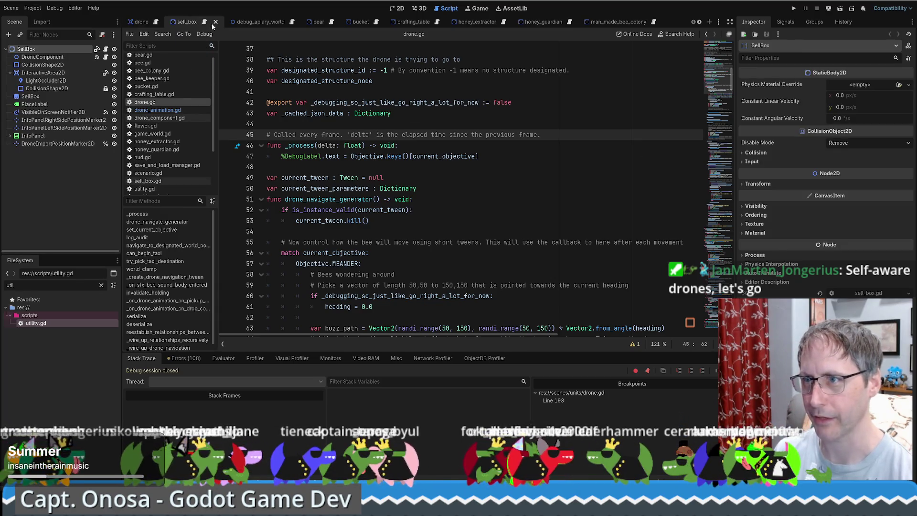
pyautogui.click(206, 23)
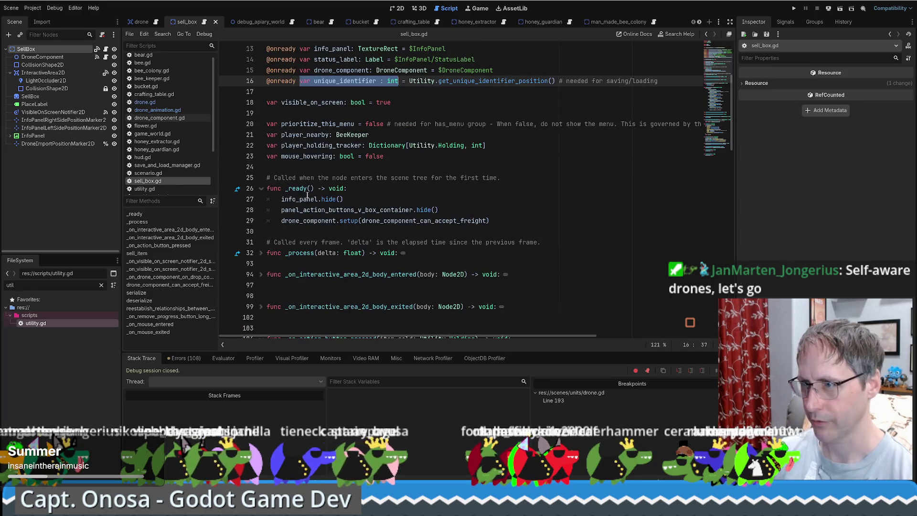
pyautogui.click(269, 188)
# Step: Return to drone.gd and start a new line above the _process function
pyautogui.hotkey('alt', 'Left')
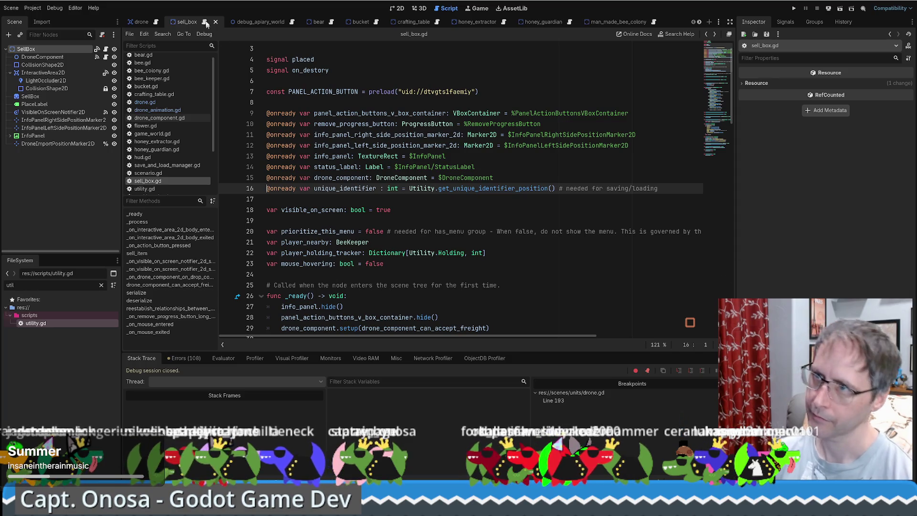
pyautogui.hotkey('alt', 'Left')
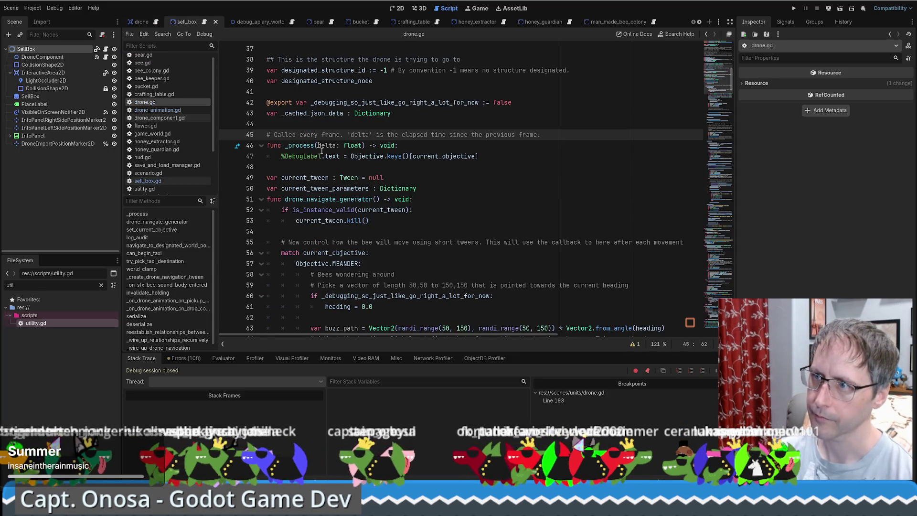
pyautogui.click(319, 124)
pyautogui.press('Return')
# Step: Write func _ready() -> void: with a log_audit call inserted via autocomplete
pyautogui.write('func _ready() -> void:')
pyautogui.press('Return')
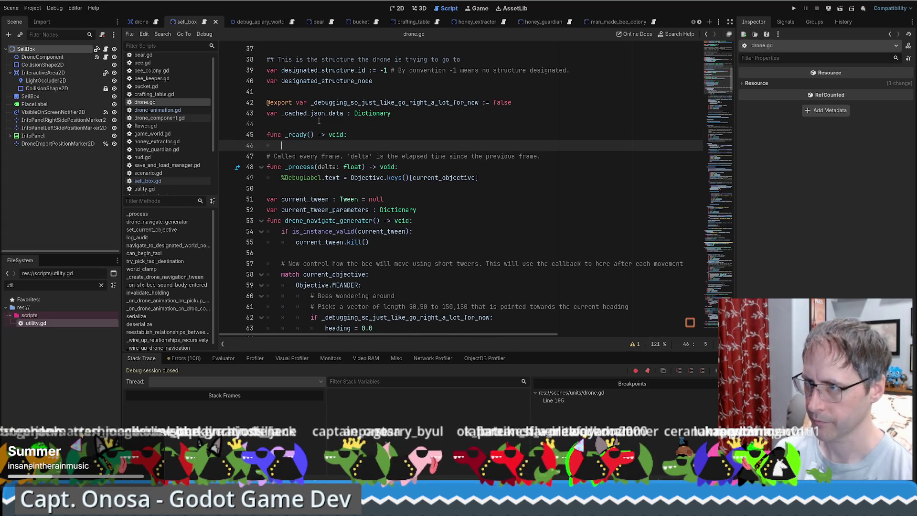
pyautogui.write('log_')
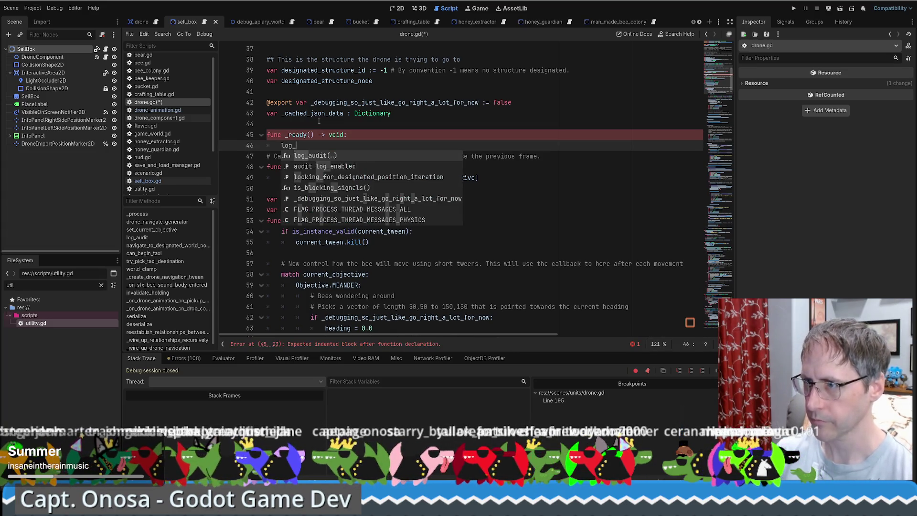
pyautogui.press('Return')
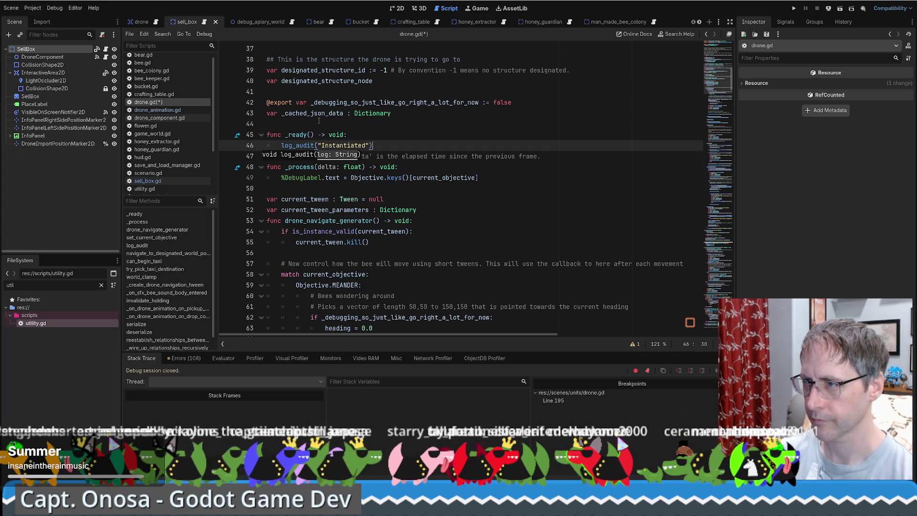
pyautogui.press('Return')
# Step: Change the _ready log message text to 'ready()' and check the surrounding code
pyautogui.click(389, 138)
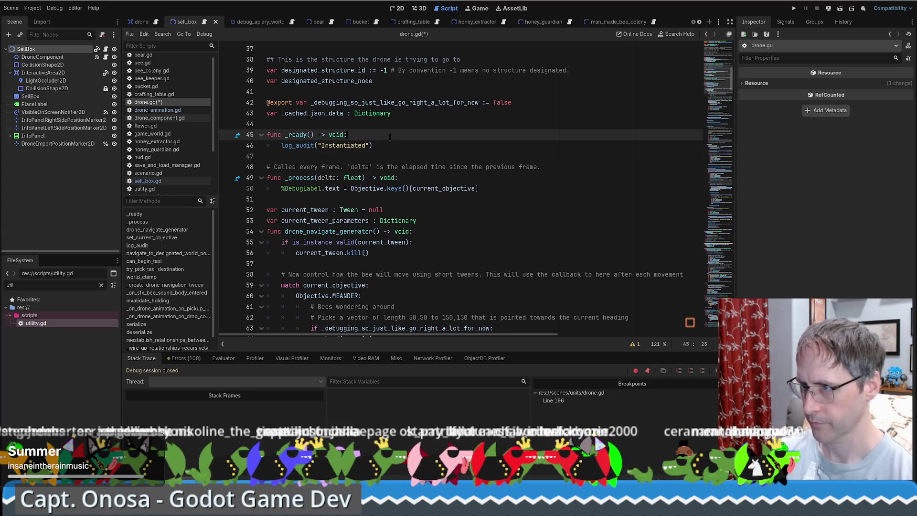
pyautogui.doubleClick(343, 146)
pyautogui.write('ready')
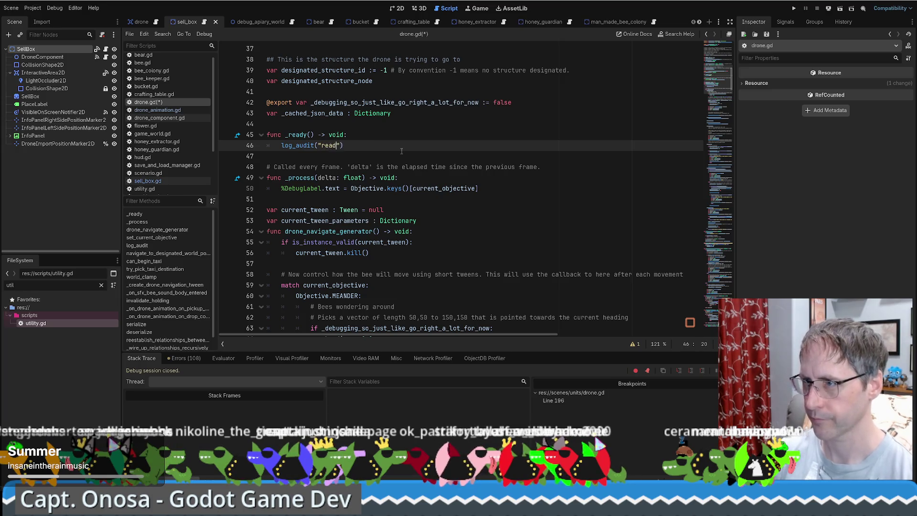
pyautogui.write('()')
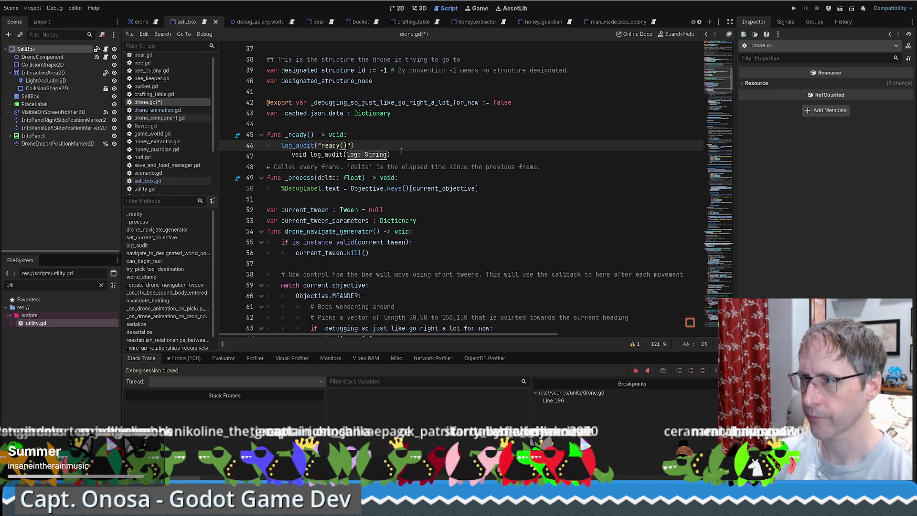
pyautogui.click(399, 151)
pyautogui.scroll(-1, 389, 140)
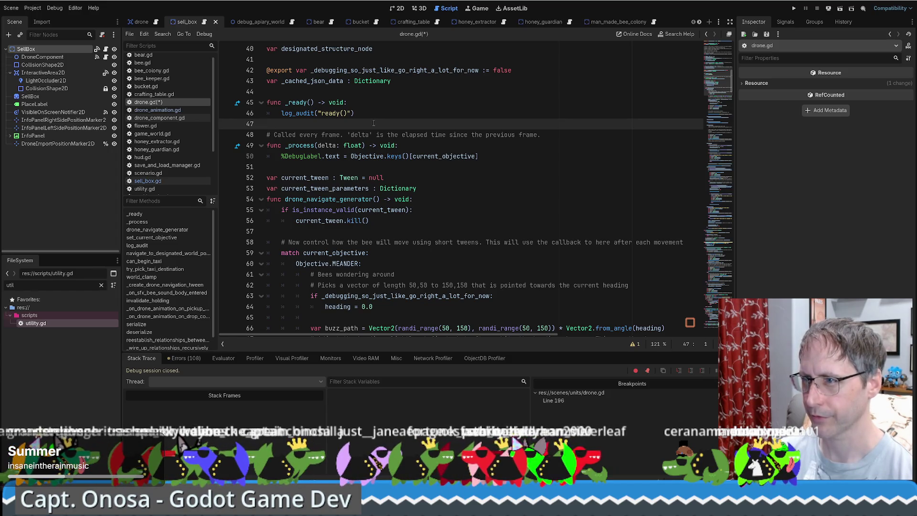
pyautogui.scroll(1, 377, 137)
pyautogui.click(377, 137)
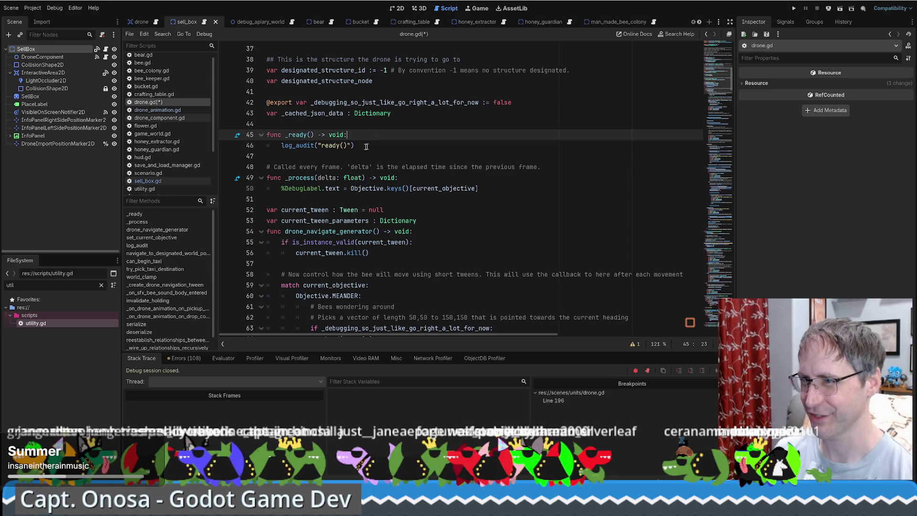
pyautogui.click(340, 145)
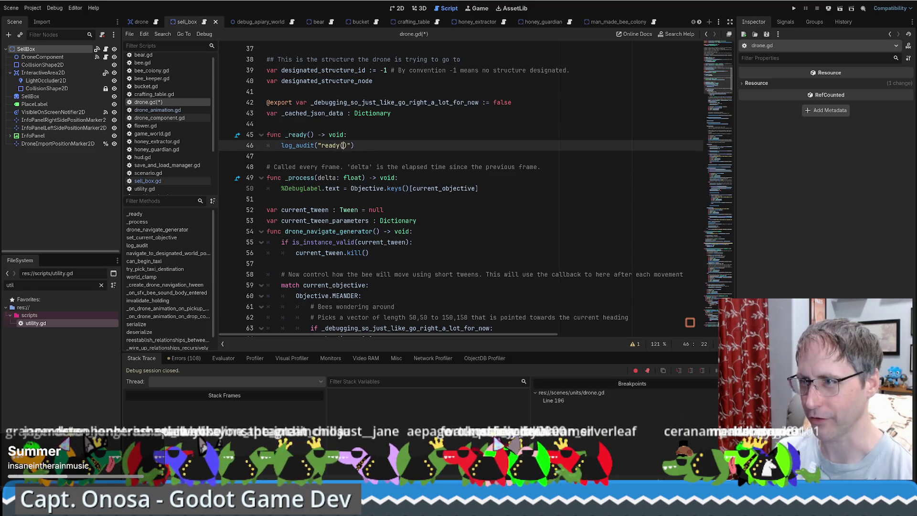
pyautogui.scroll(-1, 346, 147)
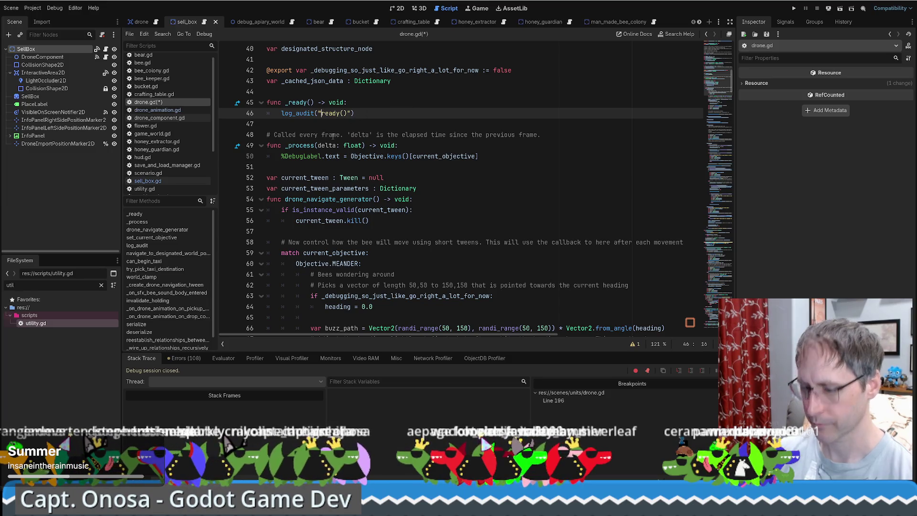
pyautogui.press('Down')
pyautogui.press('Down')
pyautogui.press('Down')
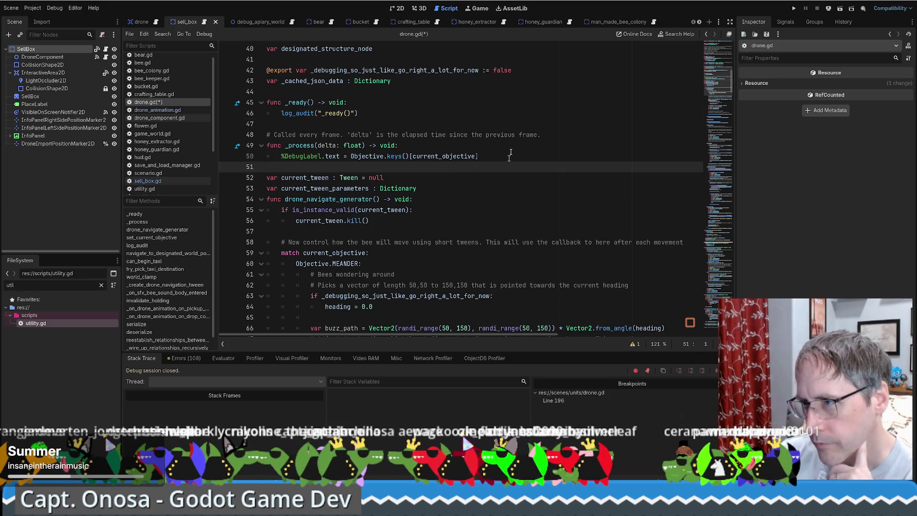
pyautogui.scroll(-1, 484, 162)
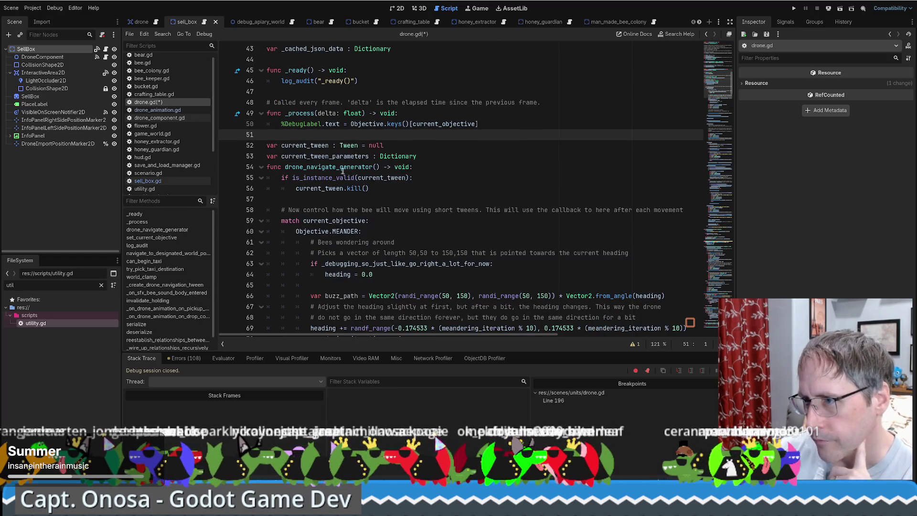
# Step: Browse drone.gd through the minimap and jump to the set_current_objective definition
pyautogui.doubleClick(344, 168)
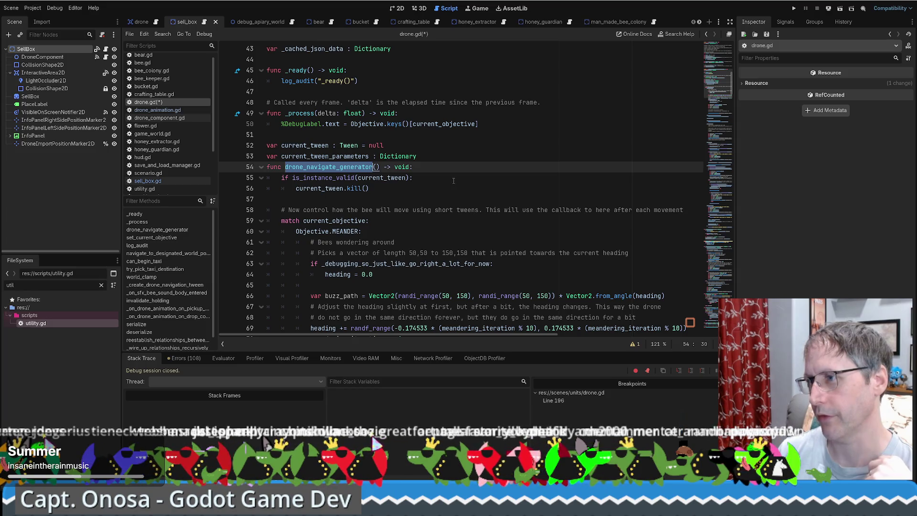
pyautogui.moveTo(715, 86)
pyautogui.mouseDown()
pyautogui.moveTo(717, 330)
pyautogui.moveTo(726, 209)
pyautogui.moveTo(685, 45)
pyautogui.mouseUp()
pyautogui.scroll(-8, 523, 206)
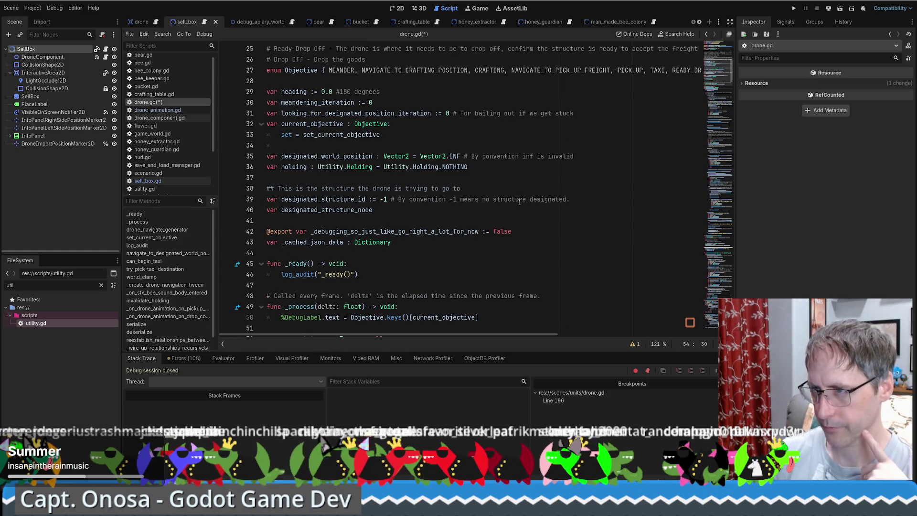
pyautogui.scroll(-8, 520, 205)
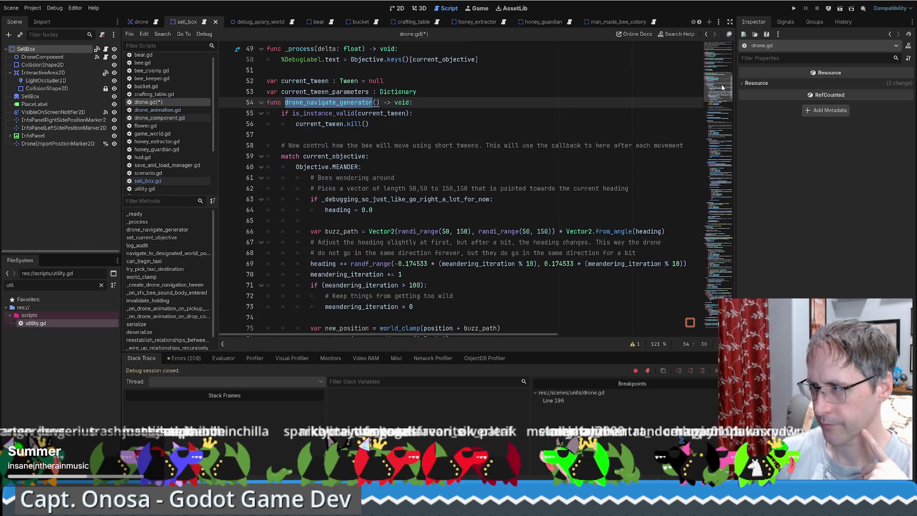
pyautogui.click(706, 329)
pyautogui.scroll(6, 649, 274)
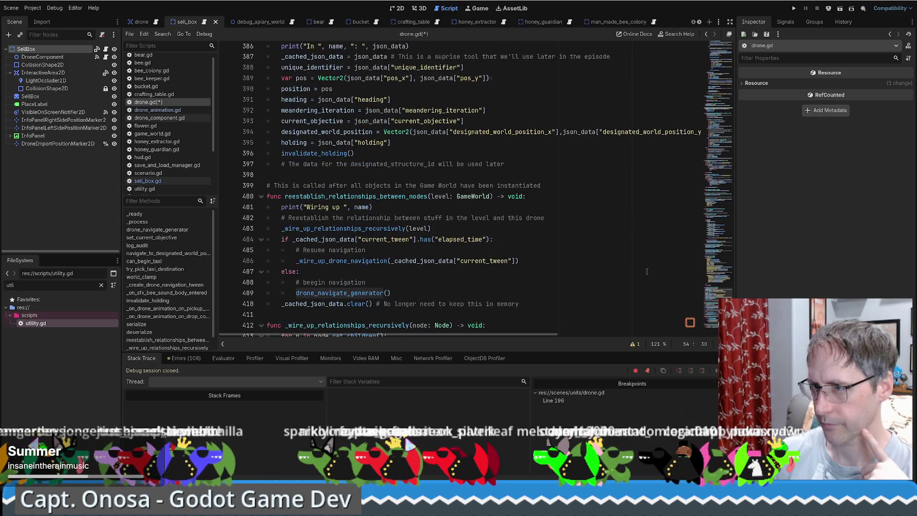
pyautogui.scroll(16, 427, 228)
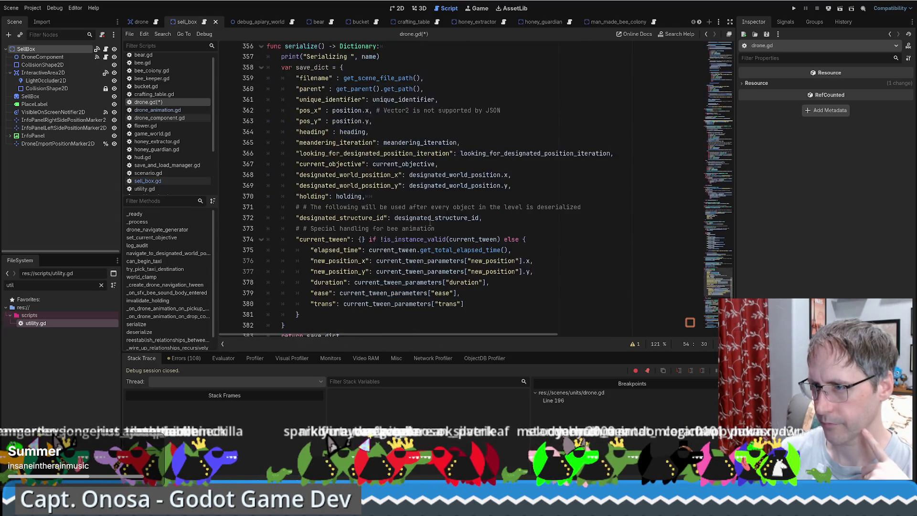
pyautogui.scroll(10, 439, 218)
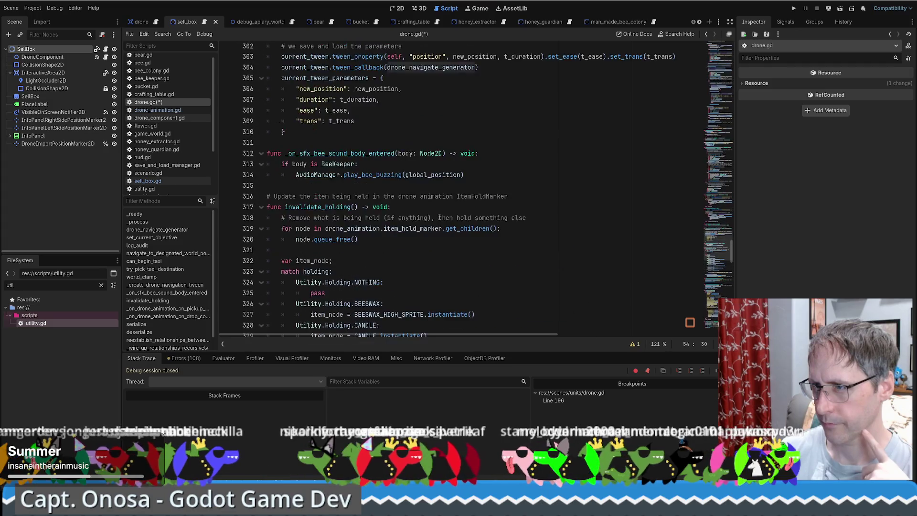
pyautogui.moveTo(722, 273); pyautogui.dragTo(716, 45)
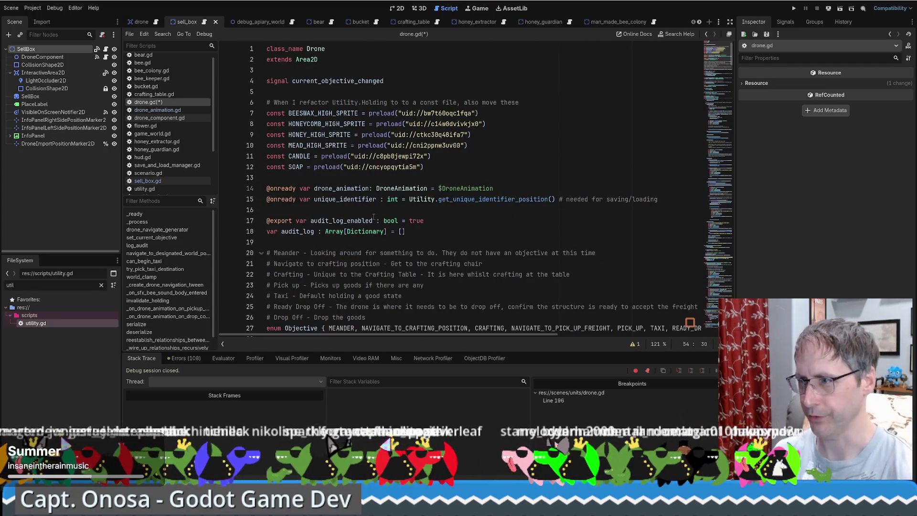
pyautogui.scroll(-6, 351, 226)
pyautogui.keyDown('ctrl'); pyautogui.click(341, 200); pyautogui.keyUp('ctrl')
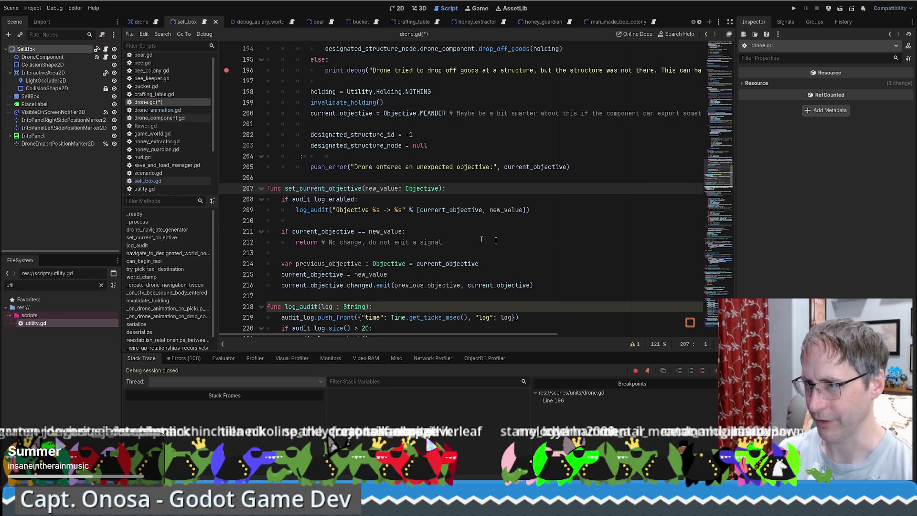
# Step: Try moving the audit logging lines below the early return, then undo it
pyautogui.moveTo(531, 210)
pyautogui.mouseDown()
pyautogui.moveTo(447, 189)
pyautogui.moveTo(473, 225)
pyautogui.moveTo(467, 242)
pyautogui.mouseUp()
pyautogui.click(452, 221)
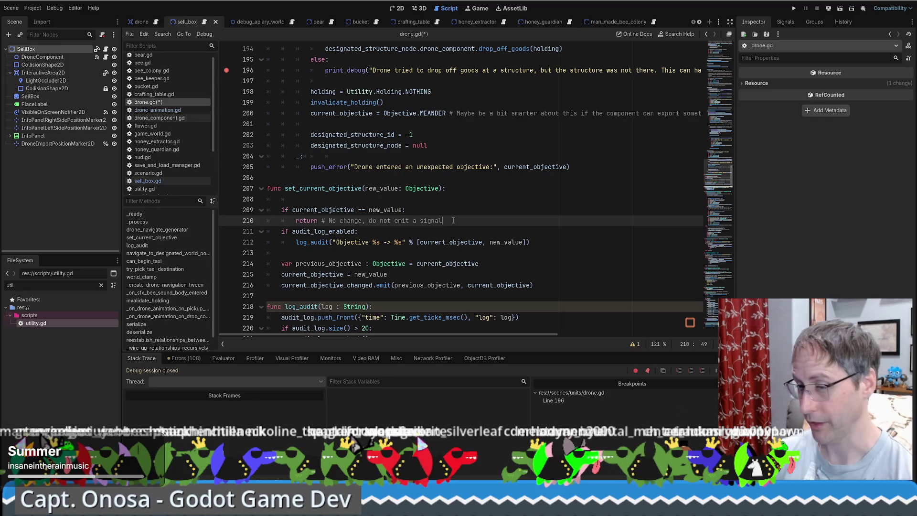
pyautogui.press('Return')
pyautogui.click(452, 188)
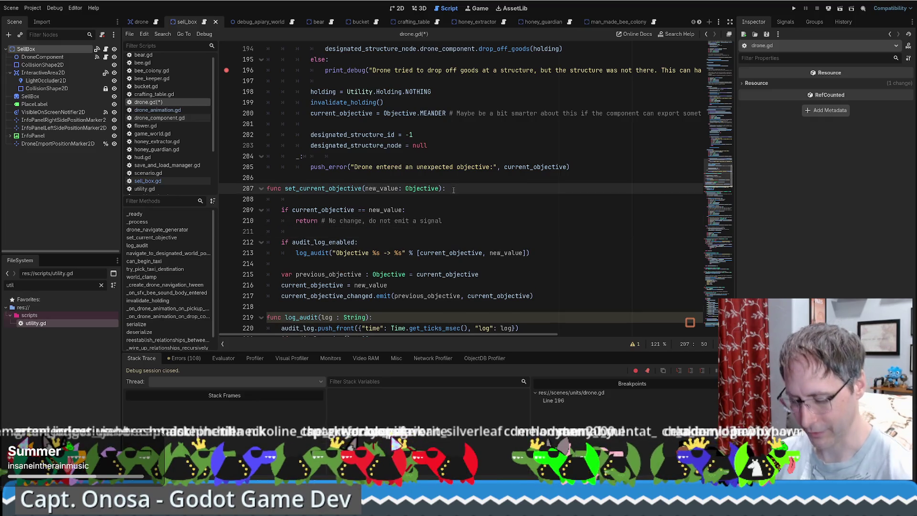
pyautogui.hotkey('ctrl', 'z')
pyautogui.hotkey('ctrl', 'z')
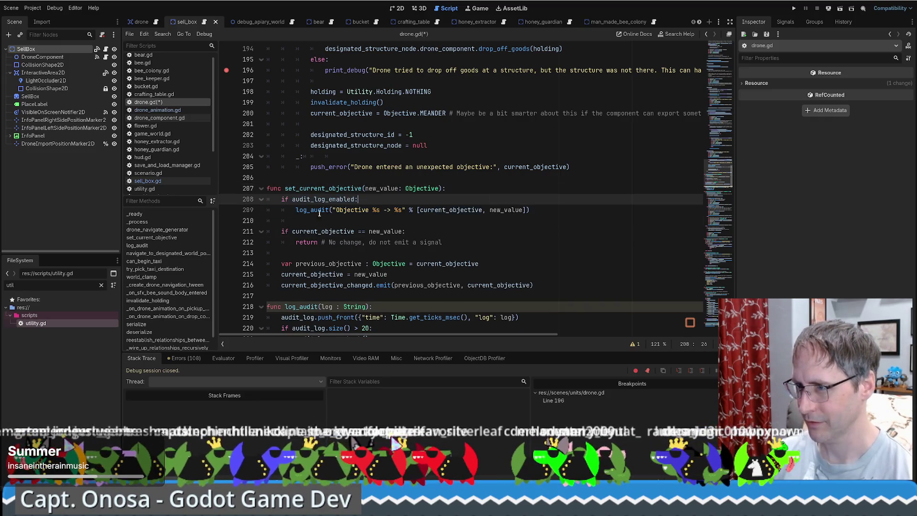
# Step: In log_audit, save drone.gd and delete the hardcoded 20000 size limit
pyautogui.keyDown('ctrl'); pyautogui.click(311, 210); pyautogui.keyUp('ctrl')
pyautogui.click(370, 210)
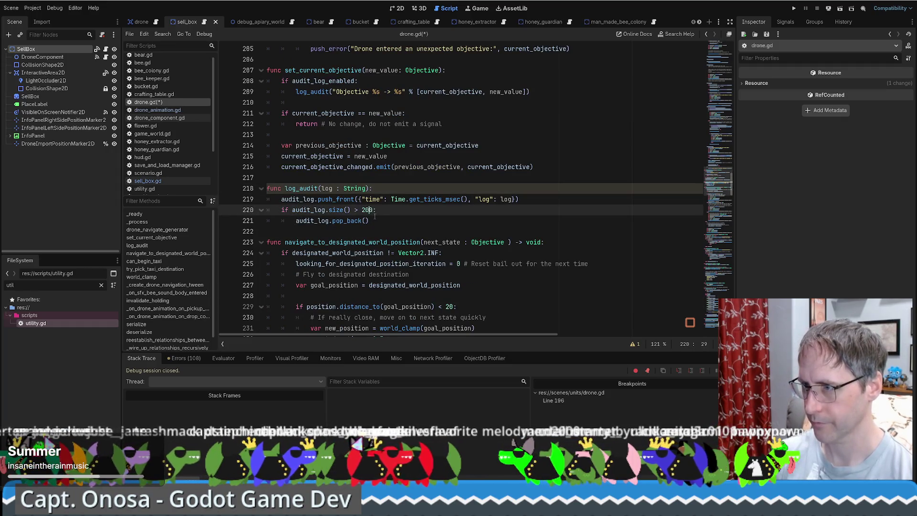
pyautogui.write('00')
pyautogui.hotkey('ctrl', 's')
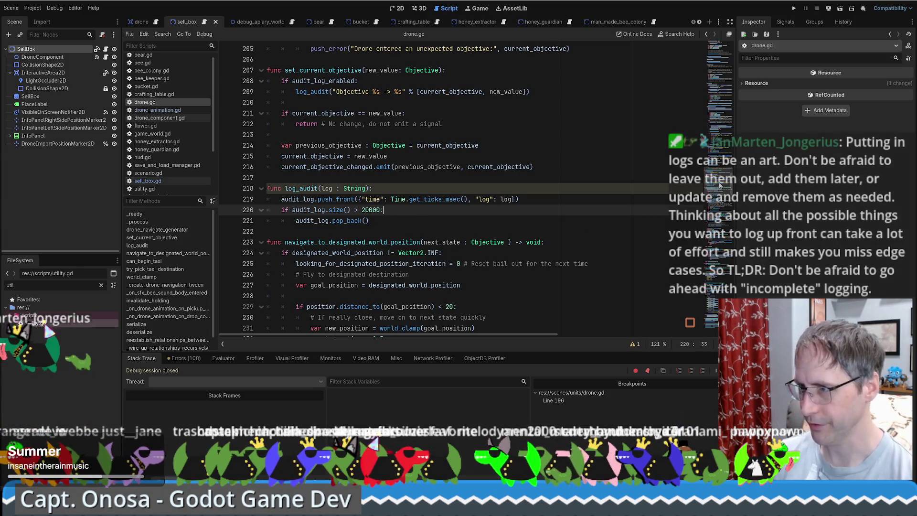
pyautogui.doubleClick(376, 210)
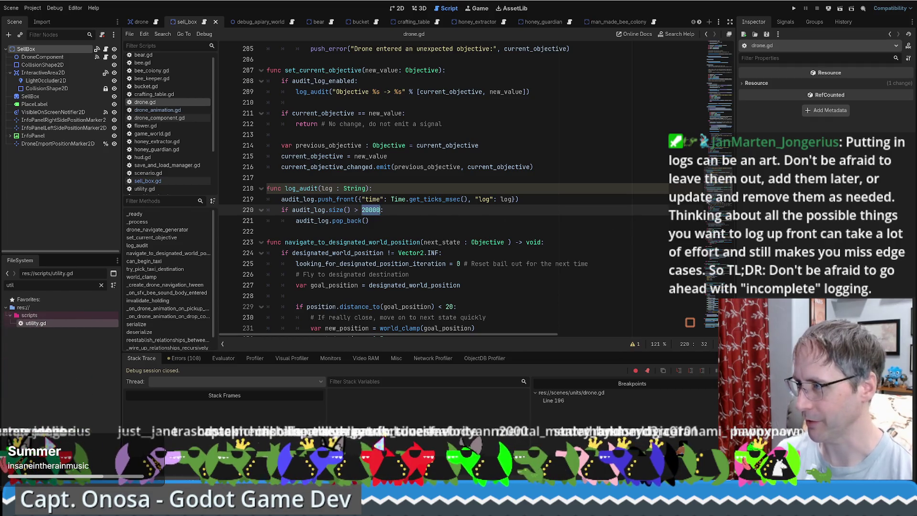
pyautogui.press('BackSpace')
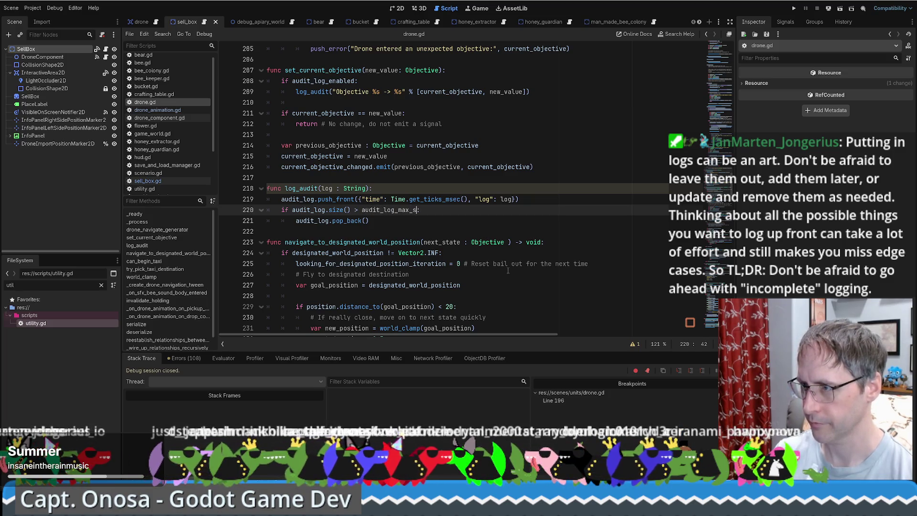
pyautogui.doubleClick(393, 210)
pyautogui.scroll(20, 701, 185)
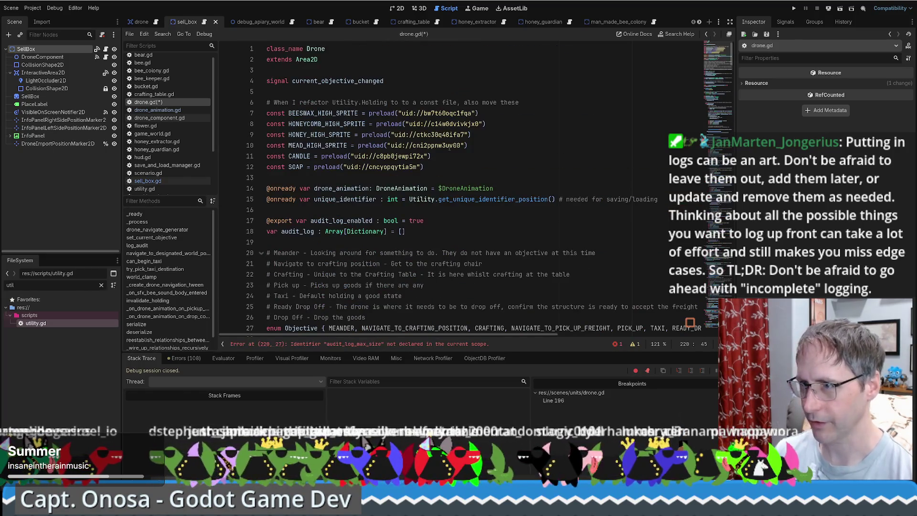
pyautogui.scroll(-3, 367, 145)
pyautogui.click(367, 145)
pyautogui.press('Down')
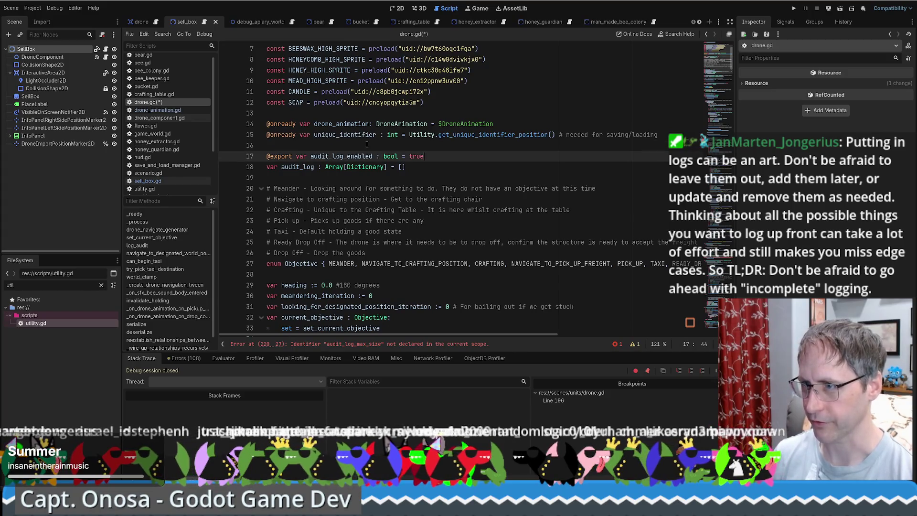
pyautogui.press('End')
pyautogui.press('Return')
pyautogui.write('export var audit_log_max_size : int')
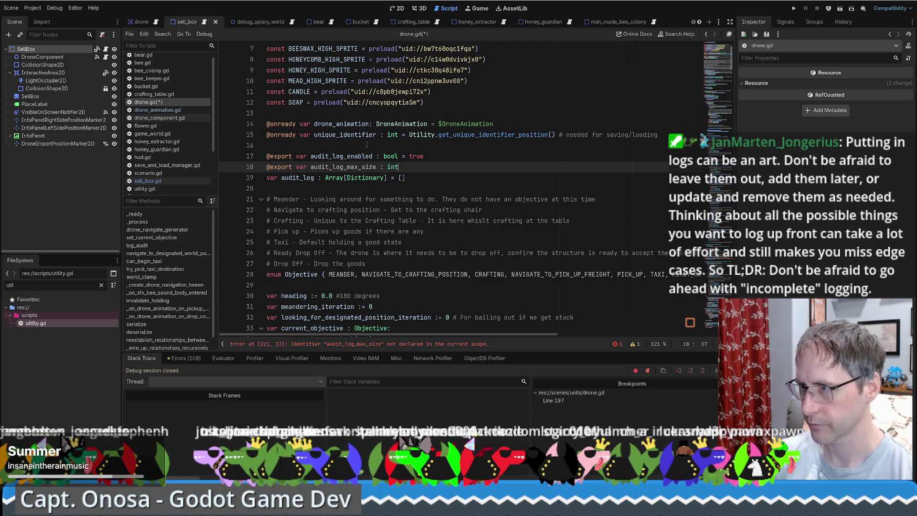
pyautogui.write(' = 2000-')
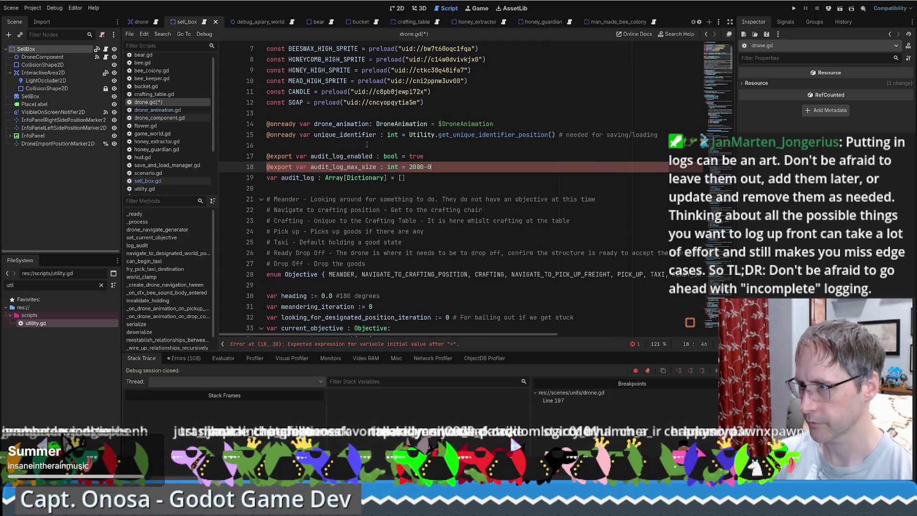
pyautogui.write('0')
pyautogui.hotkey('ctrl', 's')
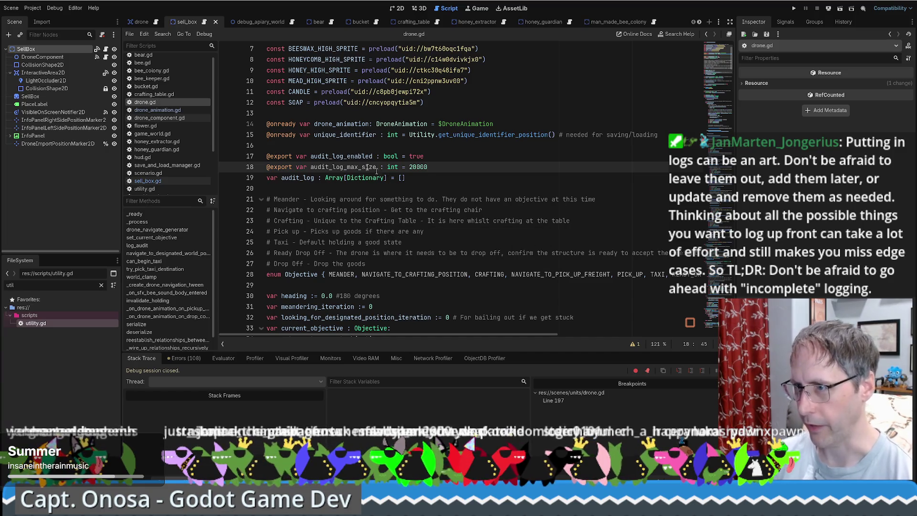
pyautogui.click(336, 167)
pyautogui.doubleClick(336, 166)
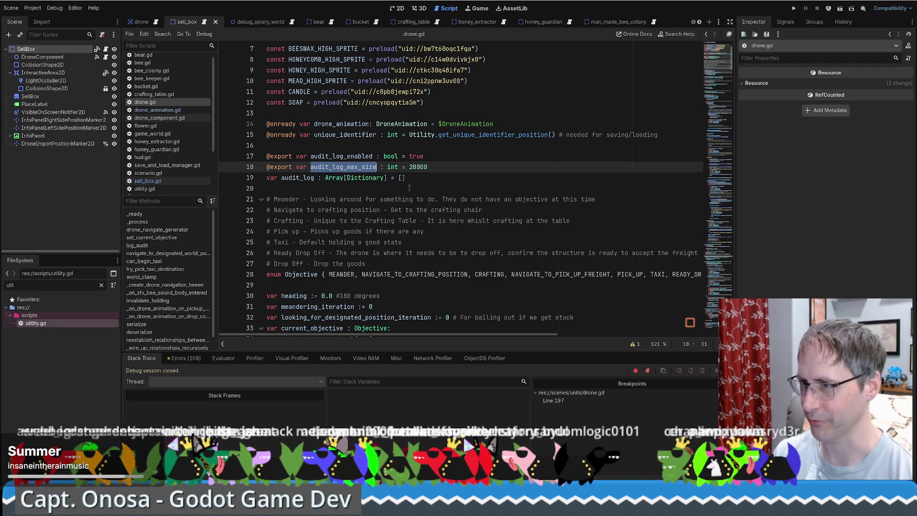
# Step: Look over the audit_log variable and drone_navigate_generator code in drone.gd
pyautogui.doubleClick(297, 177)
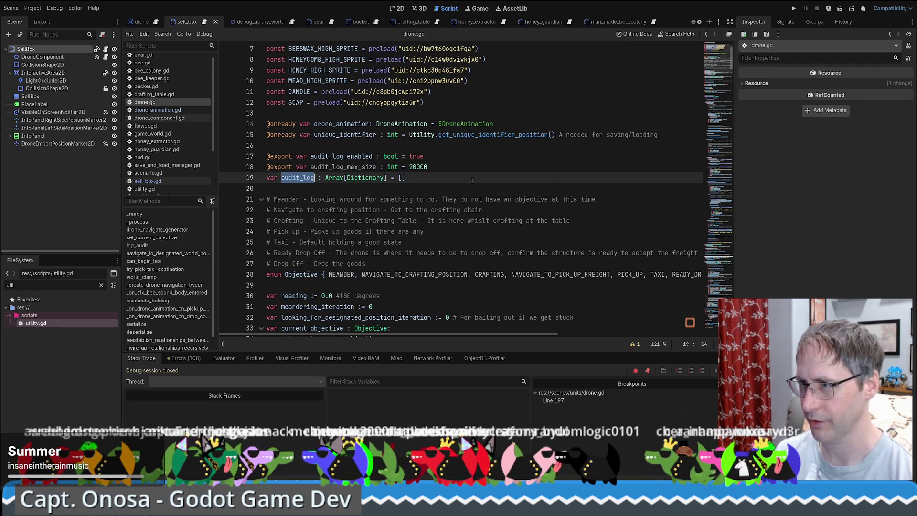
pyautogui.click(472, 181)
pyautogui.scroll(-5, 481, 187)
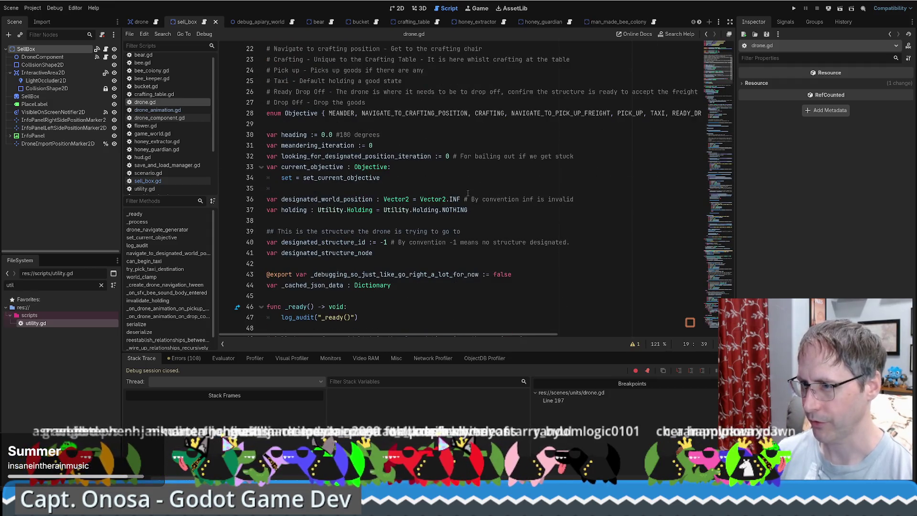
pyautogui.scroll(-5, 725, 86)
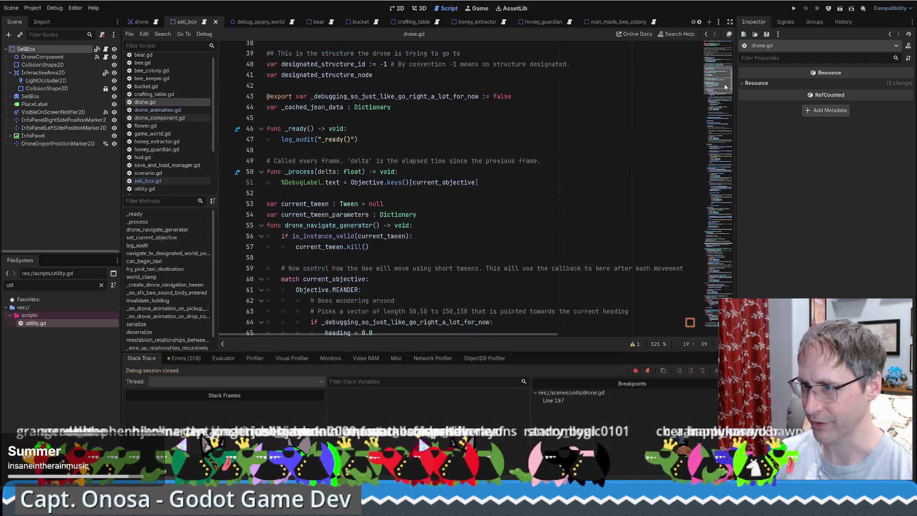
pyautogui.click(158, 229)
pyautogui.scroll(-4, 725, 96)
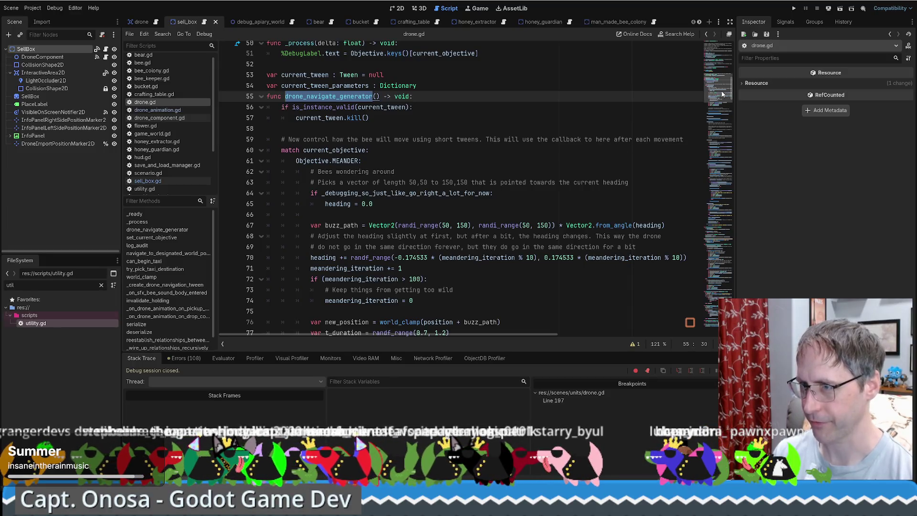
# Step: Follow DroneComponent's signal connection into sell_box.gd's sell_item, then go back
pyautogui.click(42, 57)
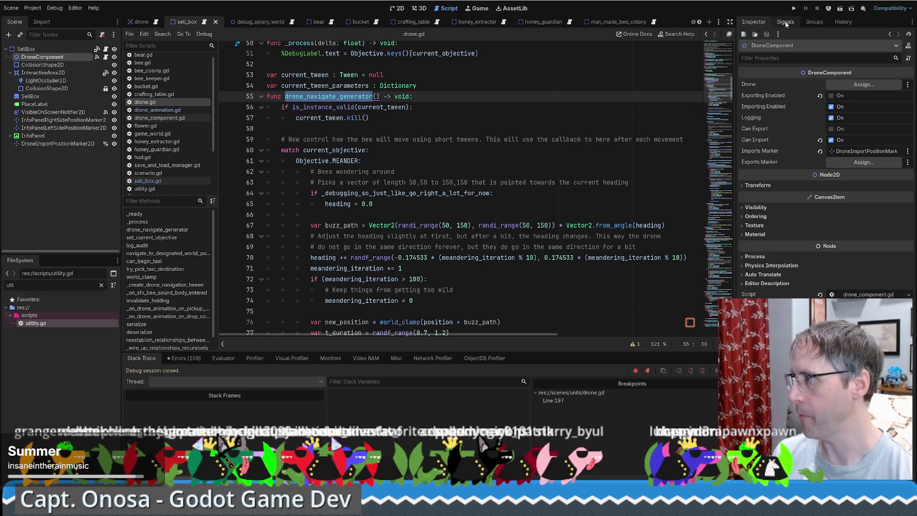
pyautogui.click(786, 24)
pyautogui.doubleClick(782, 65)
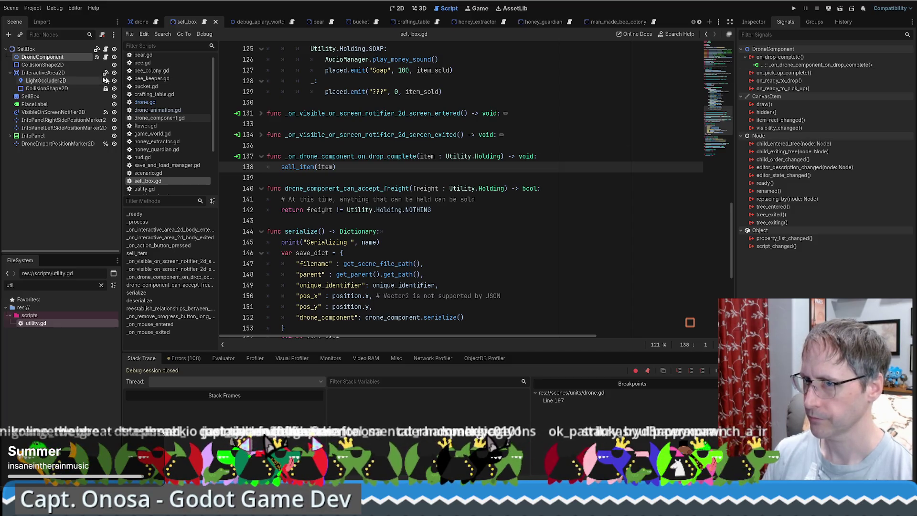
pyautogui.keyDown('ctrl'); pyautogui.click(300, 167); pyautogui.keyUp('ctrl')
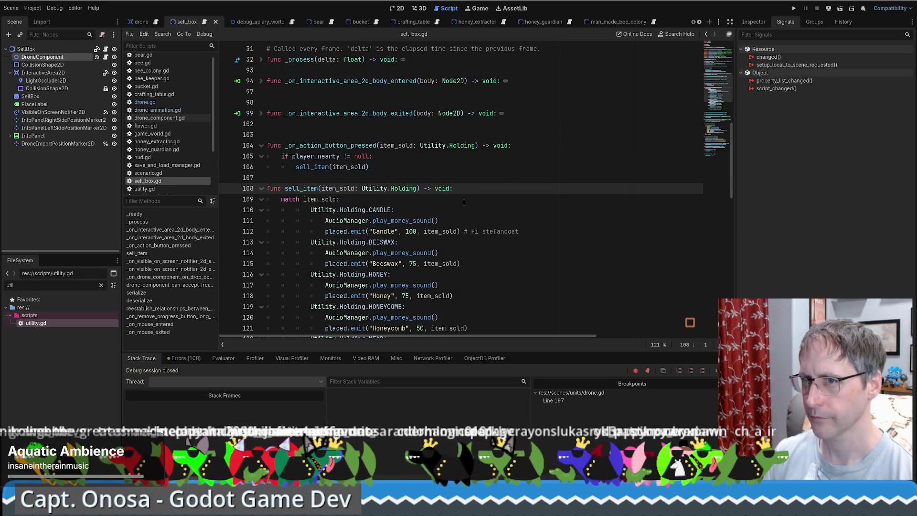
pyautogui.hotkey('alt', 'Left')
# Step: In the drone scene, open DroneAnimation's on_pickup_complete handler in drone.gd
pyautogui.click(141, 22)
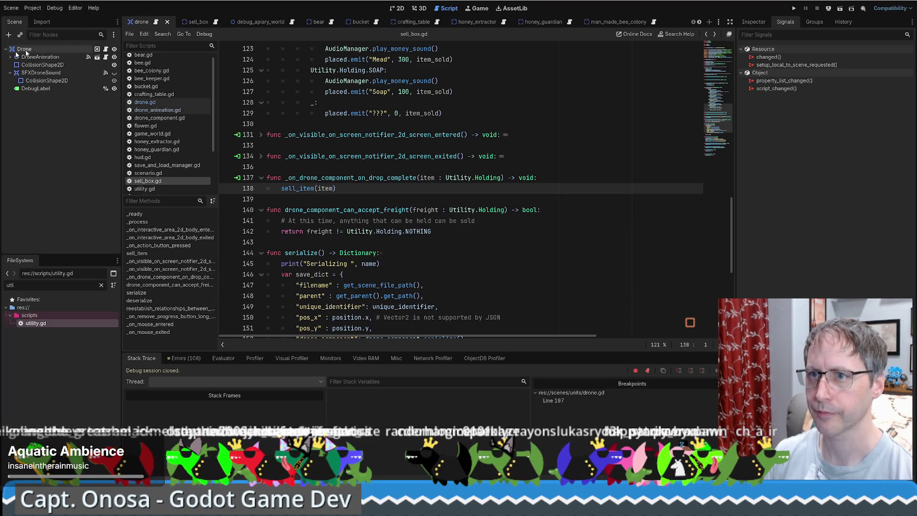
pyautogui.click(49, 58)
pyautogui.doubleClick(793, 81)
pyautogui.scroll(-5, 558, 173)
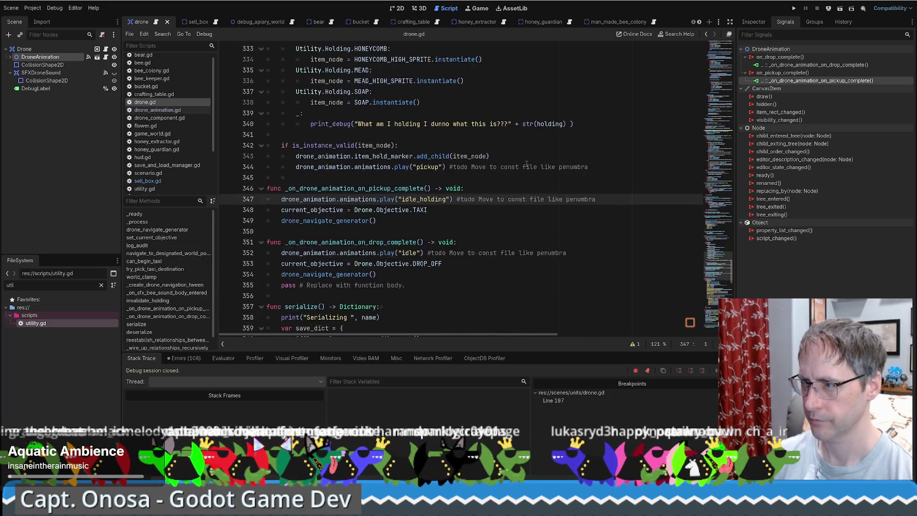
# Step: Add log_audit("_on_drone_animation_on_pickup_complete()") as the pickup handler's first line
pyautogui.click(490, 160)
pyautogui.press('Return')
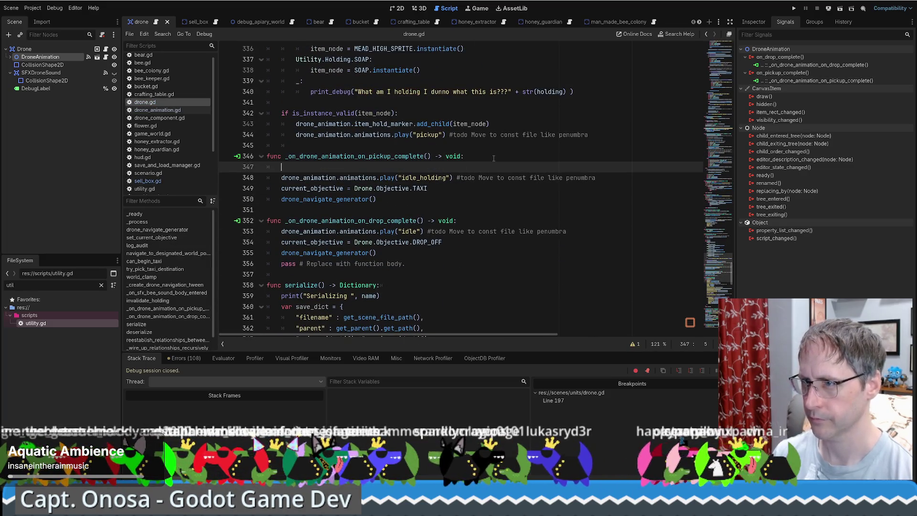
pyautogui.write('audit_log(')
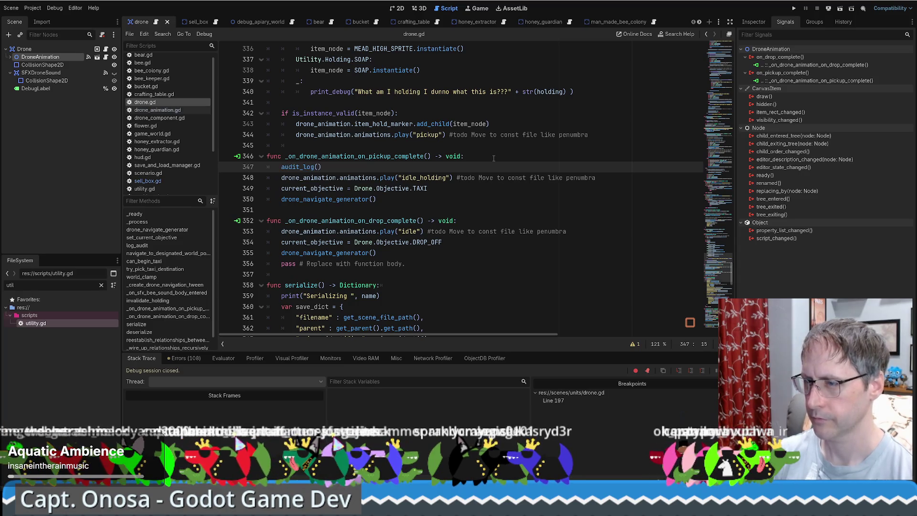
pyautogui.hotkey('ctrl', 'z')
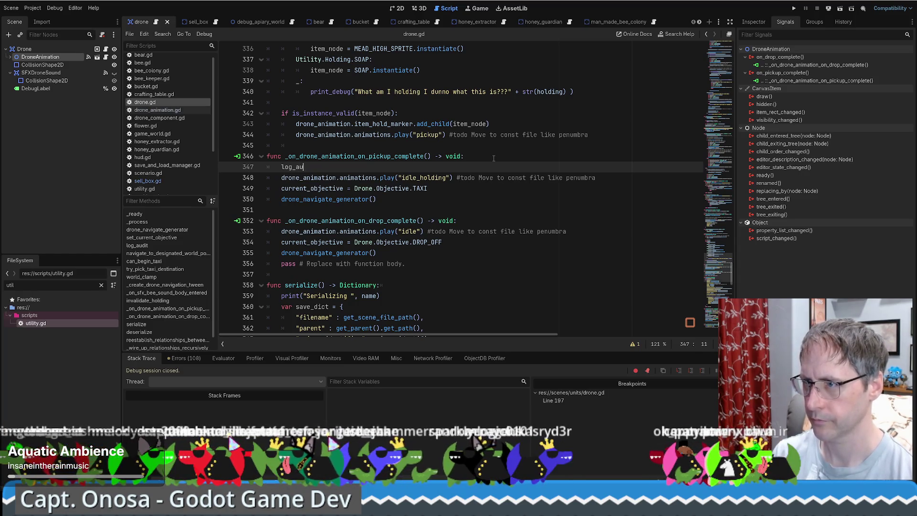
pyautogui.press('Return')
pyautogui.write('"')
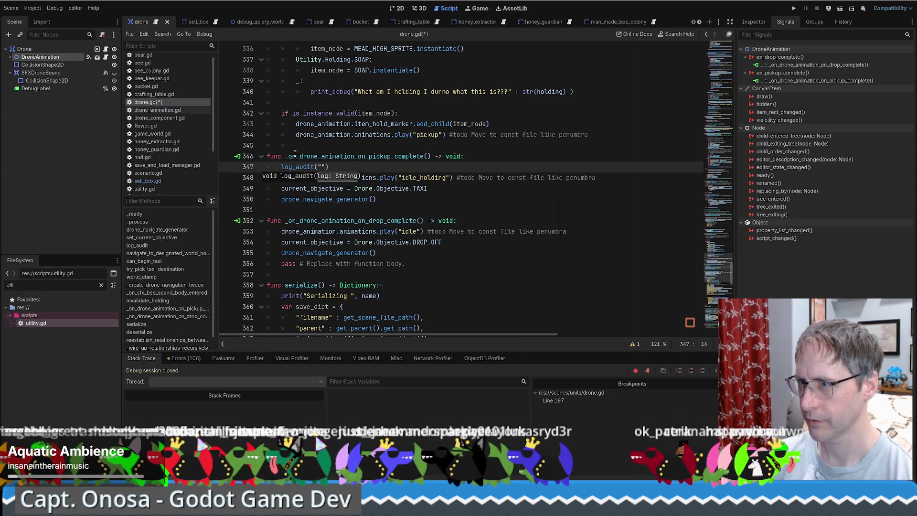
pyautogui.doubleClick(294, 156)
pyautogui.hotkey('ctrl', 'c')
pyautogui.click(319, 167)
pyautogui.hotkey('ctrl', 'v')
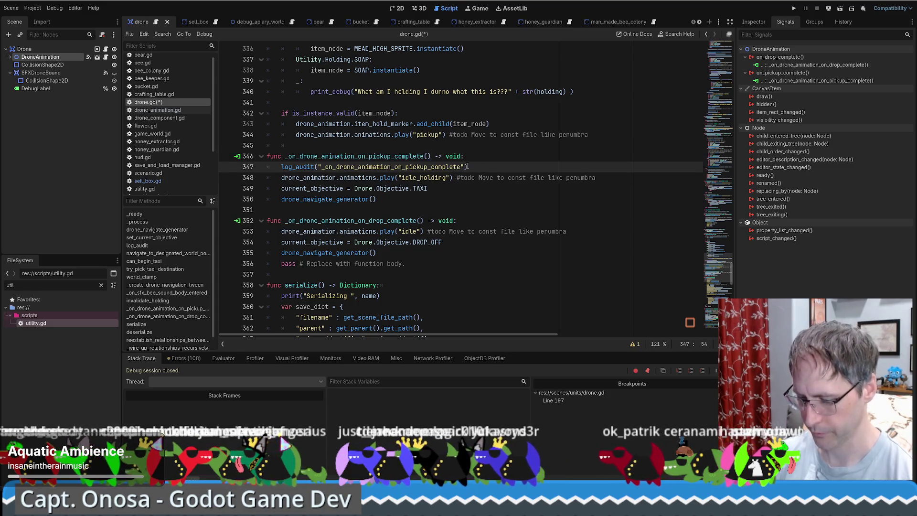
pyautogui.write('()')
# Step: Copy that line into the drop handler, changing it to _on_drone_animation_on_drop_complete()
pyautogui.moveTo(485, 167); pyautogui.dragTo(486, 159)
pyautogui.hotkey('ctrl', 'c')
pyautogui.click(458, 221)
pyautogui.hotkey('ctrl', 'v')
pyautogui.click(376, 221)
pyautogui.doubleClick(376, 221)
pyautogui.hotkey('ctrl', 'c')
pyautogui.doubleClick(376, 231)
pyautogui.hotkey('ctrl', 'v')
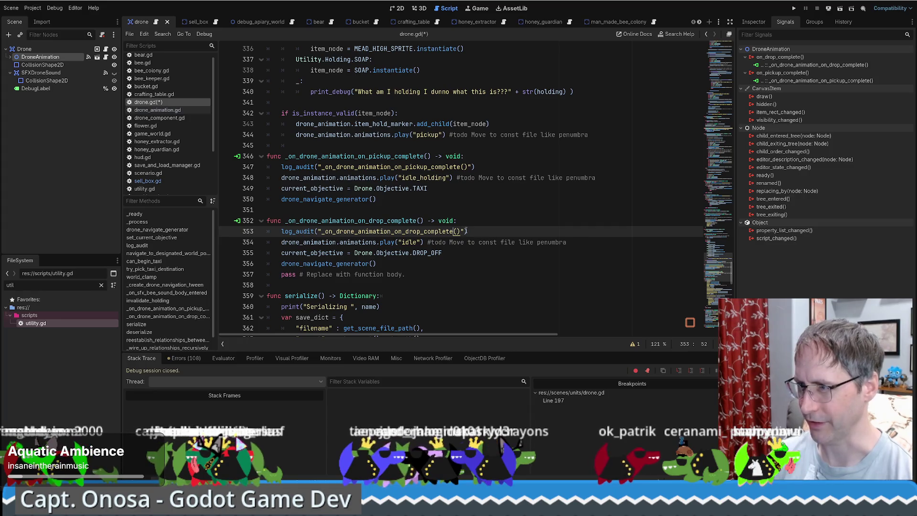
# Step: Review the new log_audit lines in both animation-complete handlers
pyautogui.scroll(-4, 310, 168)
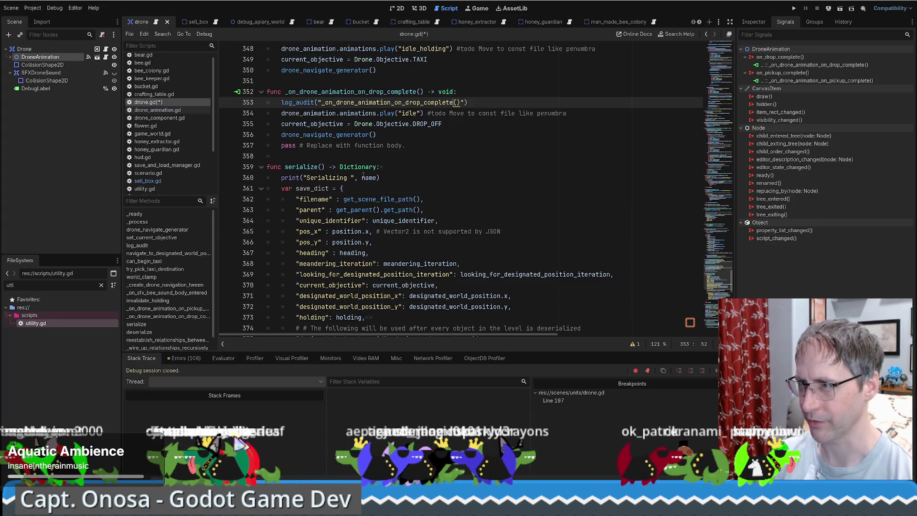
pyautogui.doubleClick(369, 178)
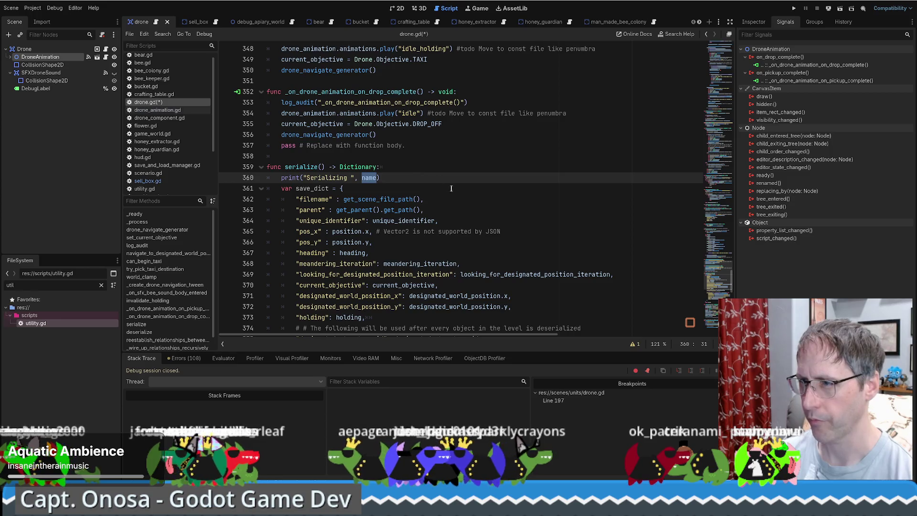
pyautogui.scroll(3, 451, 188)
pyautogui.click(458, 188)
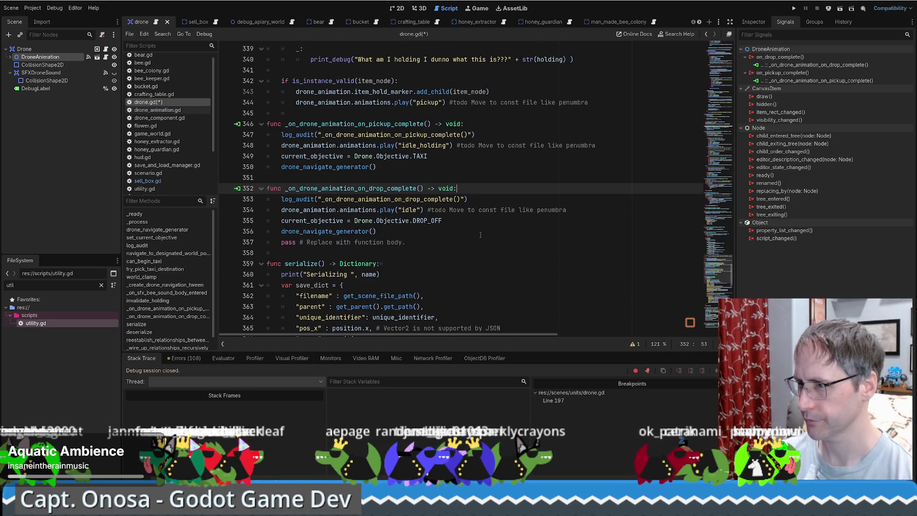
pyautogui.scroll(1, 461, 139)
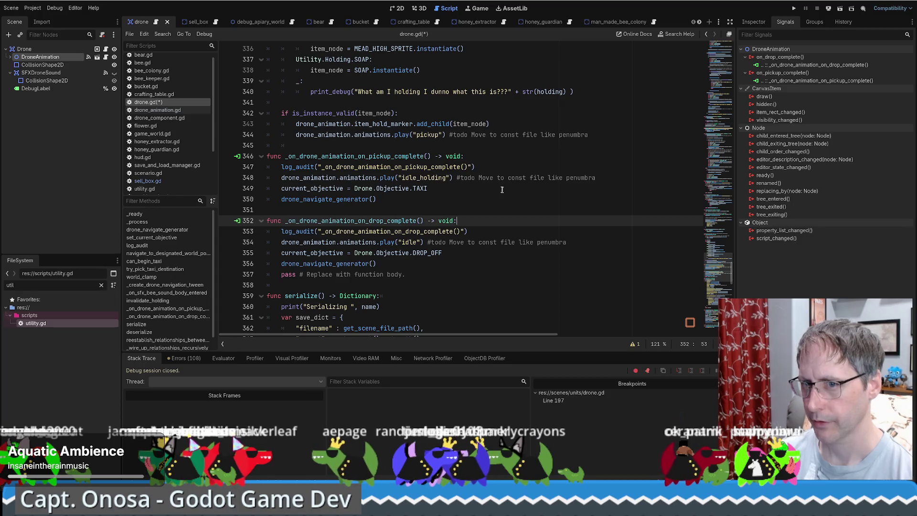
pyautogui.scroll(-1, 502, 188)
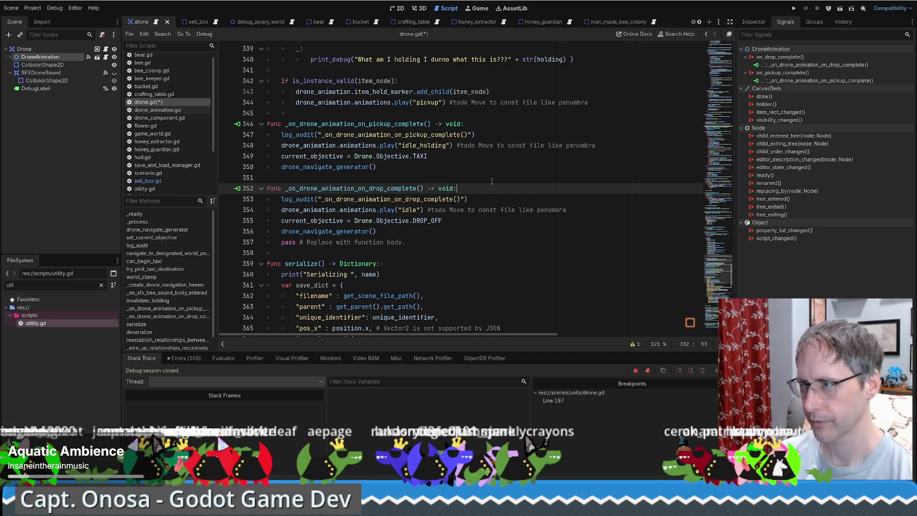
pyautogui.scroll(1, 487, 184)
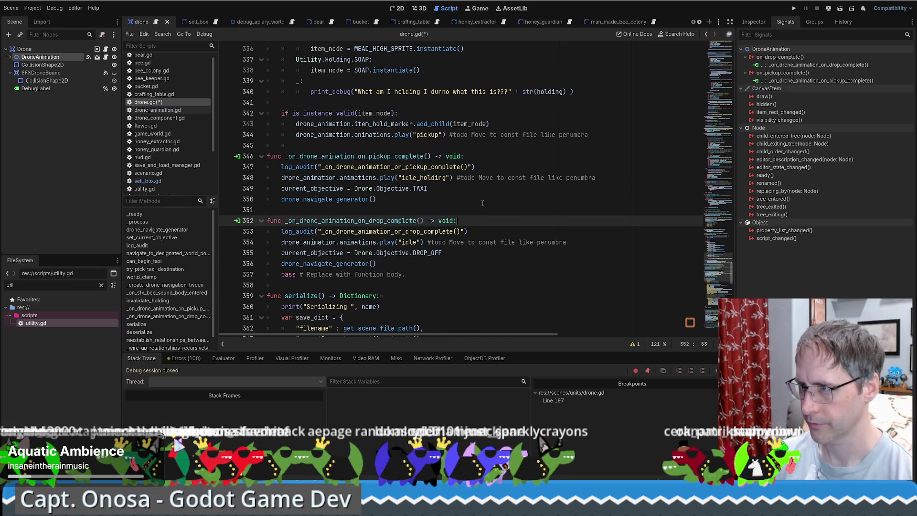
pyautogui.press('Up')
pyautogui.press('Up')
pyautogui.press('Up')
pyautogui.hotkey('ctrl', 'shift', 'Left')
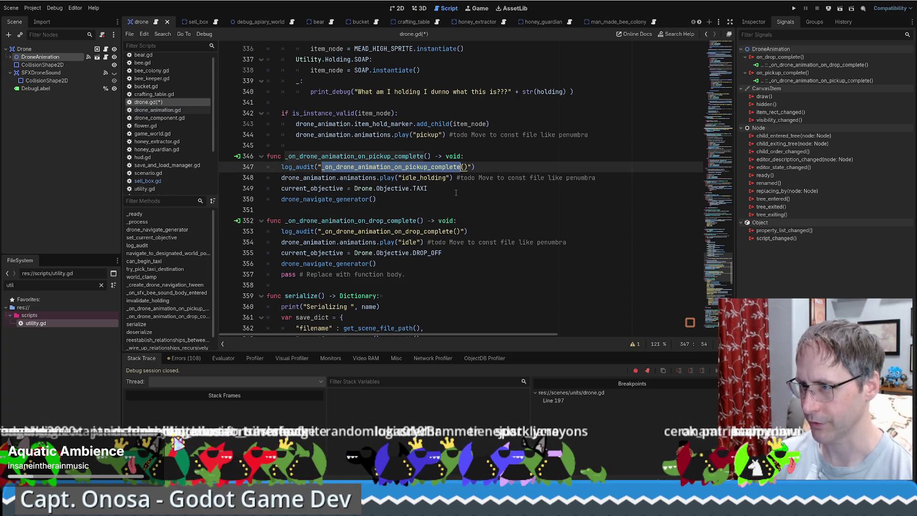
pyautogui.click(454, 193)
# Step: Run the game with F5, start a new game and load the saved game
pyautogui.press('F5')
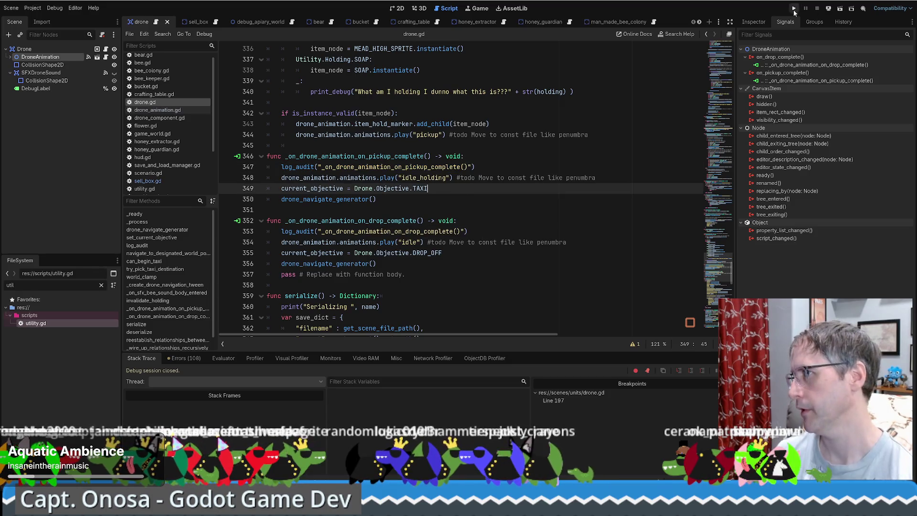
pyautogui.rightClick(452, 235)
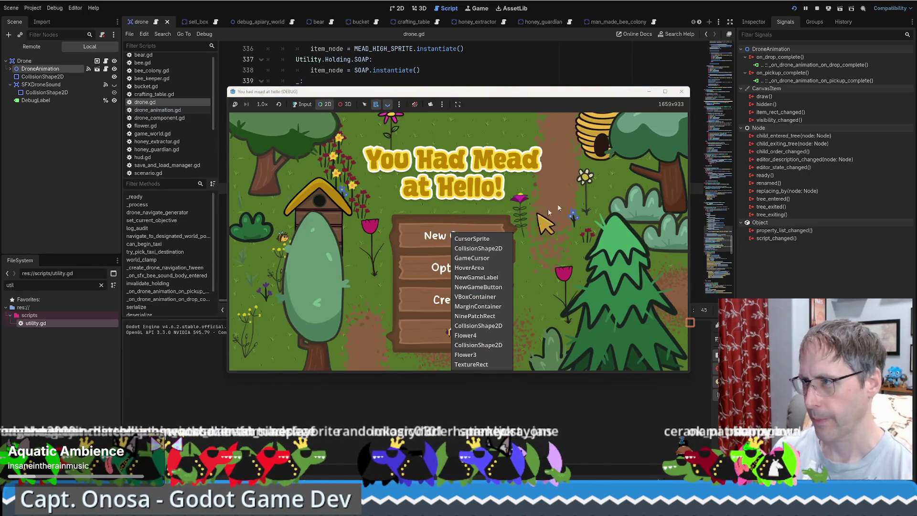
pyautogui.click(302, 105)
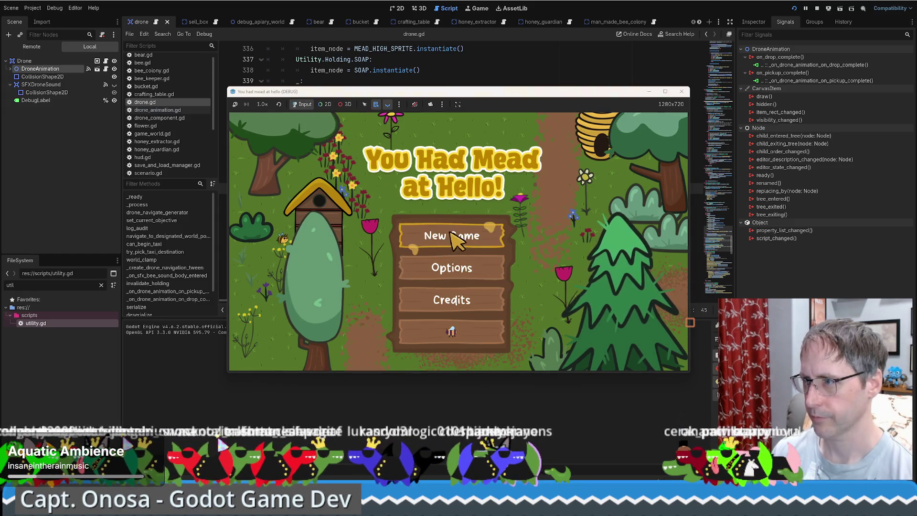
pyautogui.click(449, 236)
pyautogui.click(664, 92)
pyautogui.click(671, 41)
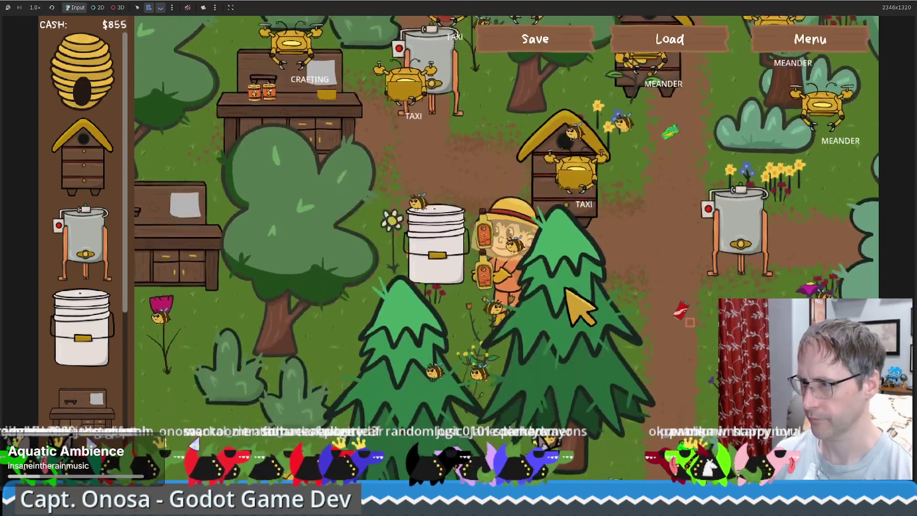
# Step: Walk the beekeeper around selling honey and beeswax until cash reaches $1,005
pyautogui.press('d')
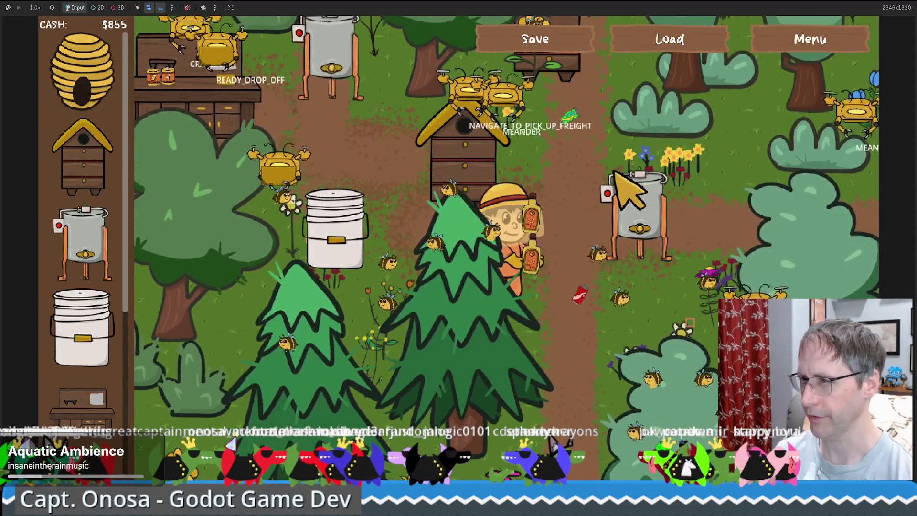
pyautogui.press('a')
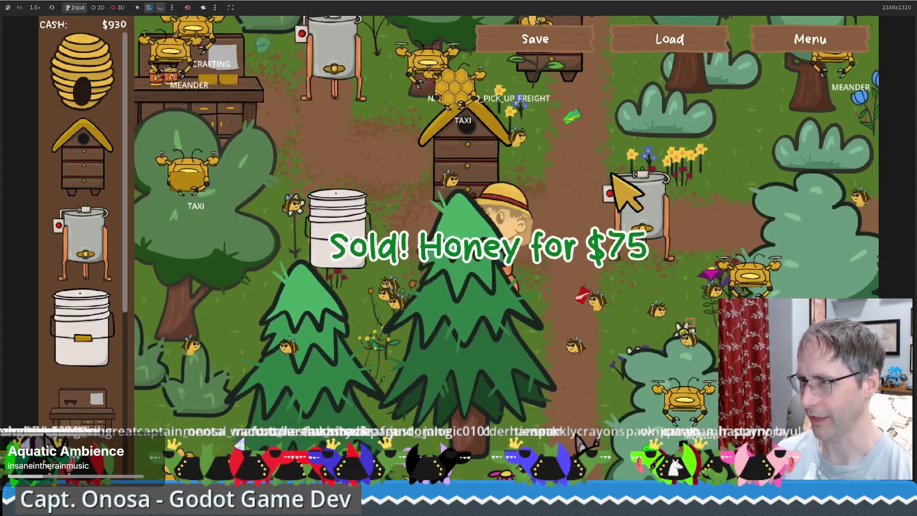
pyautogui.press('w')
pyautogui.press('a')
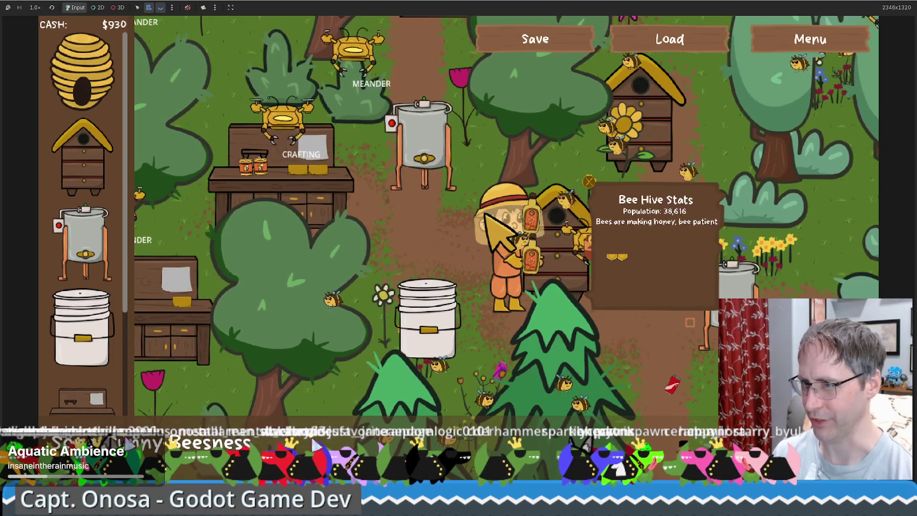
pyautogui.press('w')
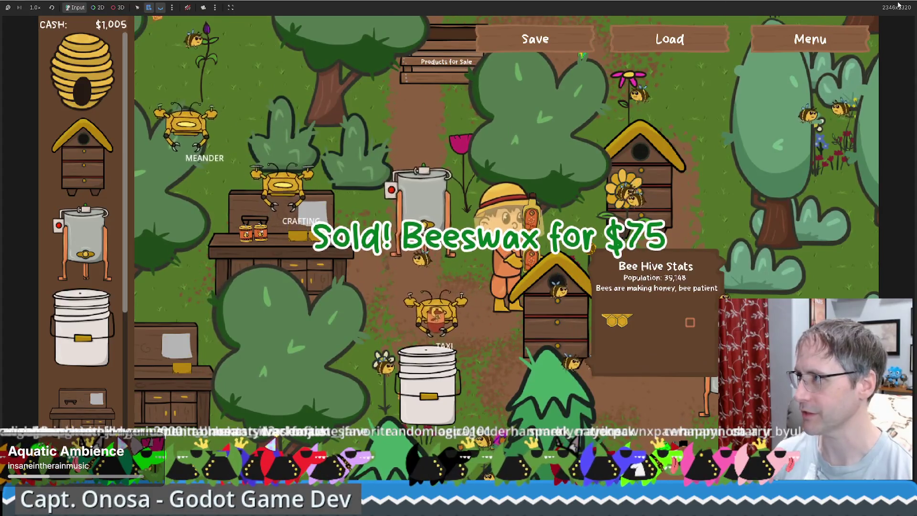
pyautogui.press('super+Down')
pyautogui.click(31, 47)
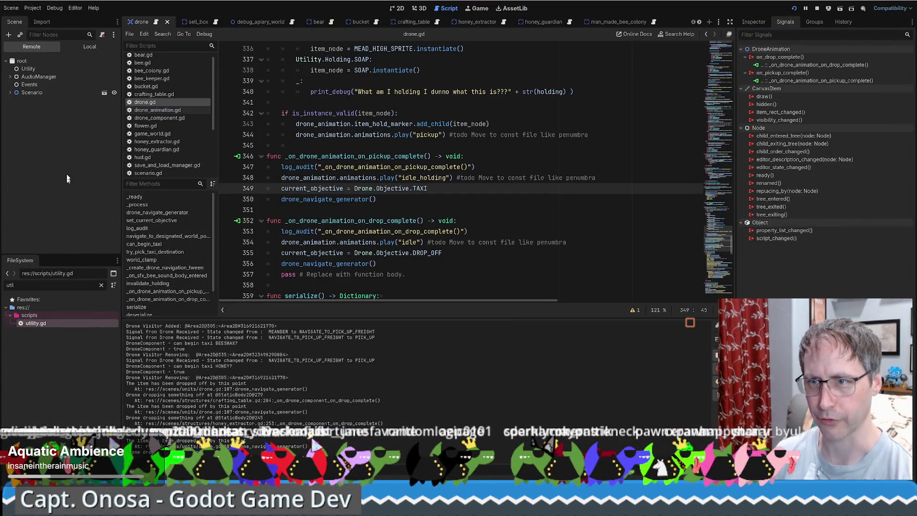
pyautogui.click(10, 92)
pyautogui.click(18, 119)
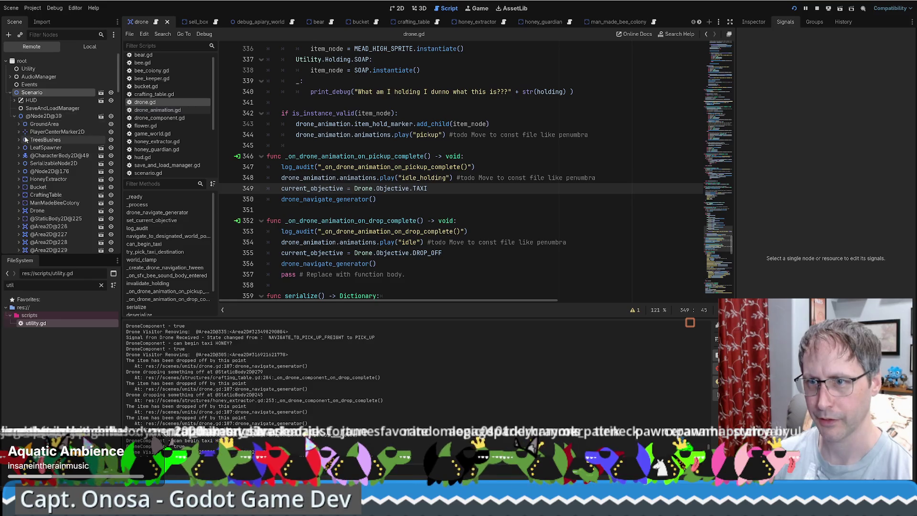
pyautogui.scroll(-5, 48, 184)
pyautogui.doubleClick(47, 170)
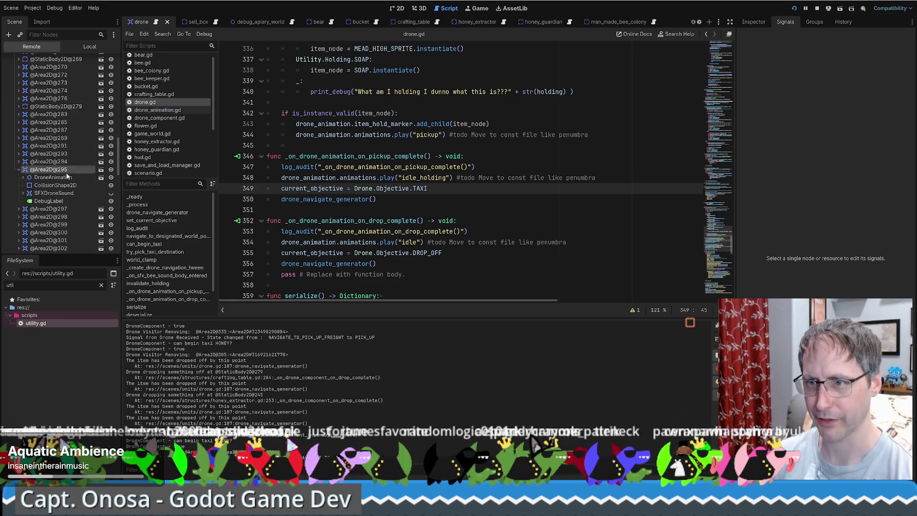
# Step: Expand the drone's Audit Log showing 'Objective 0 -> 0' and '_ready()' entries
pyautogui.click(756, 22)
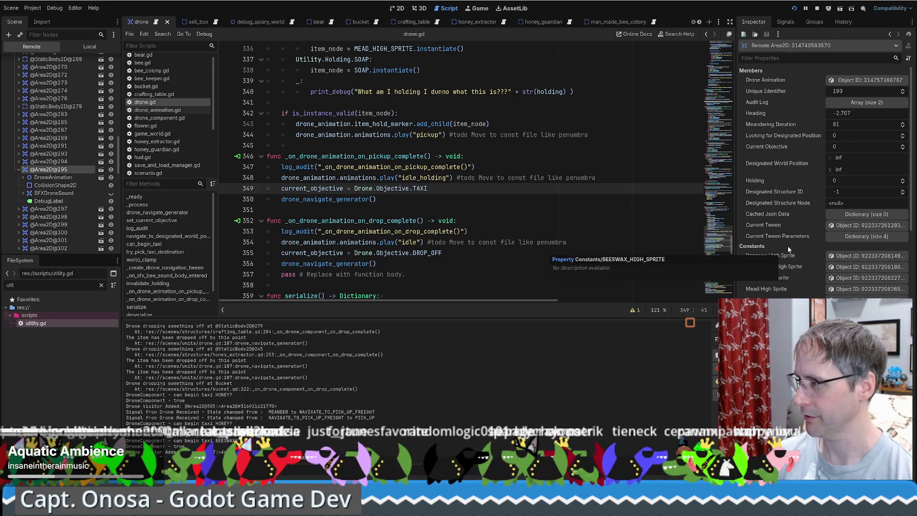
pyautogui.click(867, 102)
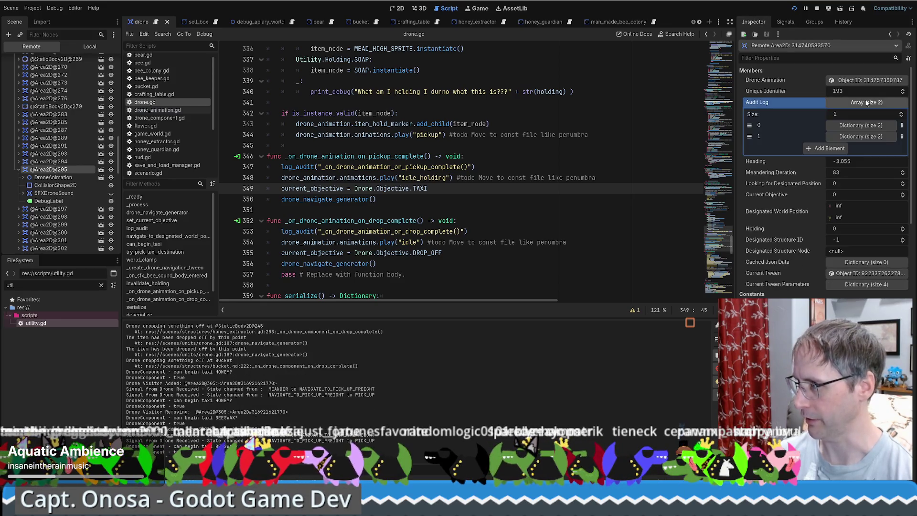
pyautogui.click(855, 136)
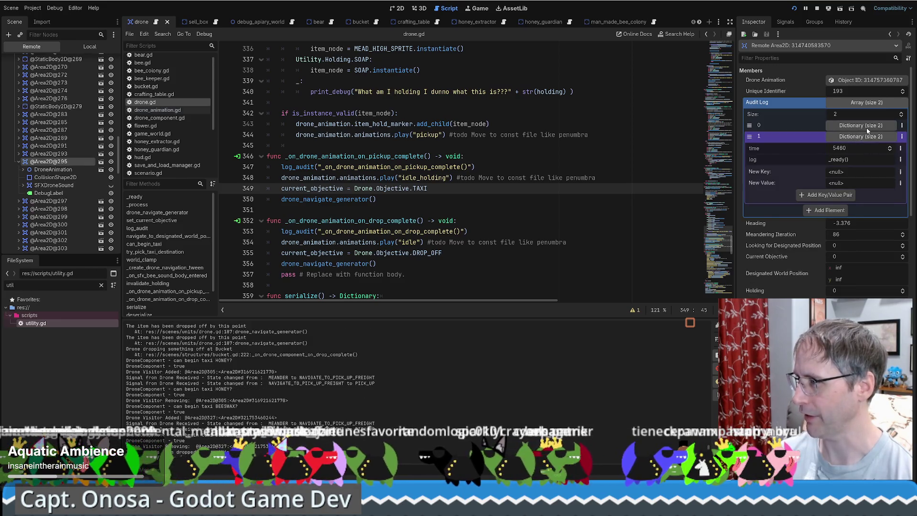
pyautogui.click(867, 125)
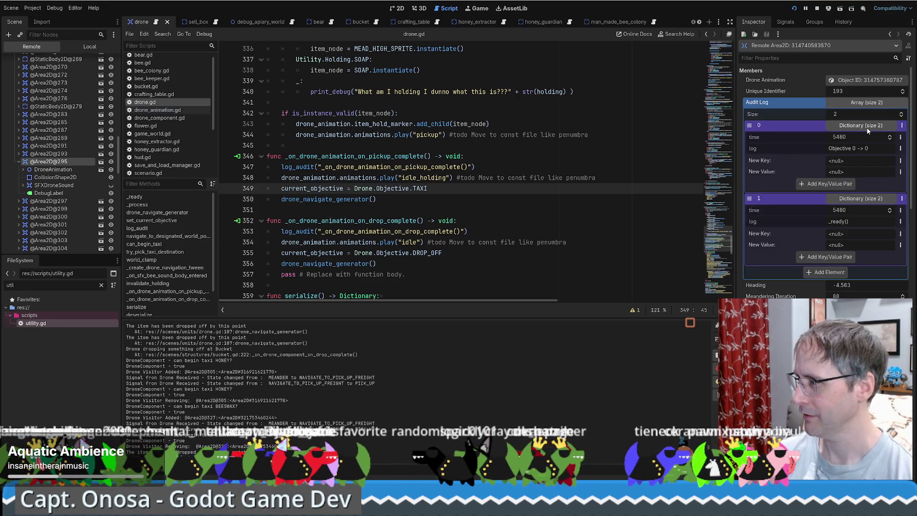
pyautogui.click(688, 208)
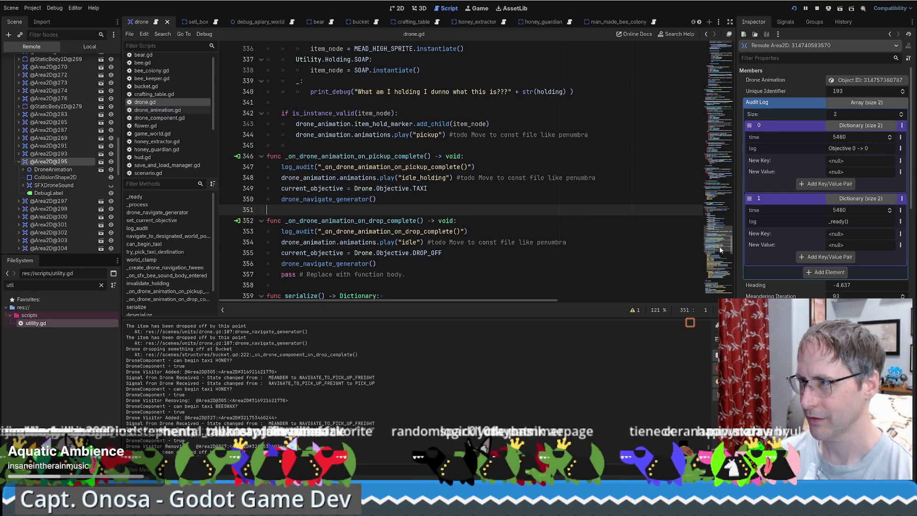
pyautogui.moveTo(721, 249); pyautogui.dragTo(725, 207)
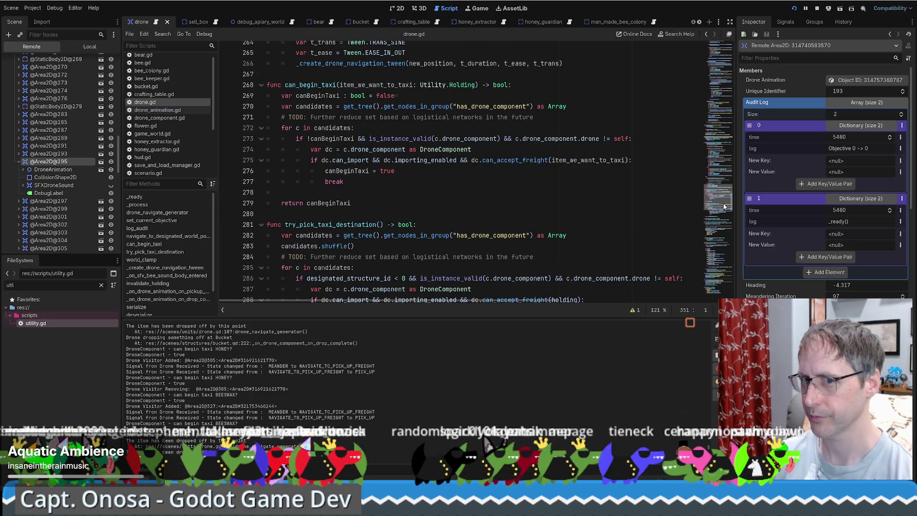
pyautogui.moveTo(725, 207); pyautogui.dragTo(735, 268)
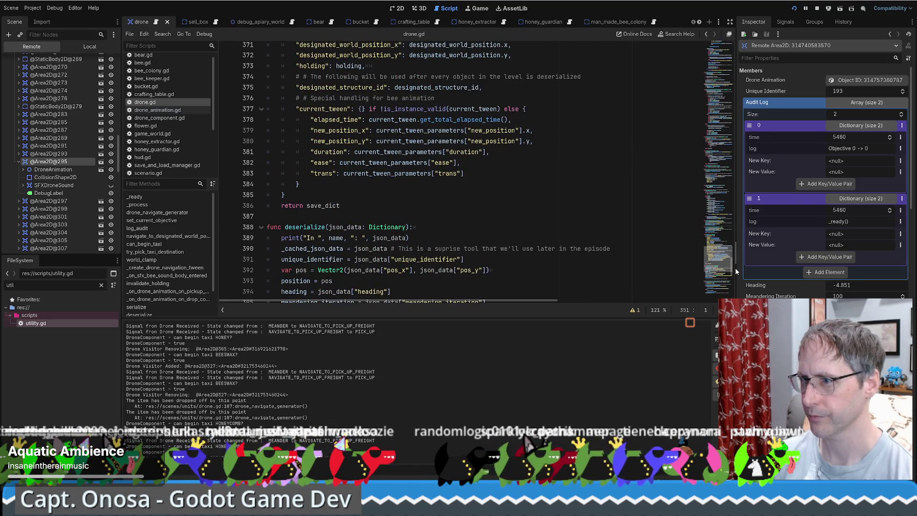
# Step: In utility.gd, select the word Holding and search the whole project for it
pyautogui.doubleClick(36, 324)
pyautogui.doubleClick(297, 124)
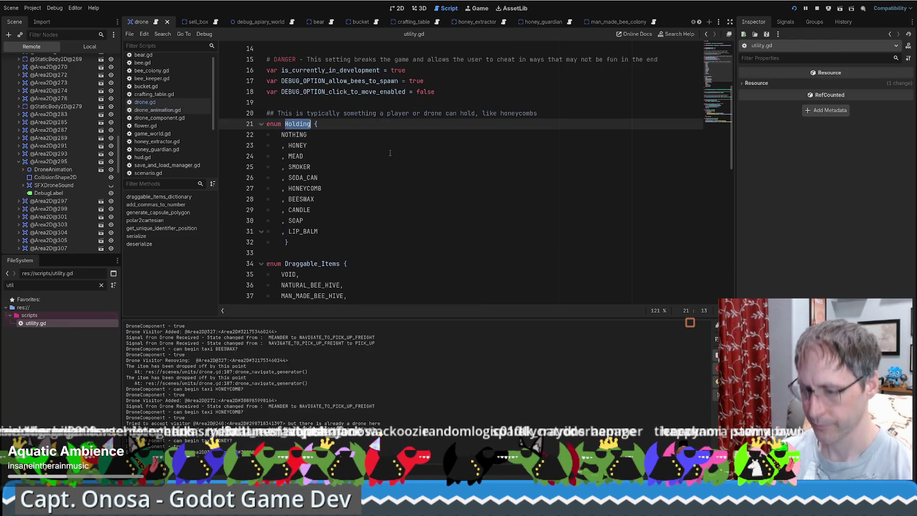
pyautogui.hotkey('ctrl', 'shift', 'f')
pyautogui.press('Return')
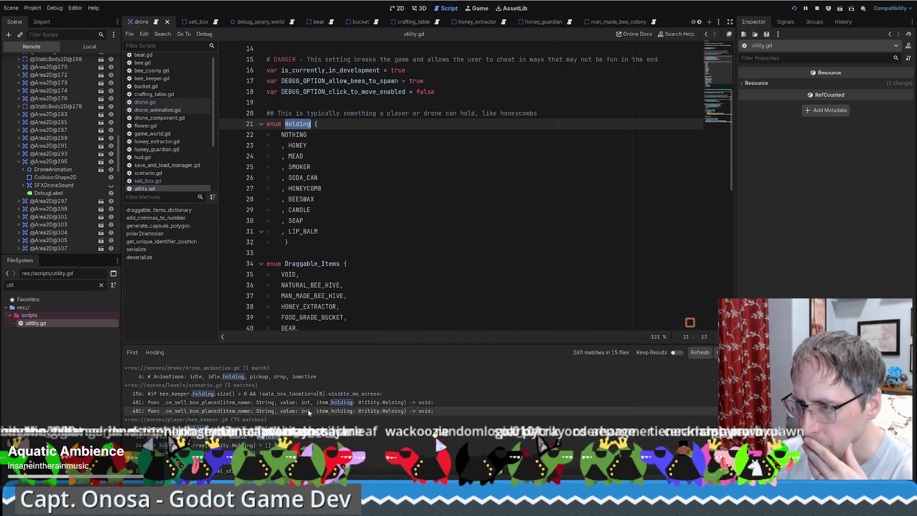
# Step: Scroll the Holding results and open the bee_keeper.gd match at line 221
pyautogui.scroll(-3, 313, 415)
pyautogui.scroll(-10, 311, 418)
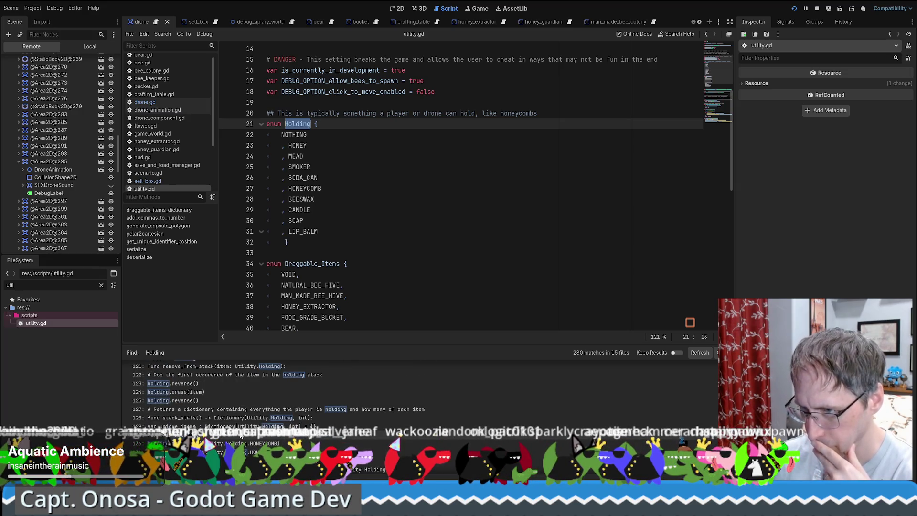
pyautogui.scroll(-1, 372, 429)
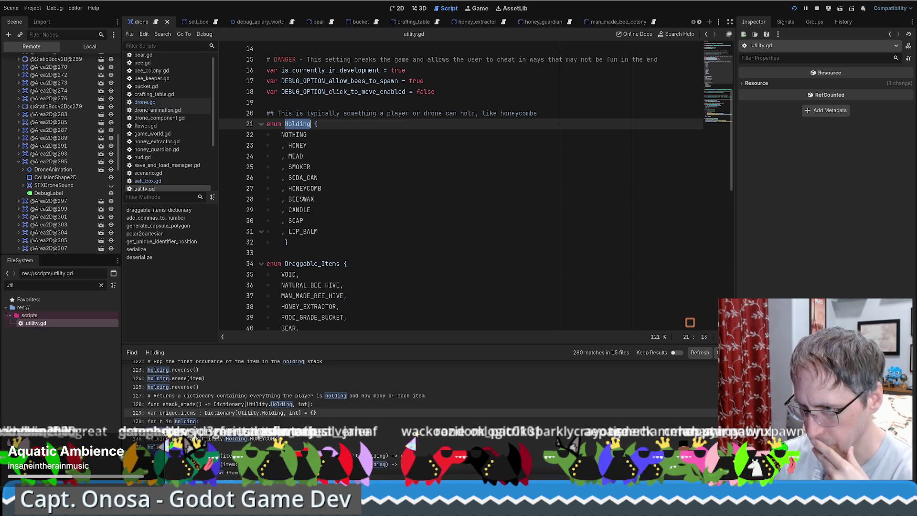
pyautogui.scroll(-3, 465, 413)
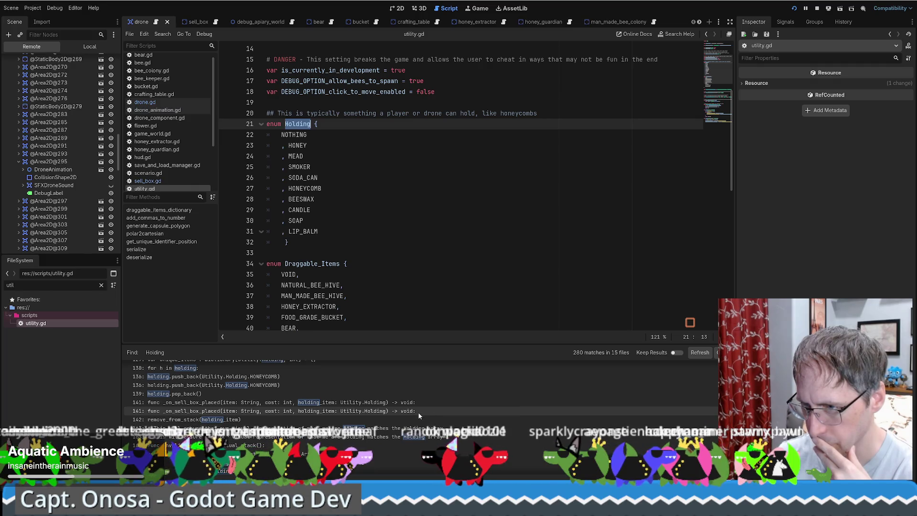
pyautogui.scroll(-2, 416, 412)
pyautogui.scroll(-5, 412, 413)
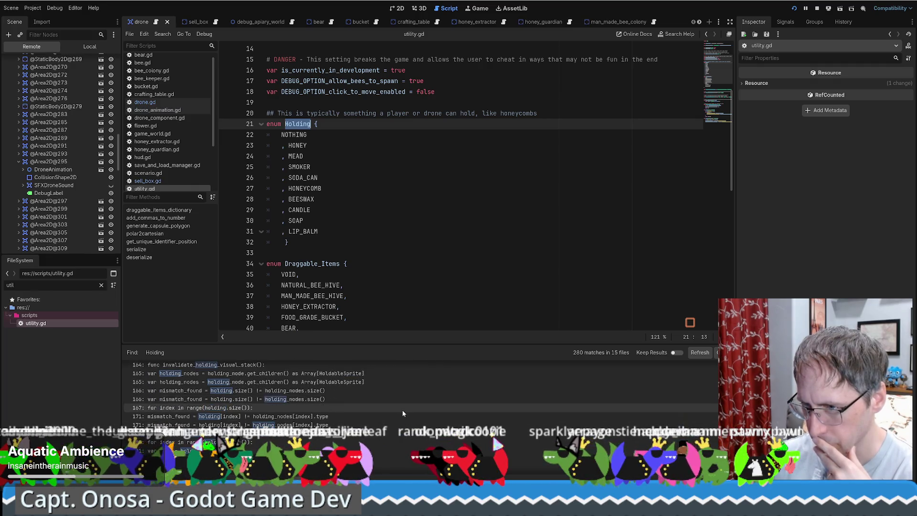
pyautogui.scroll(-8, 401, 413)
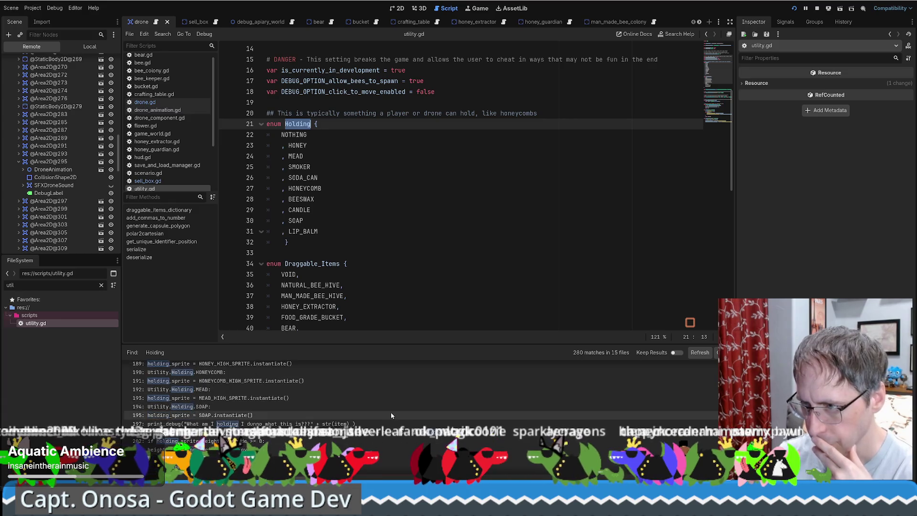
pyautogui.scroll(-1, 352, 424)
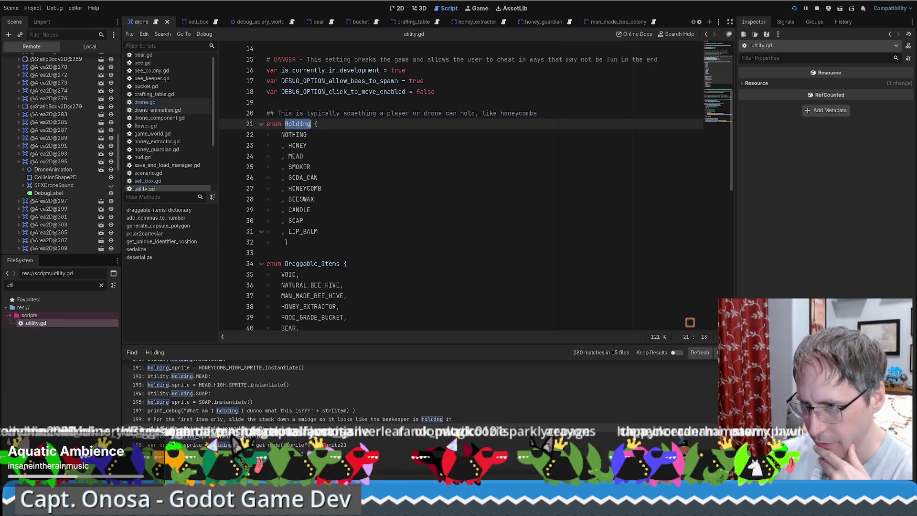
pyautogui.scroll(-3, 410, 459)
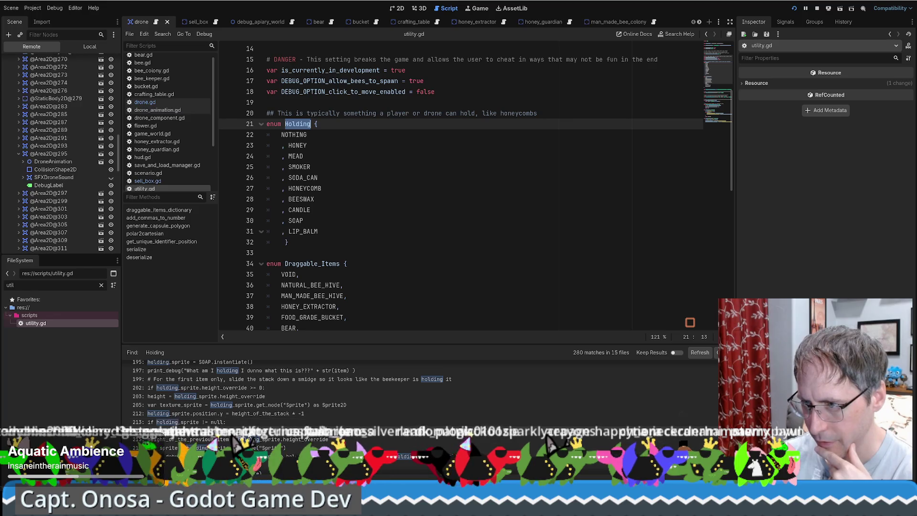
pyautogui.click(409, 458)
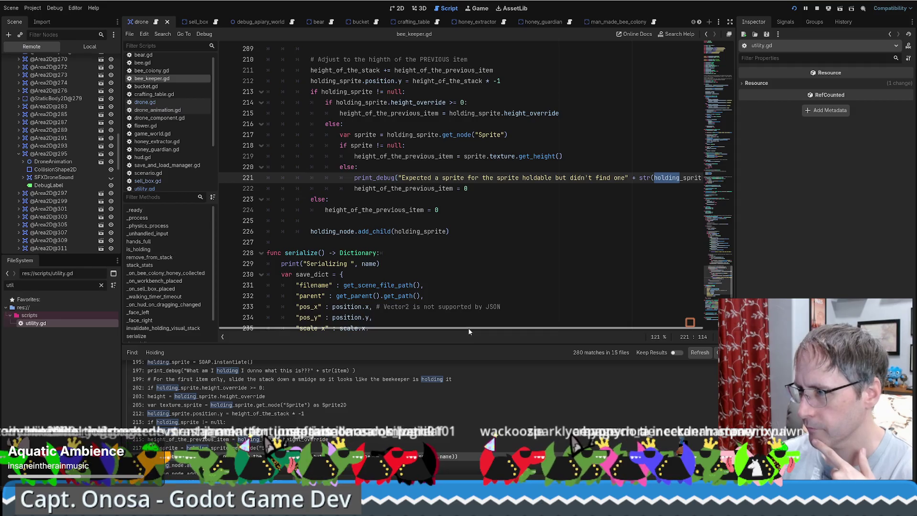
# Step: Check the documentation for the name property, then return to bee_keeper.gd
pyautogui.moveTo(468, 328); pyautogui.dragTo(589, 327)
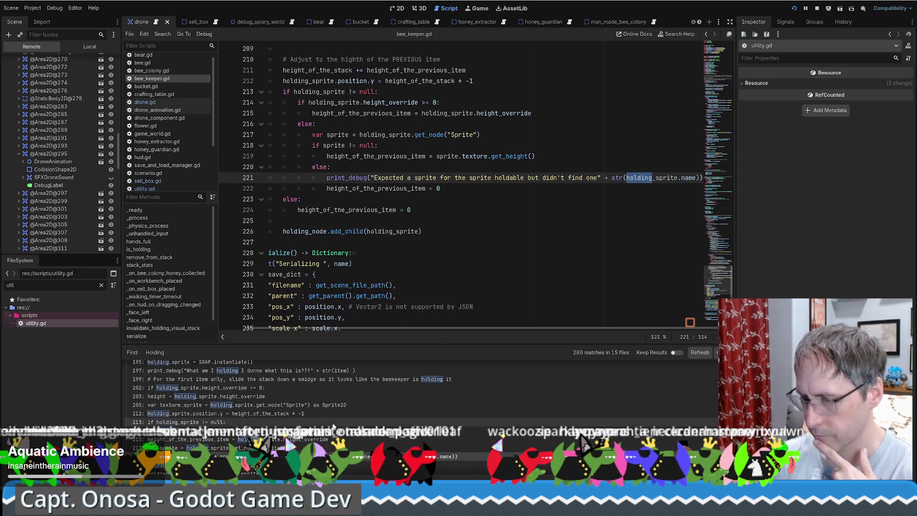
pyautogui.scroll(-2, 320, 424)
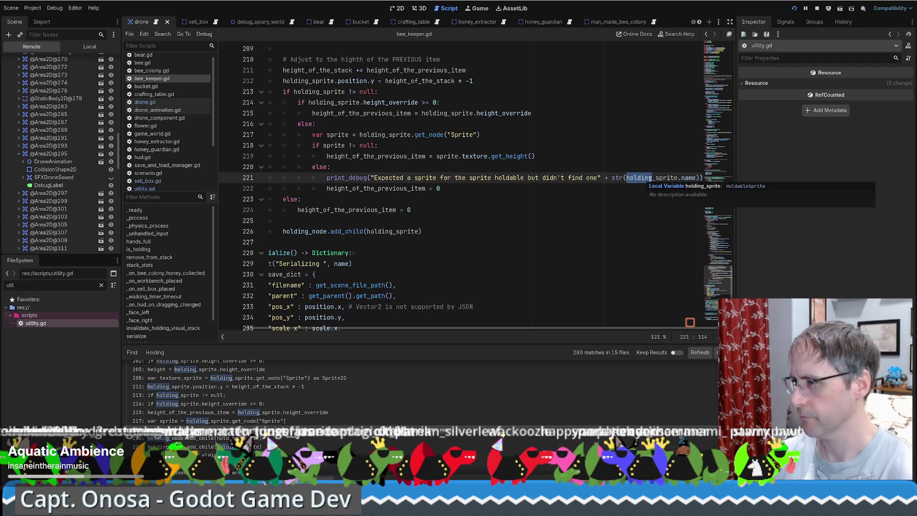
pyautogui.keyDown('ctrl'); pyautogui.click(688, 178); pyautogui.keyUp('ctrl')
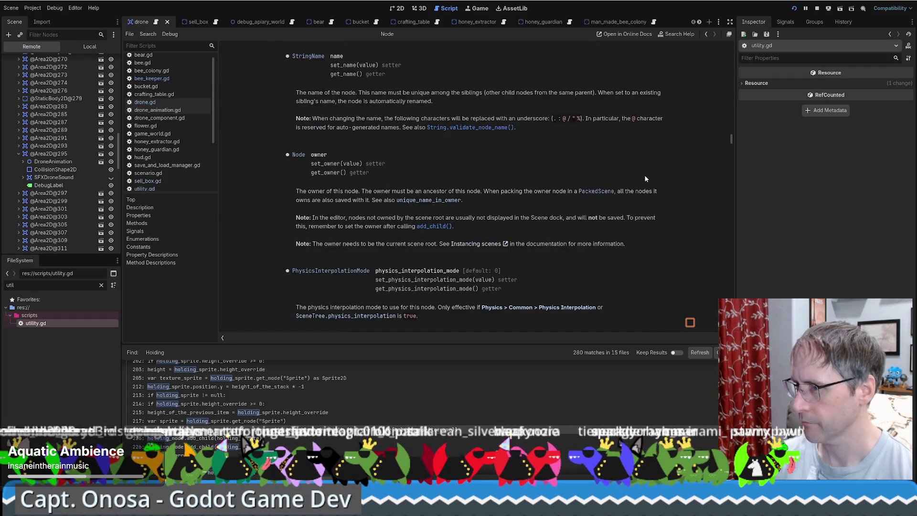
pyautogui.hotkey('alt', 'Left')
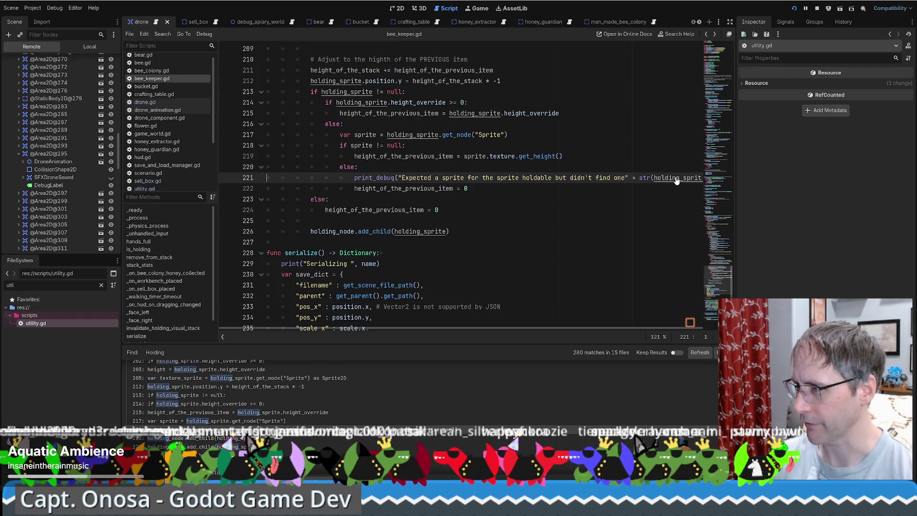
# Step: Scroll further down the results and open the honey_guardian.gd Holding match at line 173
pyautogui.scroll(-1, 304, 425)
pyautogui.scroll(-5, 300, 425)
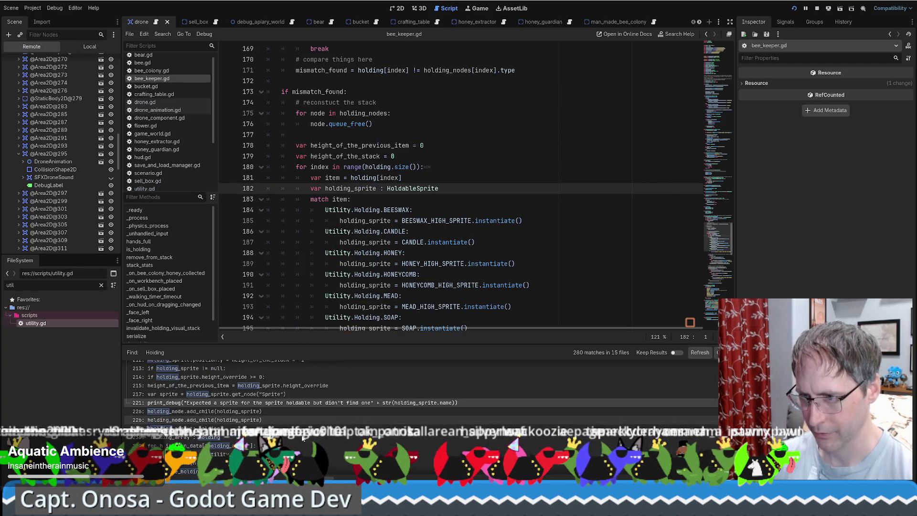
pyautogui.scroll(-3, 295, 435)
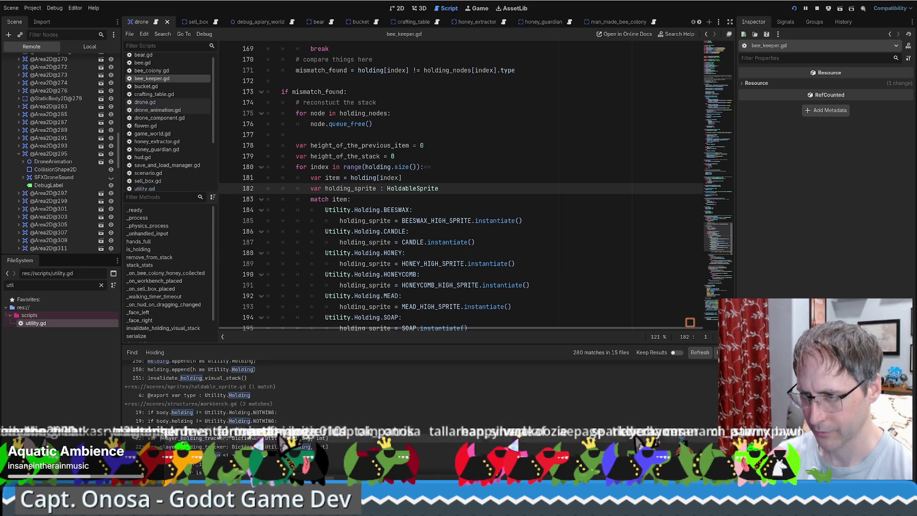
pyautogui.scroll(-5, 294, 418)
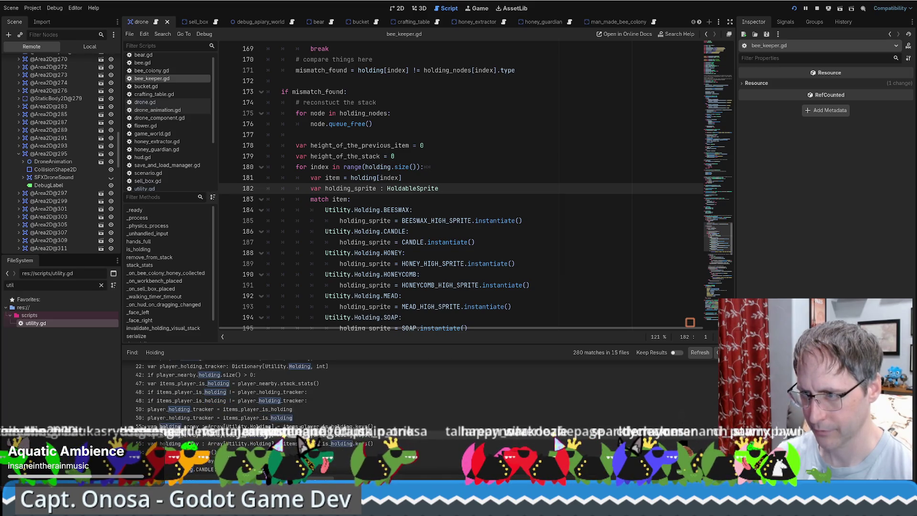
pyautogui.scroll(-3, 295, 418)
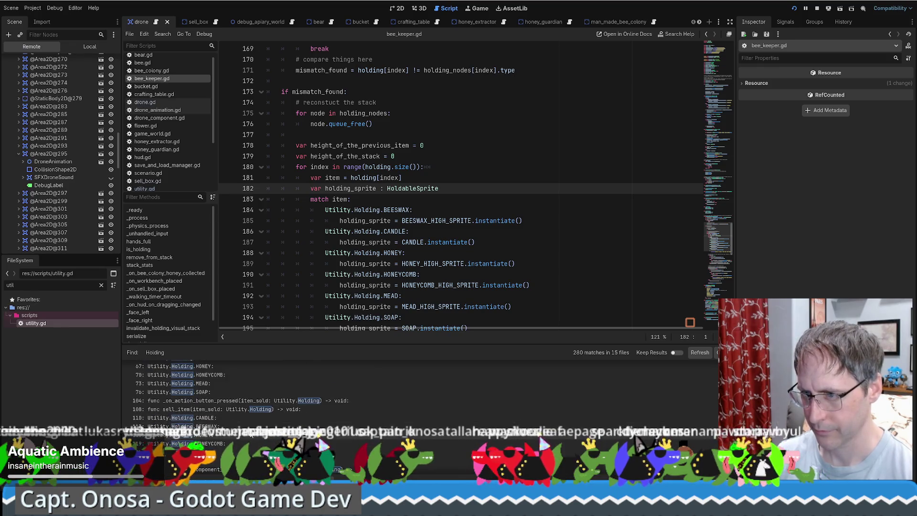
pyautogui.scroll(-2, 409, 435)
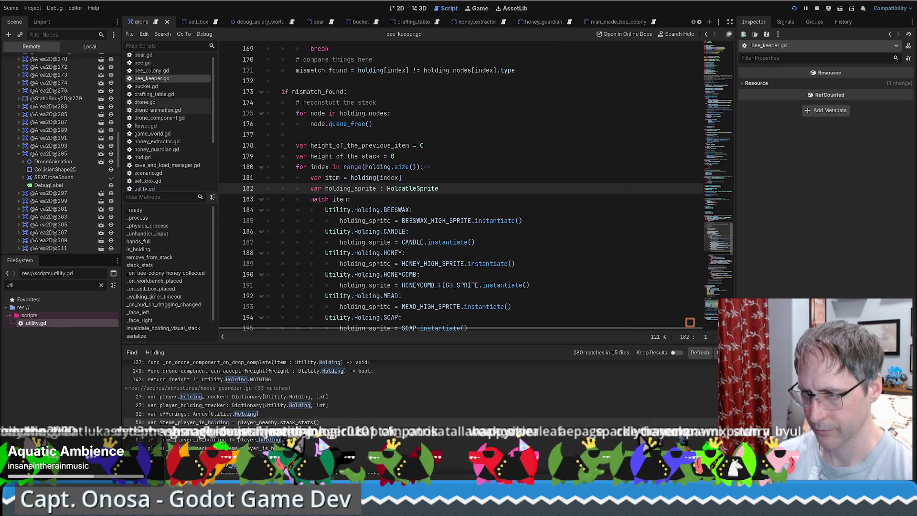
pyautogui.scroll(-2, 362, 412)
pyautogui.scroll(-2, 361, 412)
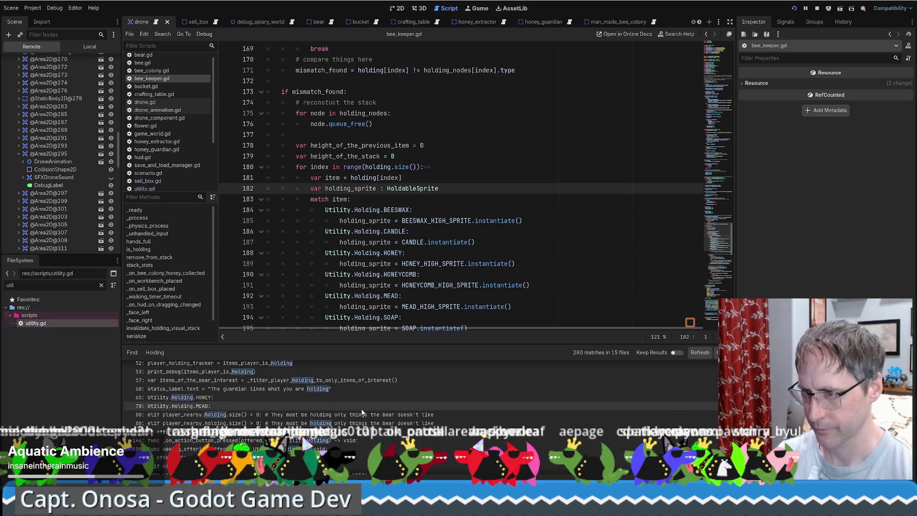
pyautogui.scroll(-2, 358, 408)
pyautogui.scroll(-2, 356, 405)
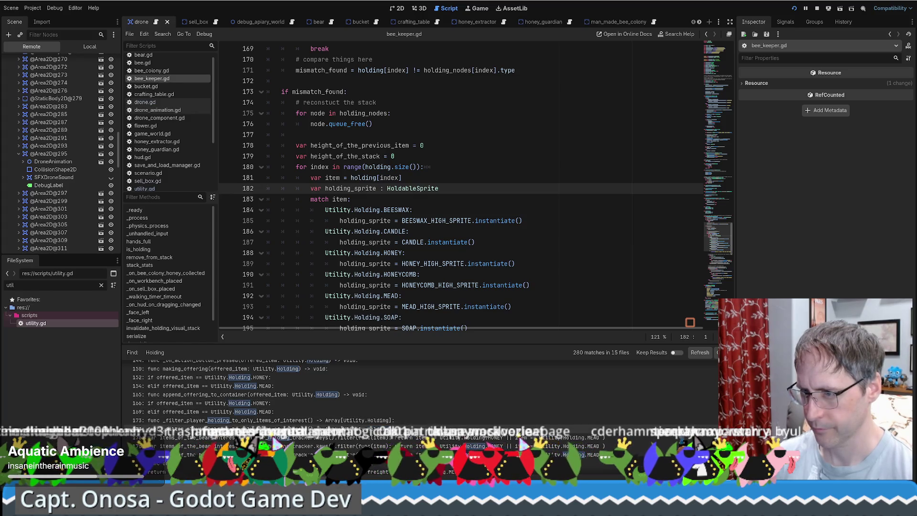
pyautogui.click(340, 419)
# Step: Open the honey_extractor.gd match at line 108 and scroll through its Holding checks
pyautogui.scroll(-4, 382, 408)
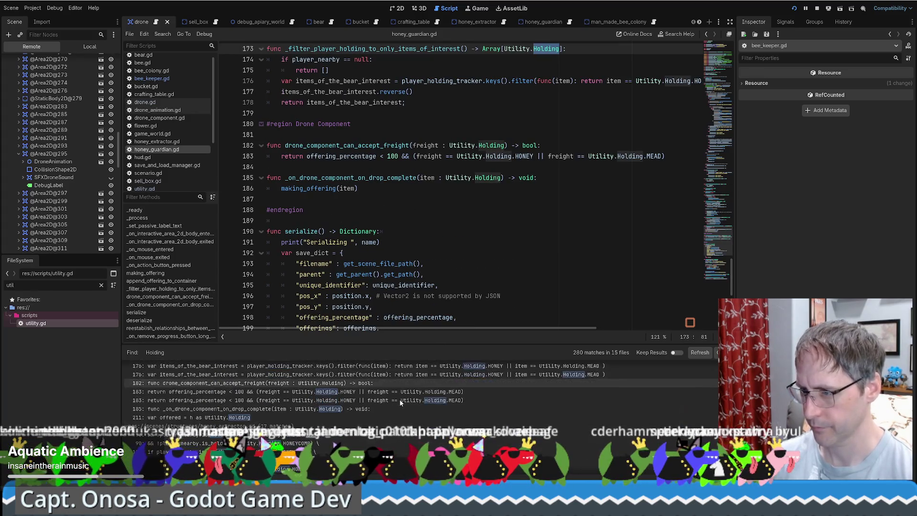
pyautogui.click(261, 422)
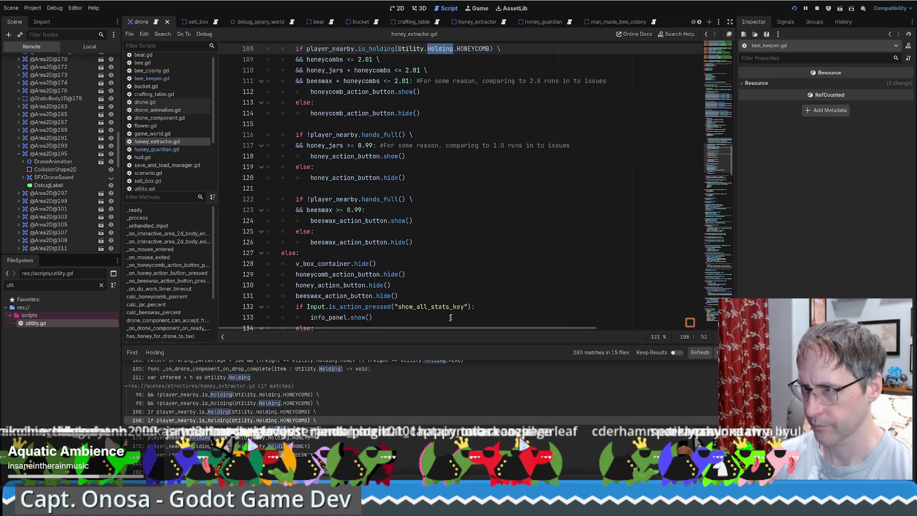
pyautogui.scroll(-6, 384, 405)
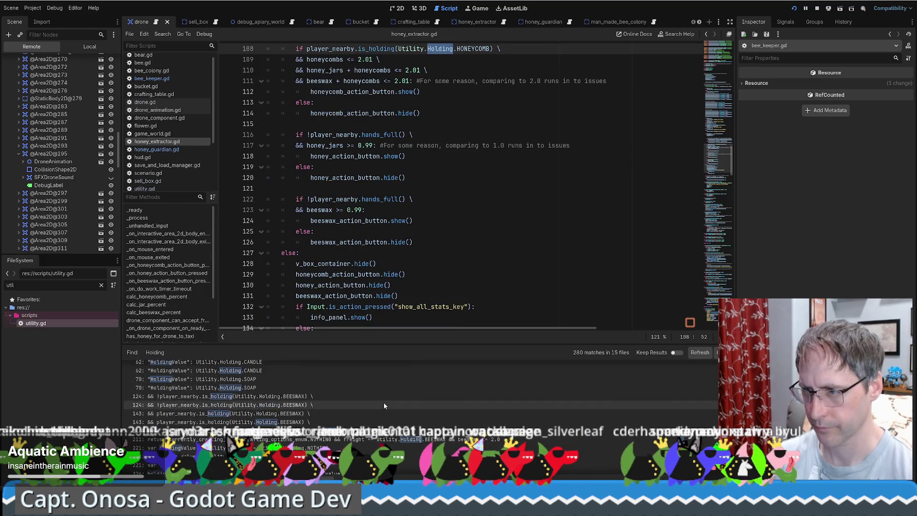
pyautogui.scroll(-3, 380, 399)
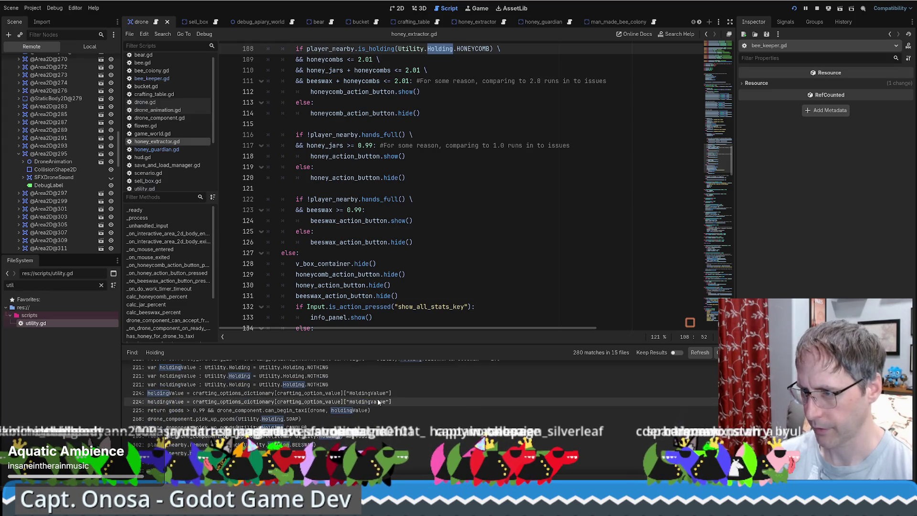
pyautogui.scroll(-5, 351, 400)
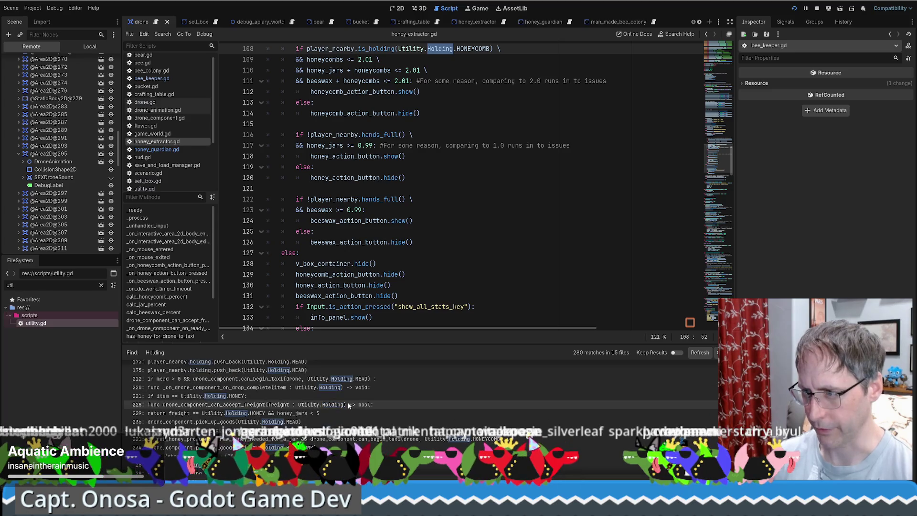
pyautogui.scroll(-5, 342, 403)
pyautogui.scroll(-5, 342, 388)
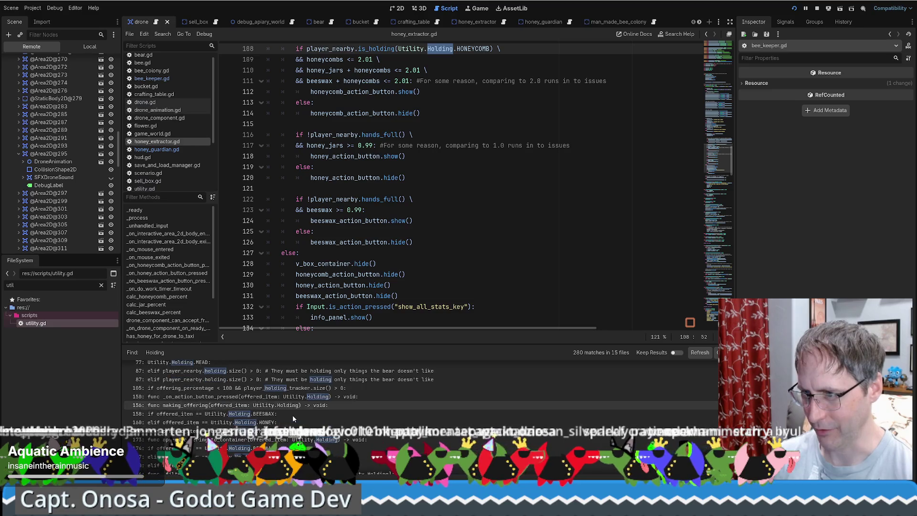
pyautogui.scroll(-2, 294, 420)
pyautogui.scroll(-5, 399, 415)
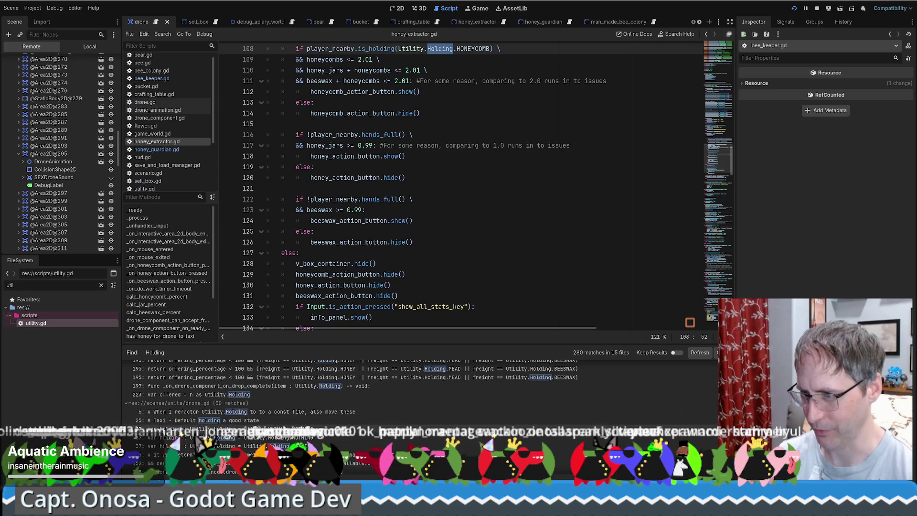
pyautogui.scroll(-3, 334, 418)
pyautogui.scroll(-5, 296, 419)
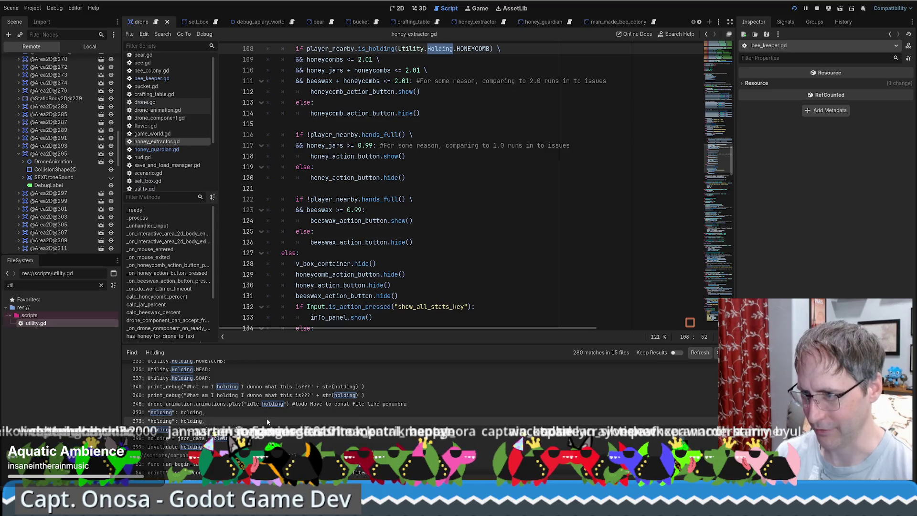
# Step: Open drone.gd's line 340 print_debug match, jump to holding's declaration, and come back
pyautogui.click(270, 396)
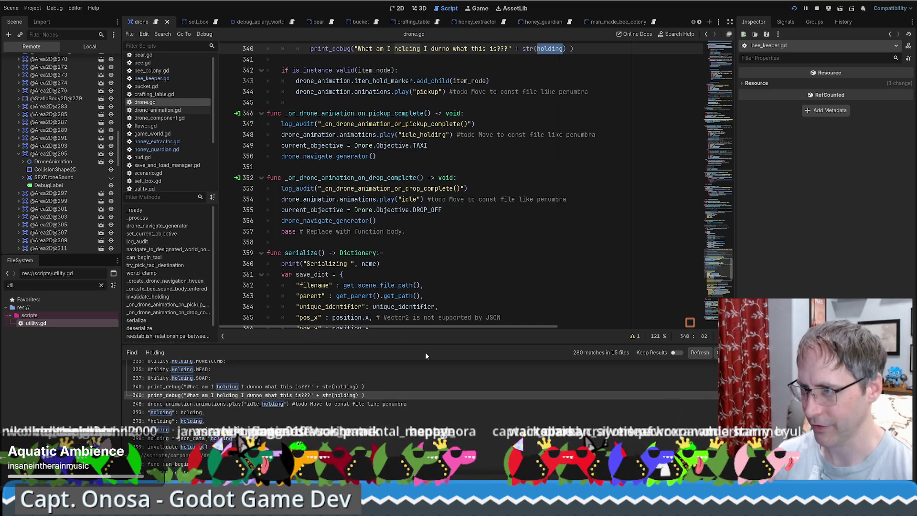
pyautogui.scroll(4, 478, 143)
pyautogui.keyDown('ctrl'); pyautogui.click(548, 177); pyautogui.keyUp('ctrl')
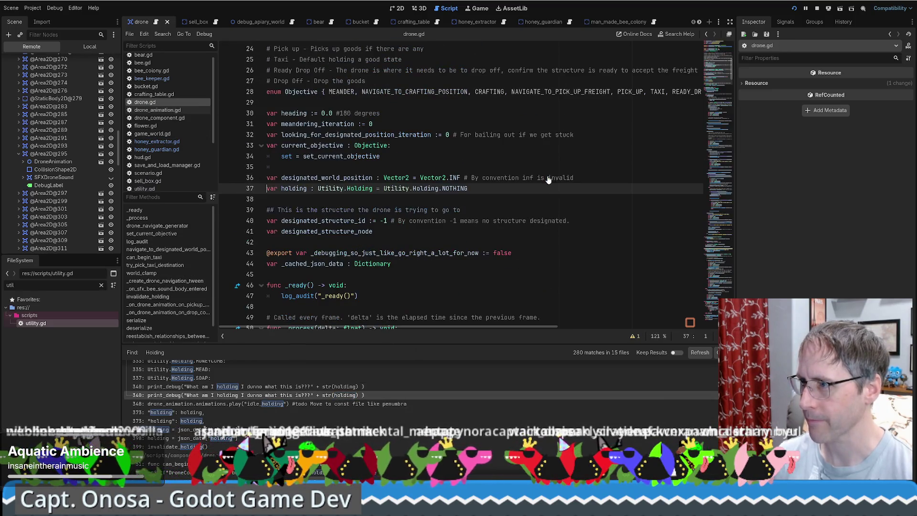
pyautogui.hotkey('alt', 'Left')
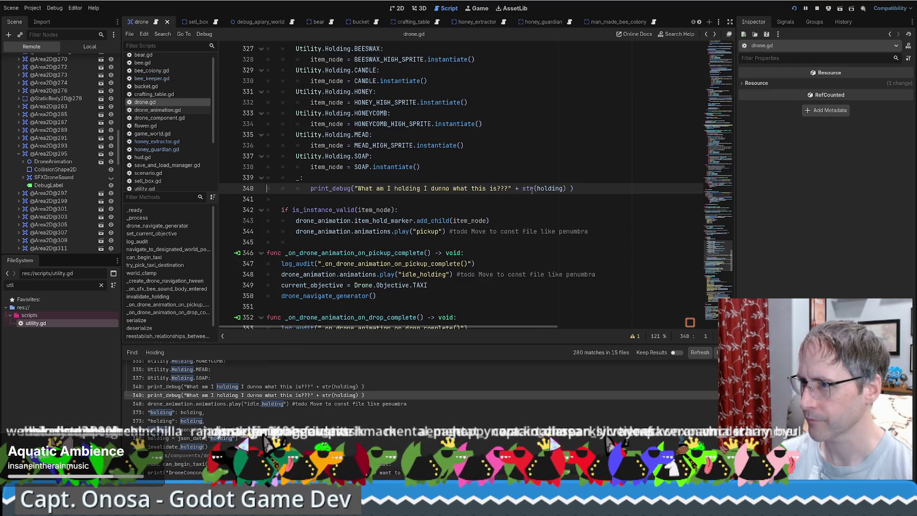
pyautogui.click(548, 188)
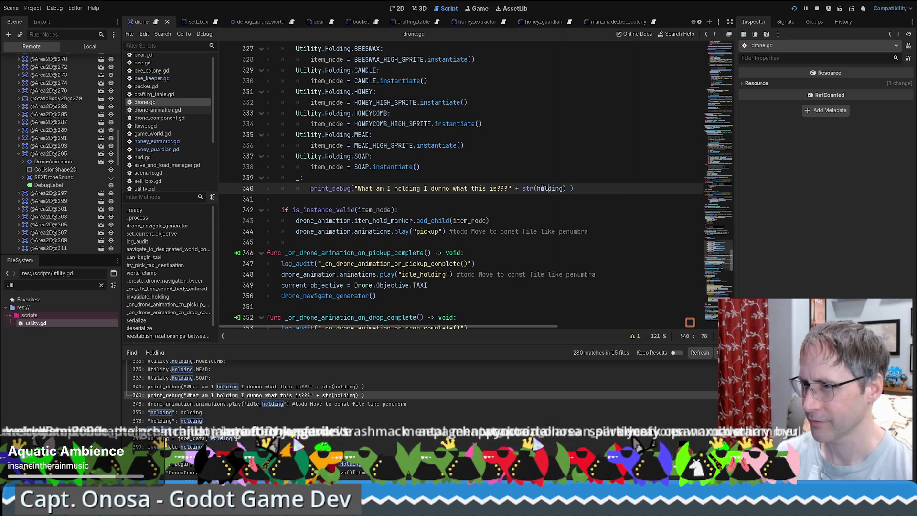
# Step: Scroll to the top of drone.gd, then switch to the other Godot window with the seg scene
pyautogui.scroll(4, 656, 192)
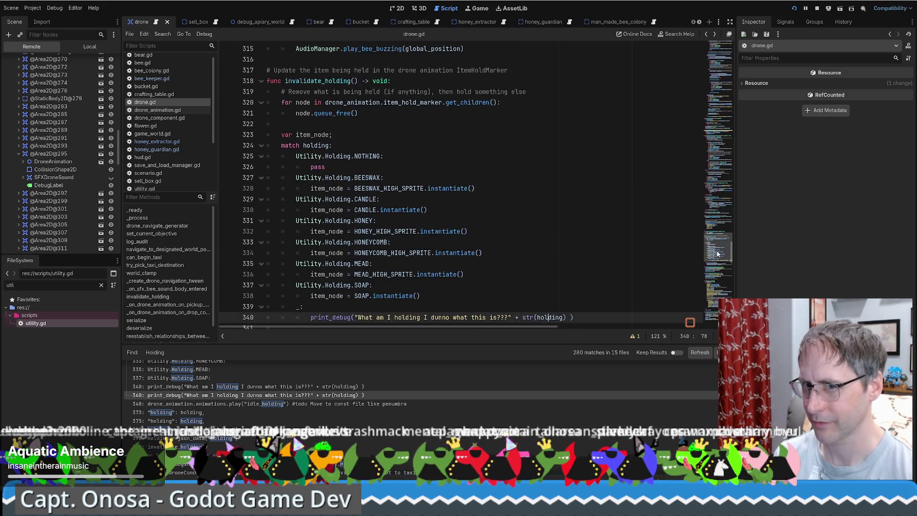
pyautogui.moveTo(717, 254); pyautogui.dragTo(722, 26)
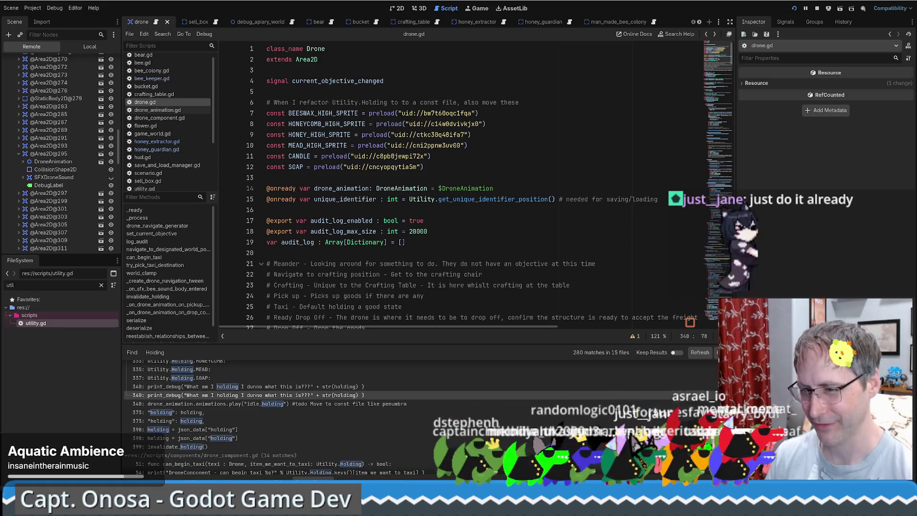
pyautogui.moveTo(187, 507)
pyautogui.moveTo(165, 462)
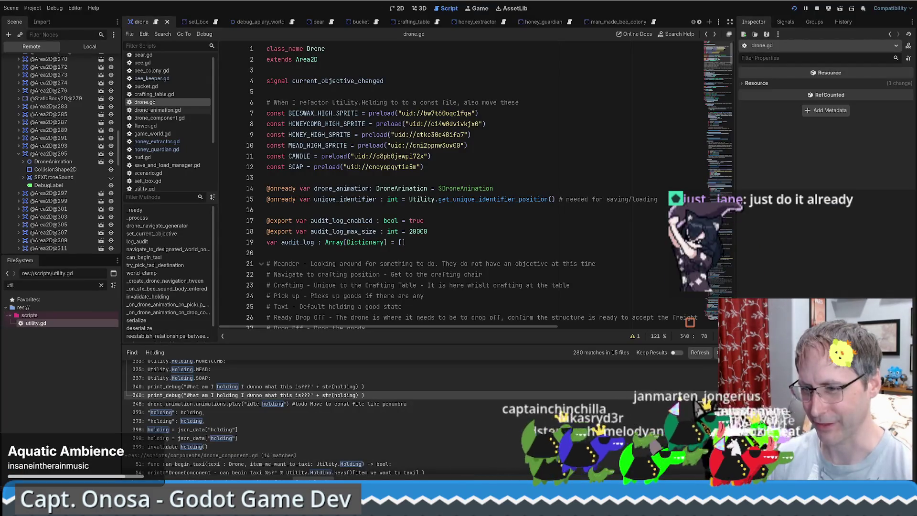
pyautogui.hotkey('alt', 'Tab')
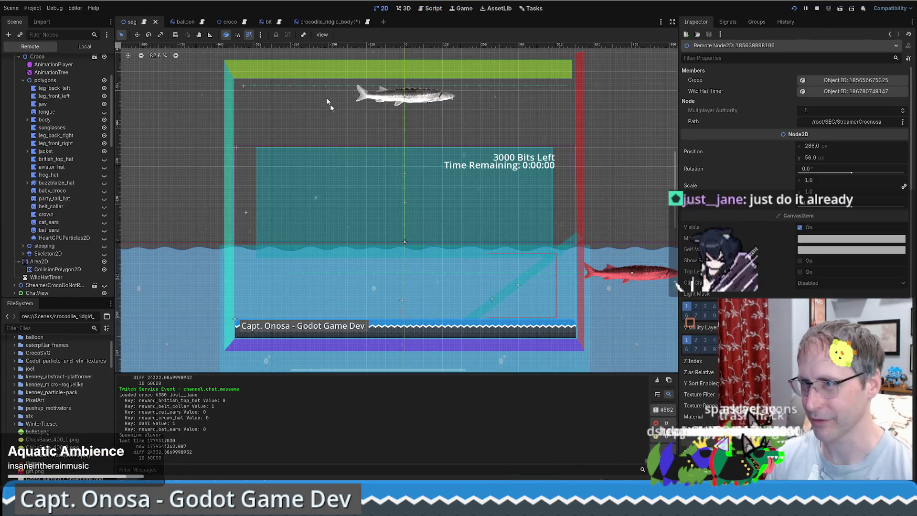
# Step: Inspect the remote TwitchChat node, then bring up seg.gd in the Script workspace
pyautogui.click(398, 10)
pyautogui.click(385, 10)
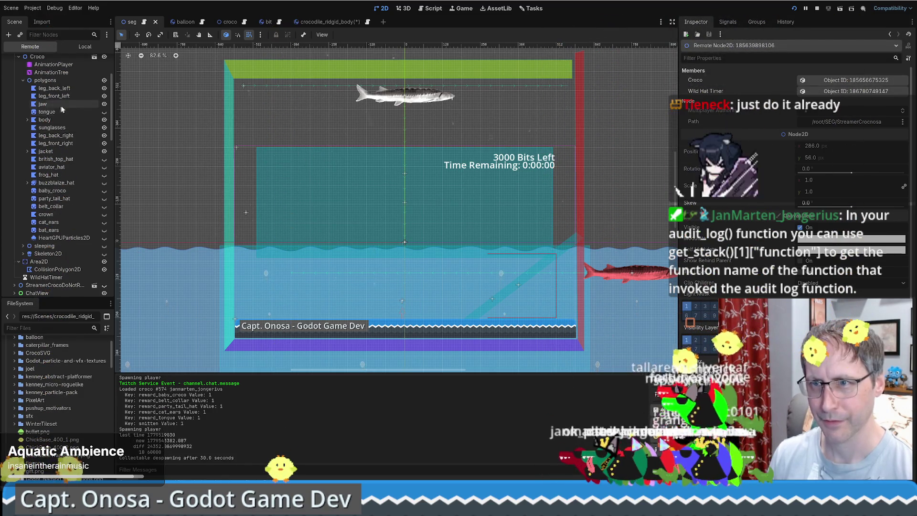
pyautogui.scroll(3, 84, 144)
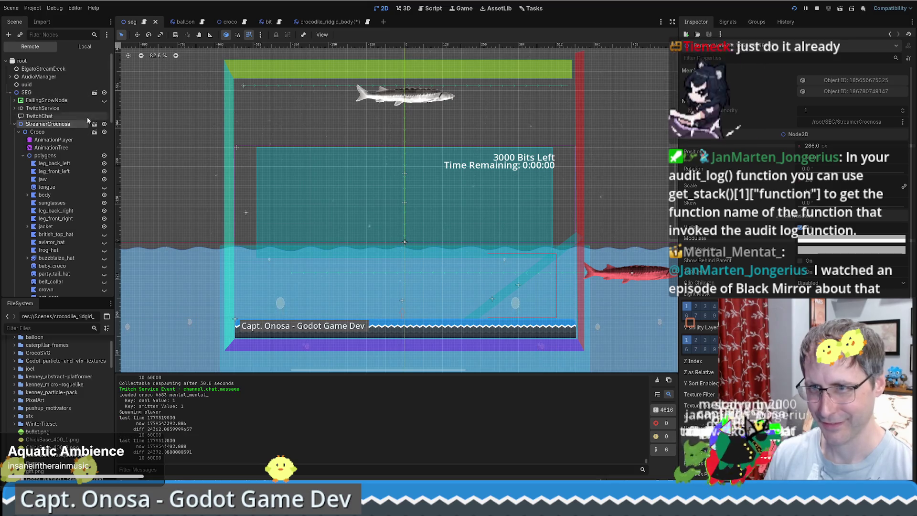
pyautogui.click(66, 117)
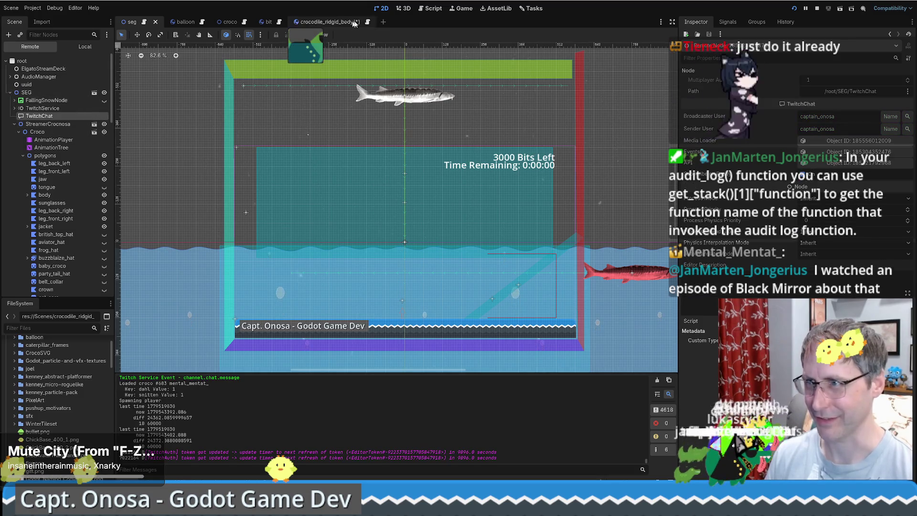
pyautogui.click(440, 9)
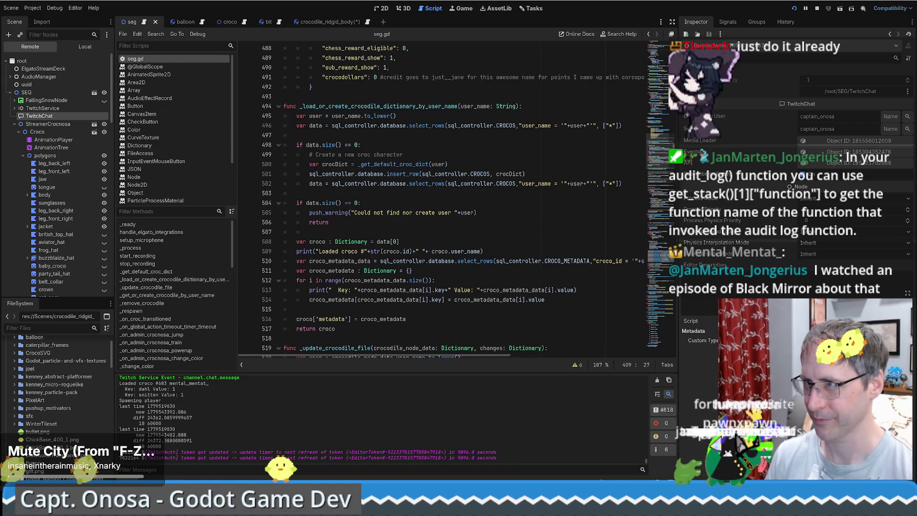
# Step: Collapse StreamerCrocnosa, inspect ChatView's ChatContainer, and make a hidden PanelContainer visible
pyautogui.scroll(-3, 420, 190)
pyautogui.scroll(8, 420, 190)
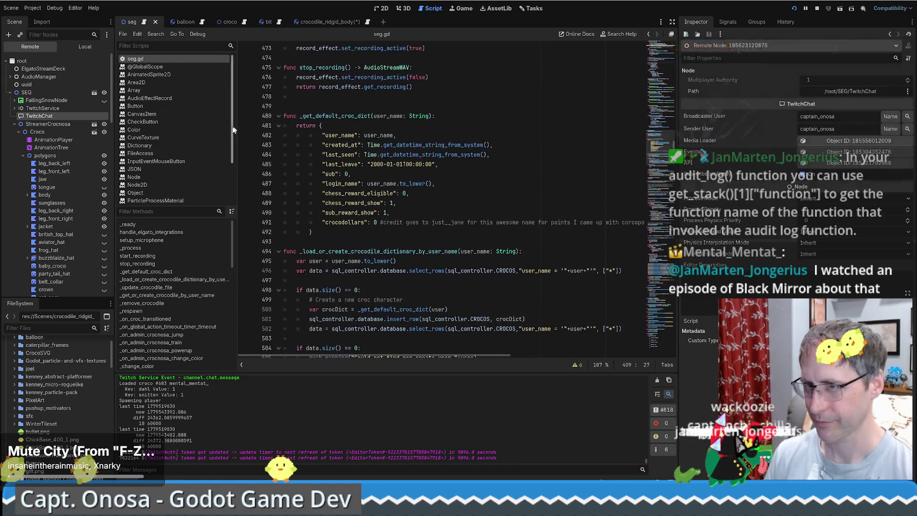
pyautogui.click(42, 124)
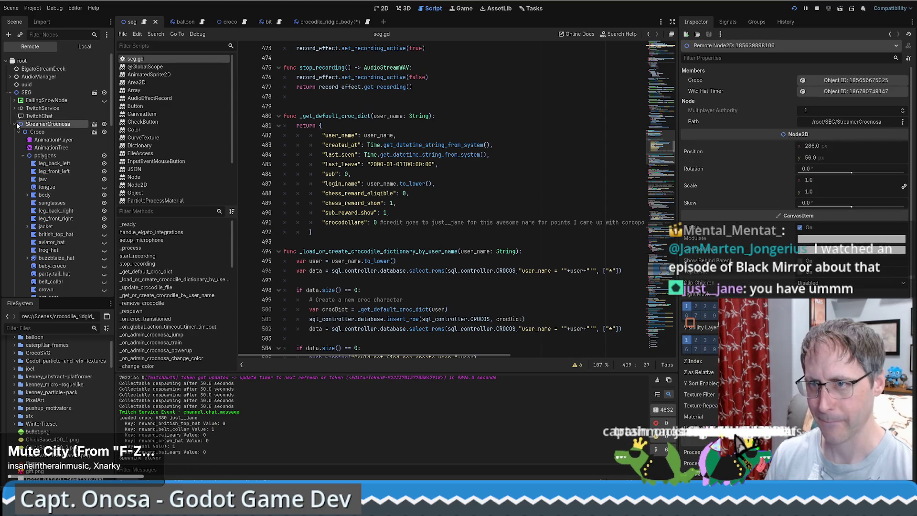
pyautogui.click(15, 125)
pyautogui.click(12, 140)
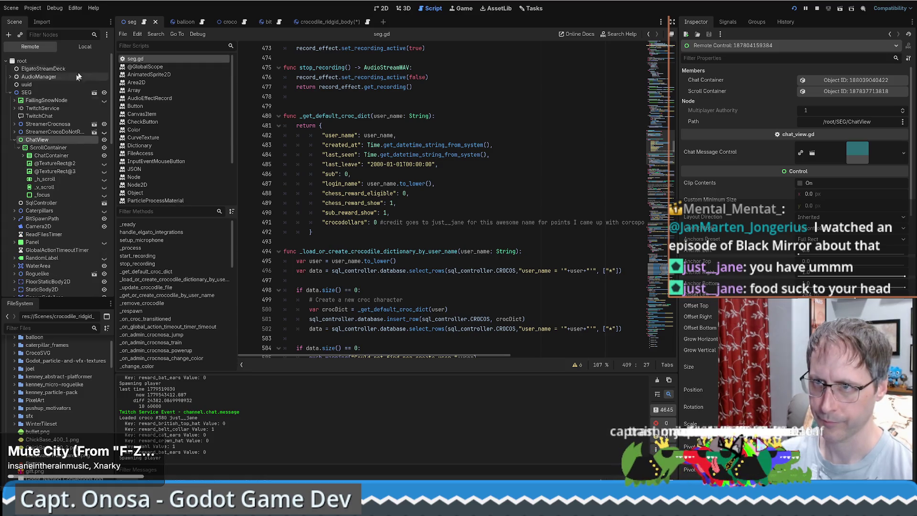
pyautogui.click(48, 155)
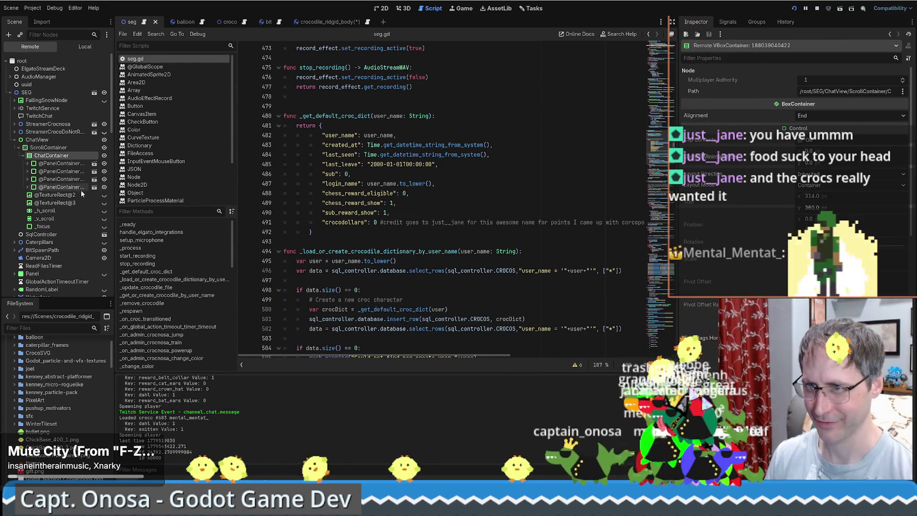
pyautogui.click(105, 187)
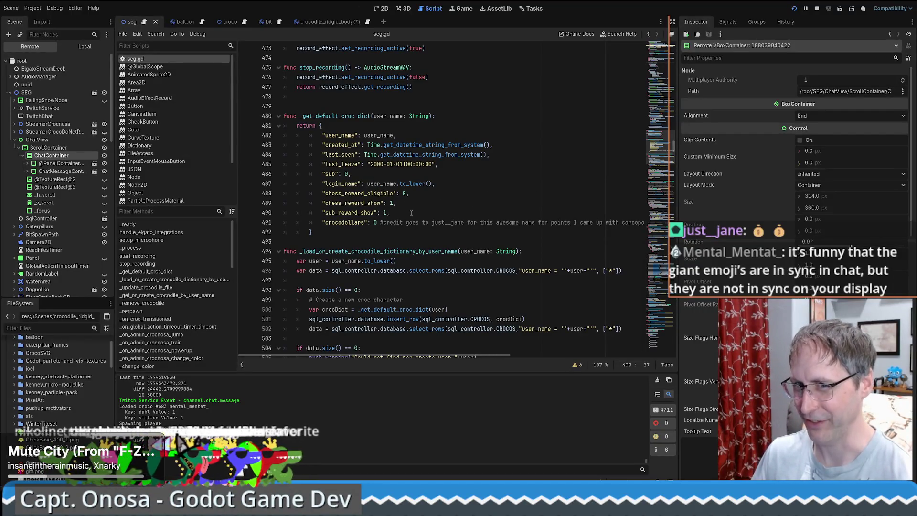
# Step: Scroll seg.gd to the crocodile loading code, then switch to Firebot's Custom Commands list
pyautogui.scroll(-2, 401, 255)
pyautogui.scroll(1, 398, 244)
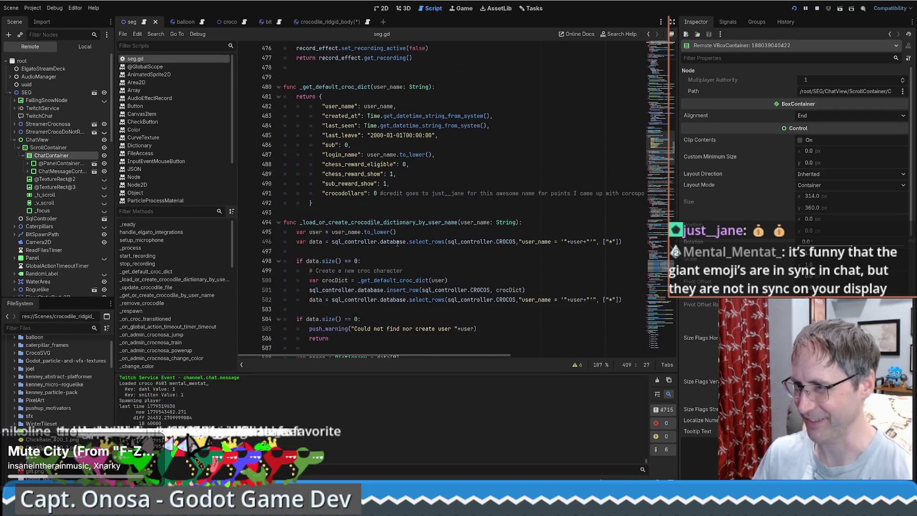
pyautogui.scroll(-1, 559, 251)
pyautogui.scroll(4, 500, 244)
pyautogui.scroll(-5, 444, 199)
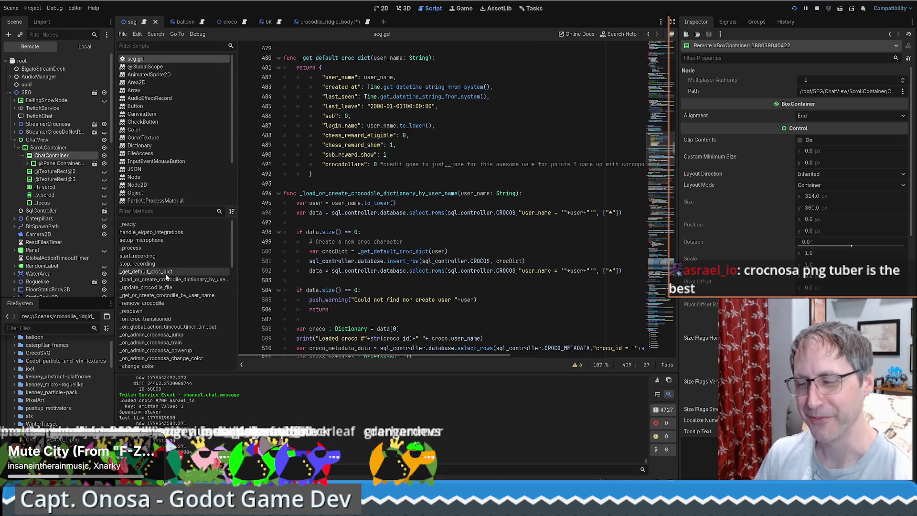
pyautogui.scroll(-6, 441, 200)
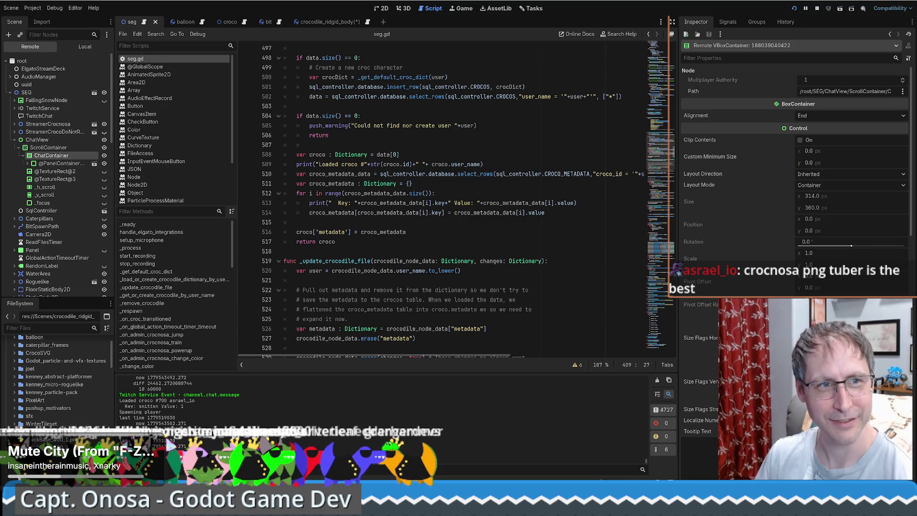
pyautogui.hotkey('alt', 'Tab')
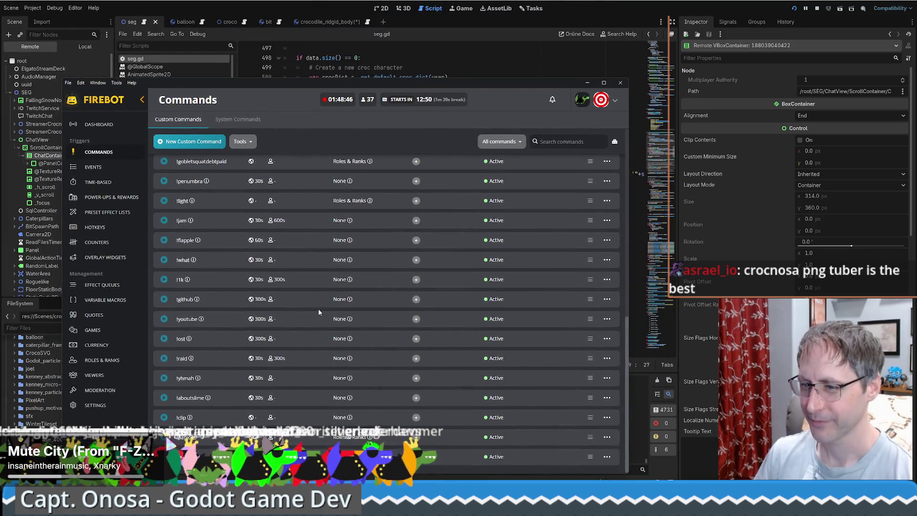
# Step: Edit the !godotcopy command and change its trigger to !pngtuber
pyautogui.click(607, 457)
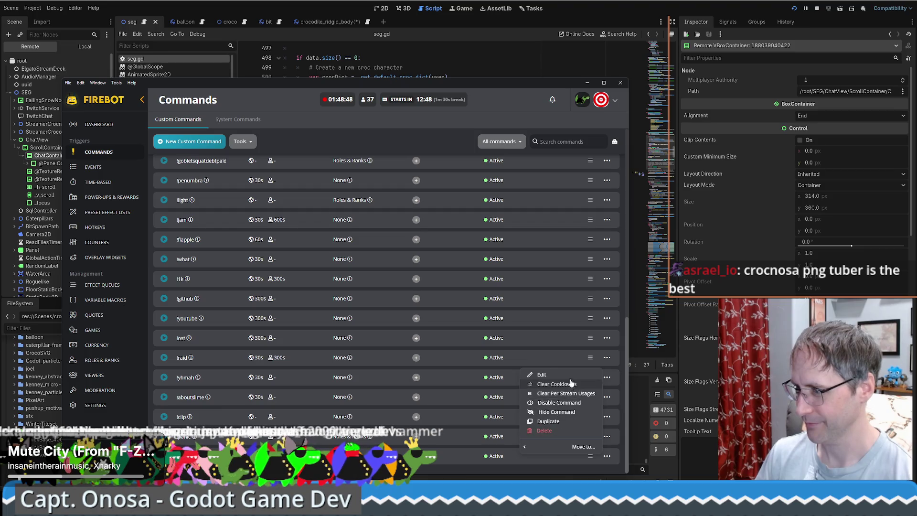
pyautogui.scroll(-1, 531, 430)
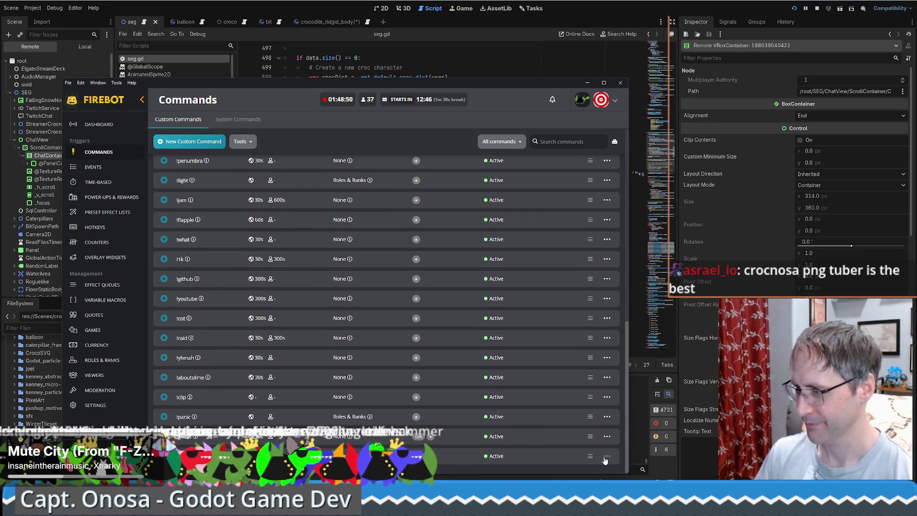
pyautogui.click(607, 437)
pyautogui.click(542, 370)
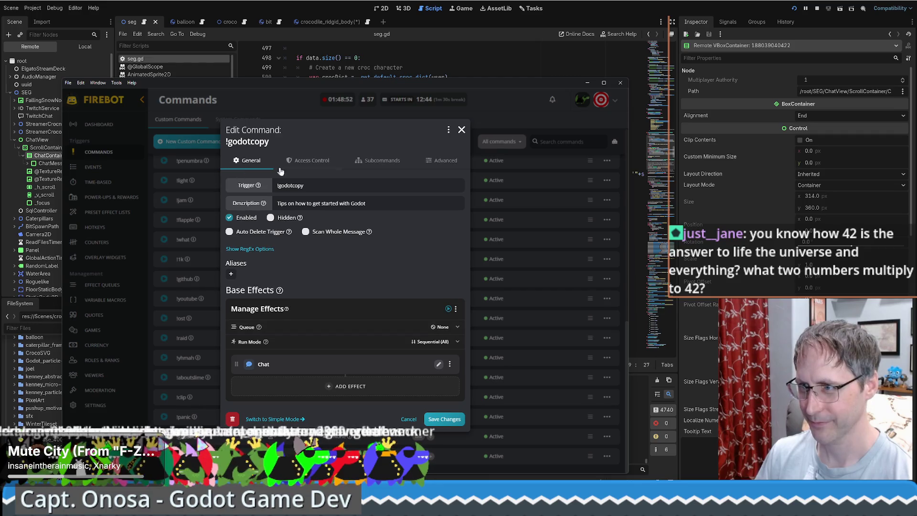
pyautogui.tripleClick(335, 188)
pyautogui.write('!pngtuber')
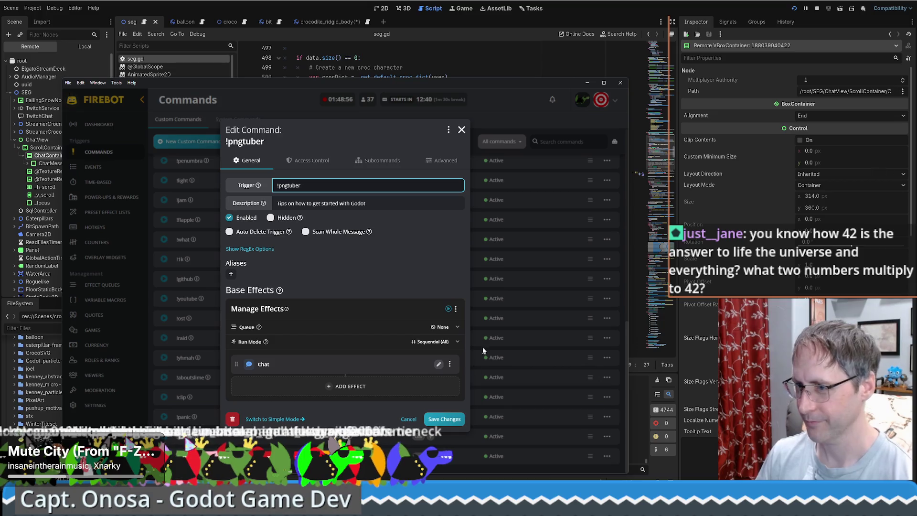
# Step: Set its chat reply to 'Excuse me! I am NOT a PNG tuber... I am an SVG tuber', save, and minimize Firebot
pyautogui.click(439, 364)
pyautogui.click(315, 264)
pyautogui.hotkey('ctrl', 'a')
pyautogui.write('Excu')
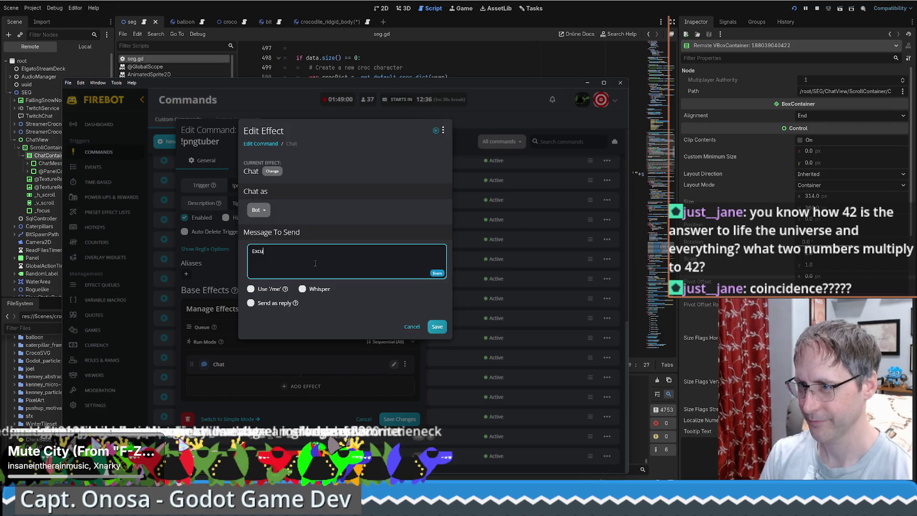
pyautogui.write('se me! I am N')
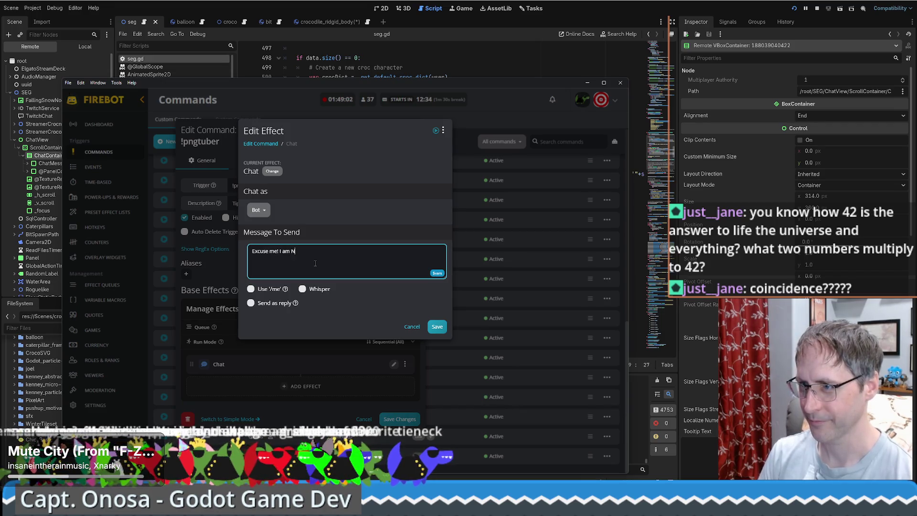
pyautogui.write("OT a 'PNG")
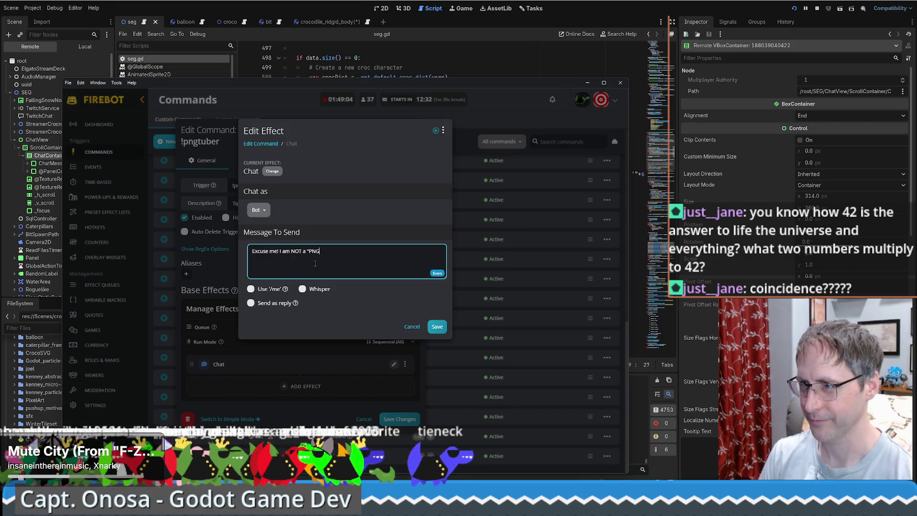
pyautogui.write('" tuber... I am ')
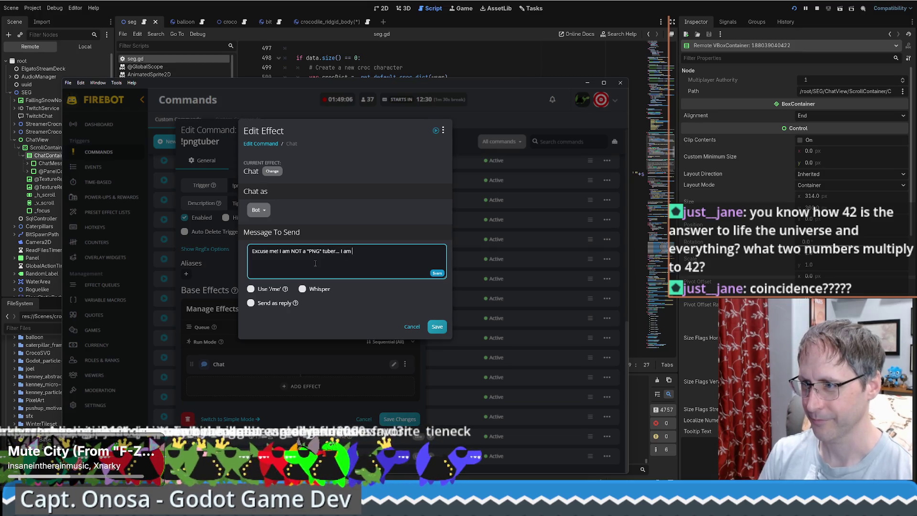
pyautogui.write('an "SVG" tuber. Get it r')
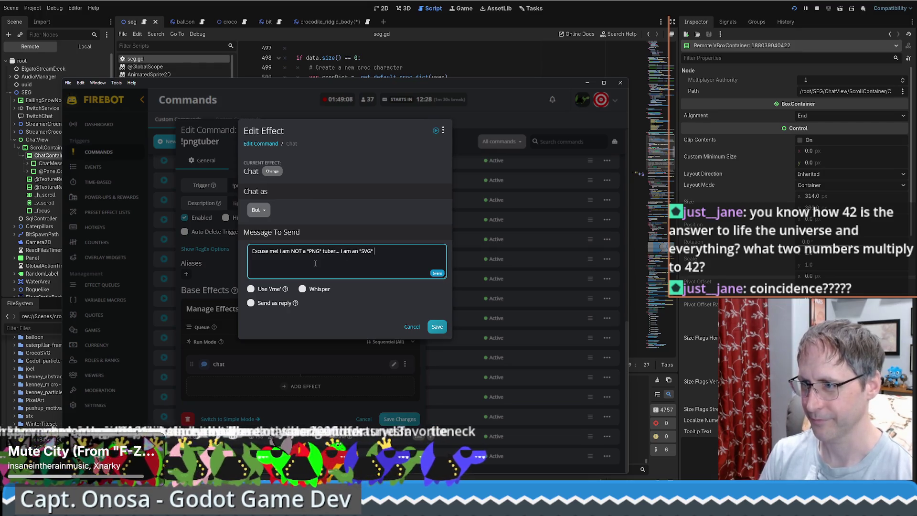
pyautogui.write('ight!')
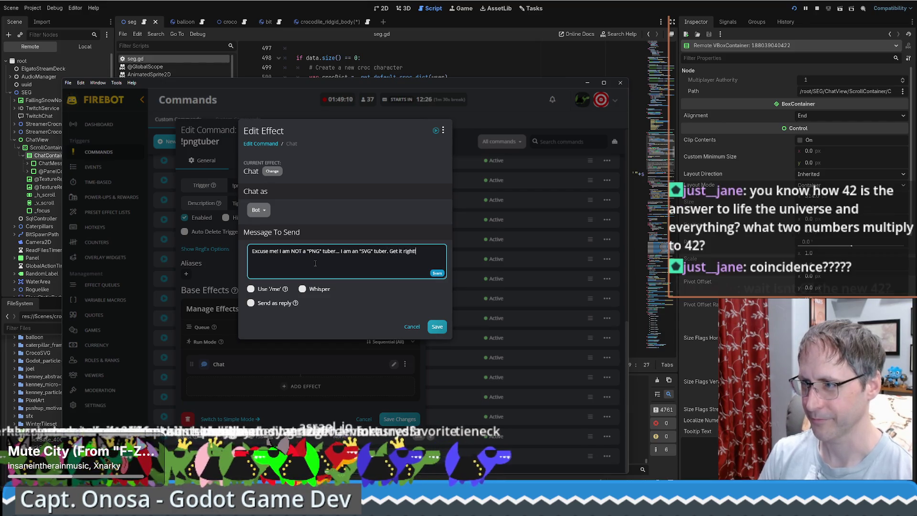
pyautogui.click(441, 329)
pyautogui.click(444, 421)
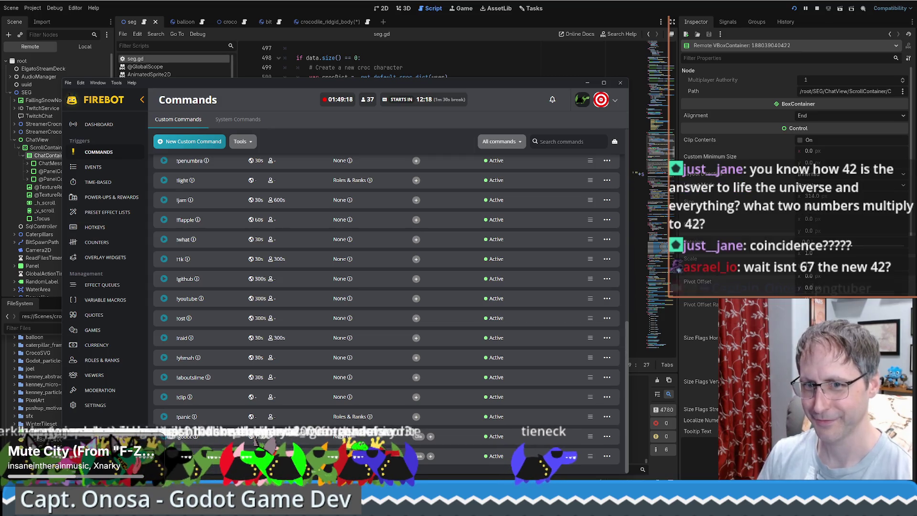
pyautogui.click(587, 82)
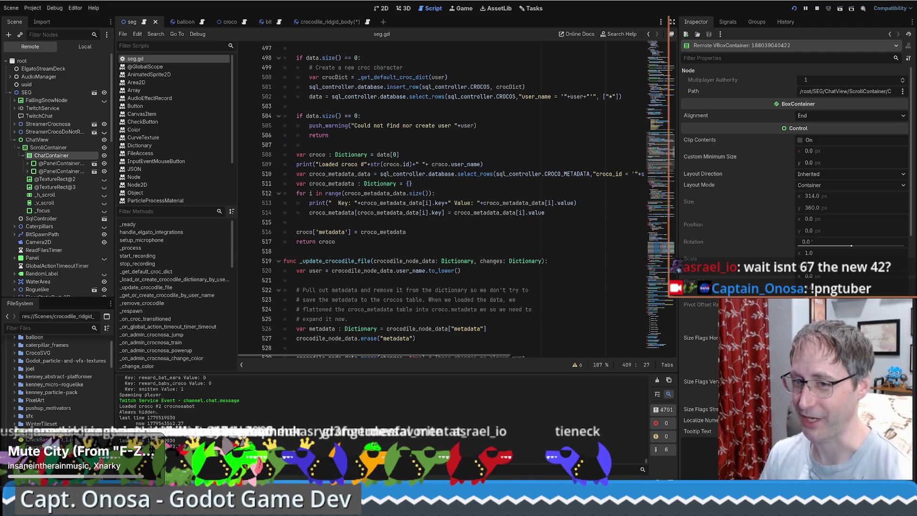
# Step: Review seg.gd's loop copying crocodile metadata and the line returning the loaded crocodile
pyautogui.scroll(-2, 452, 312)
pyautogui.scroll(4, 452, 312)
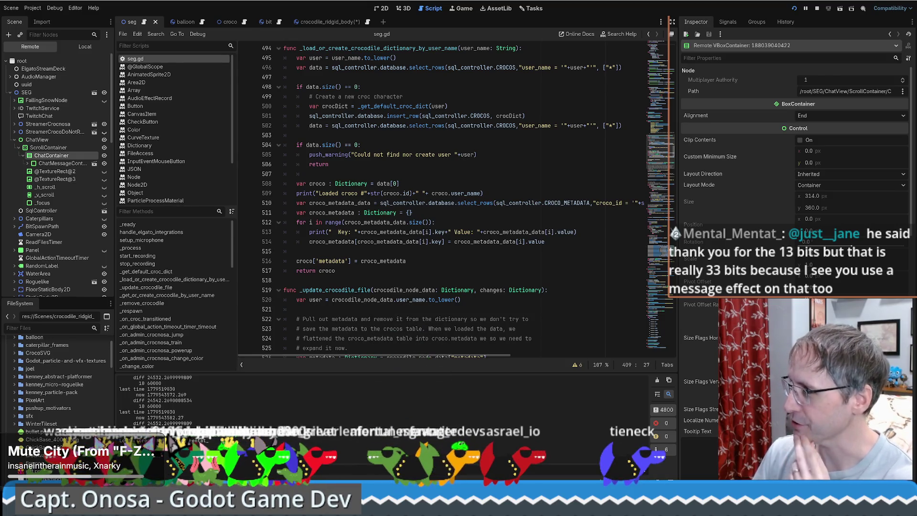
pyautogui.click(483, 224)
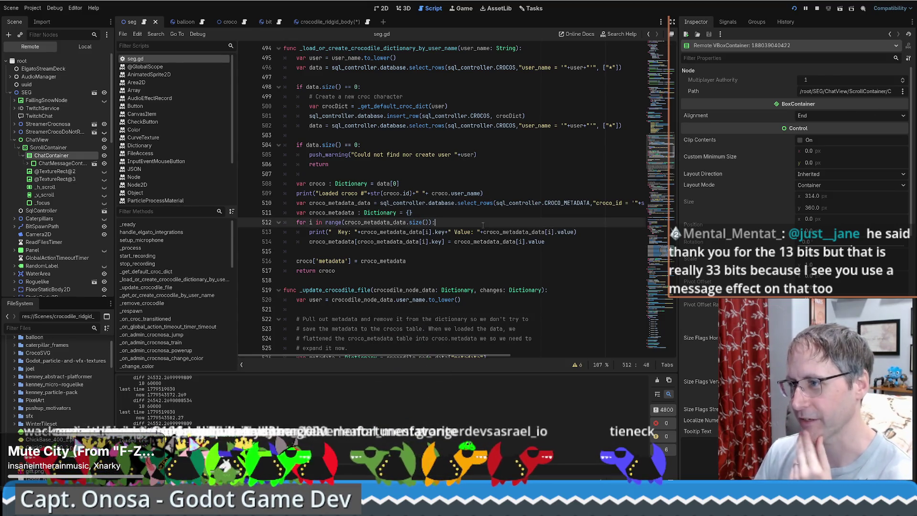
pyautogui.scroll(-3, 471, 237)
pyautogui.scroll(3, 492, 238)
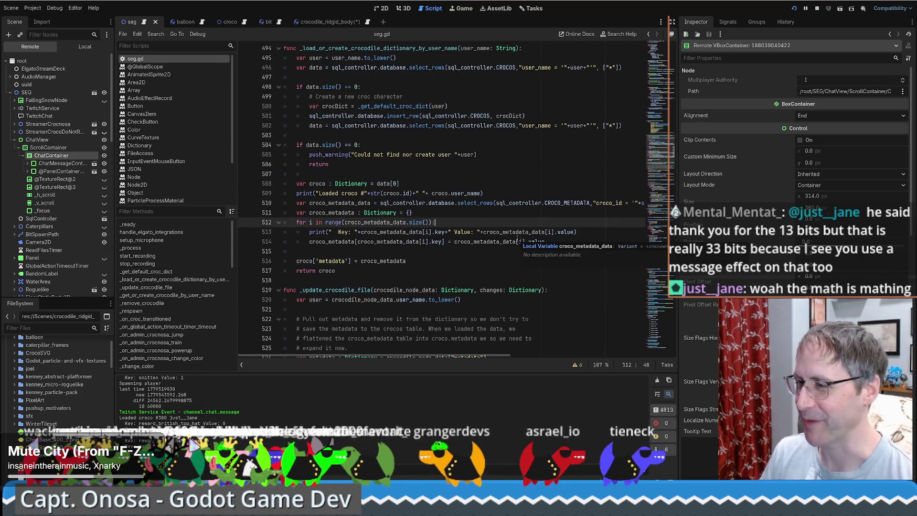
pyautogui.click(436, 268)
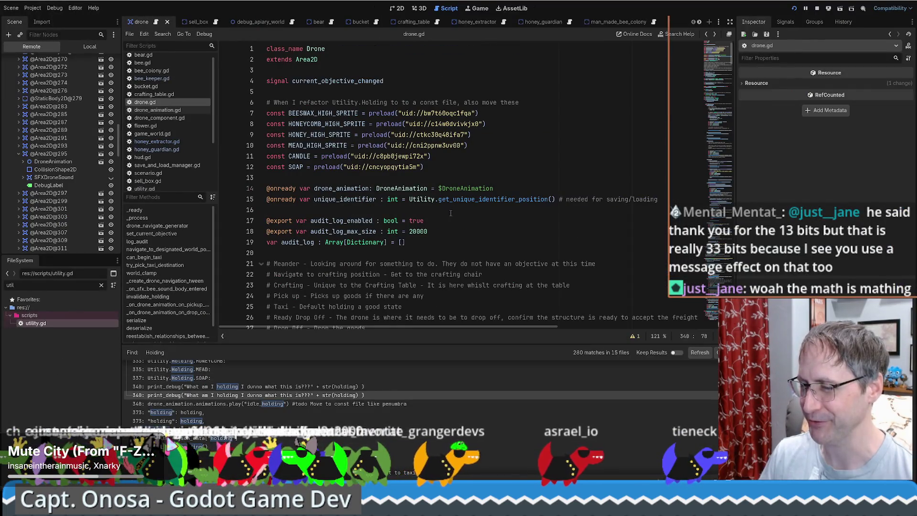
# Step: Review drone.gd's empty audit_log array and audit-log-enabled setting, then go to line 407's end
pyautogui.click(471, 239)
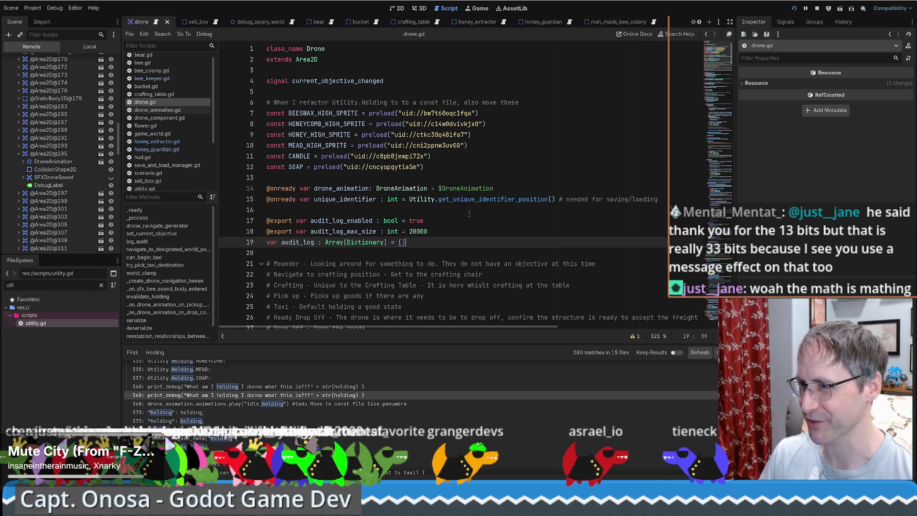
pyautogui.scroll(-3, 480, 210)
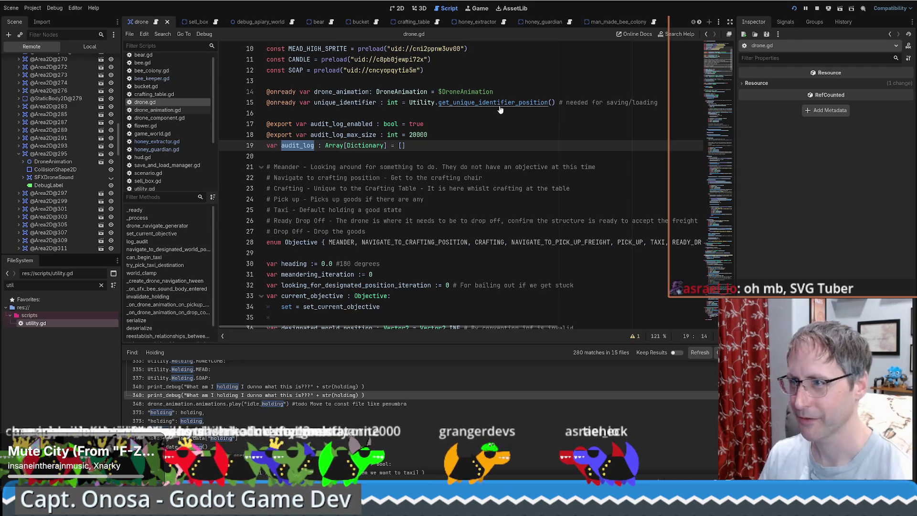
pyautogui.click(481, 125)
pyautogui.scroll(-20, 698, 95)
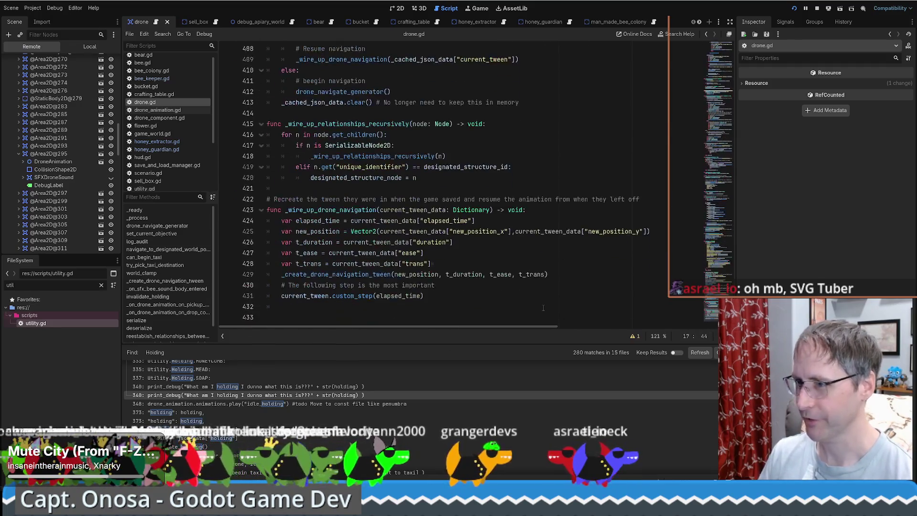
pyautogui.scroll(6, 519, 289)
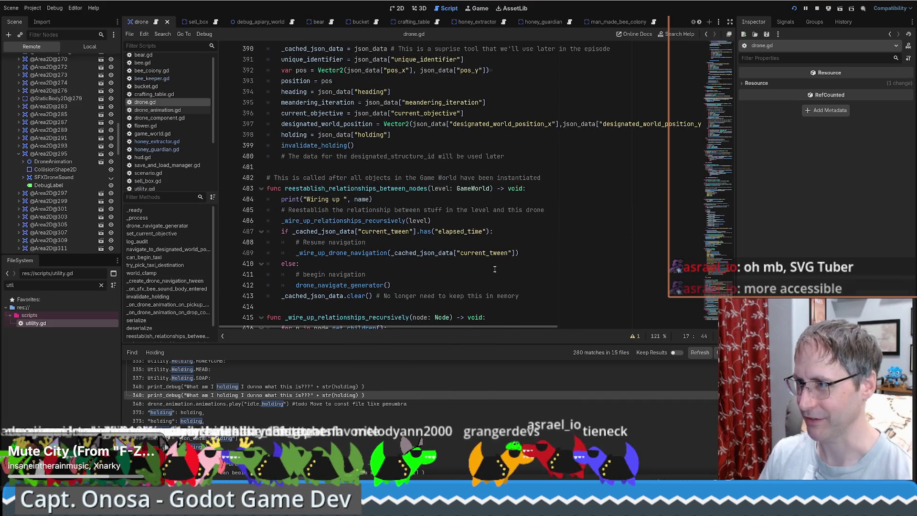
pyautogui.scroll(-6, 535, 247)
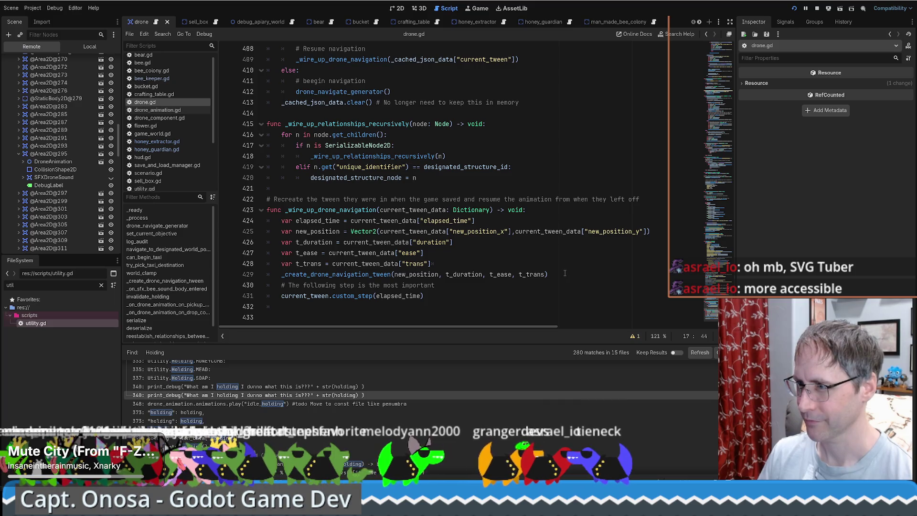
pyautogui.scroll(7, 573, 271)
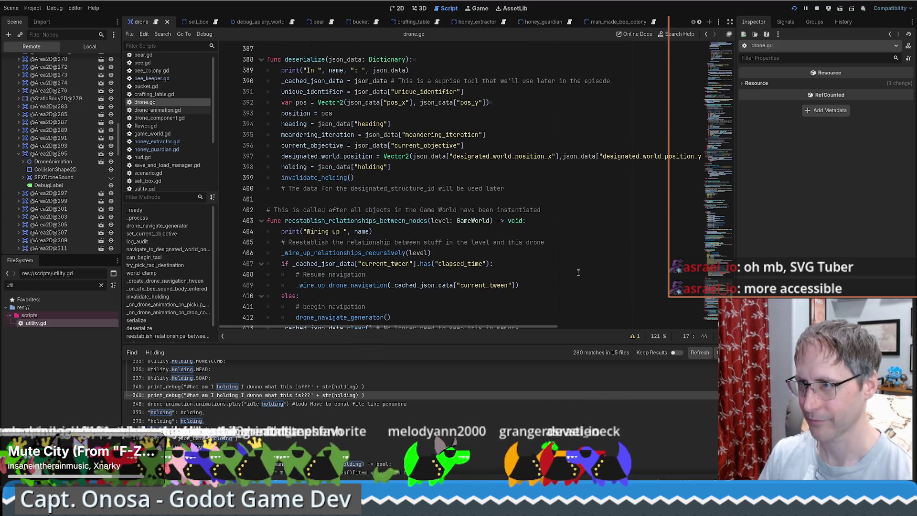
pyautogui.click(165, 109)
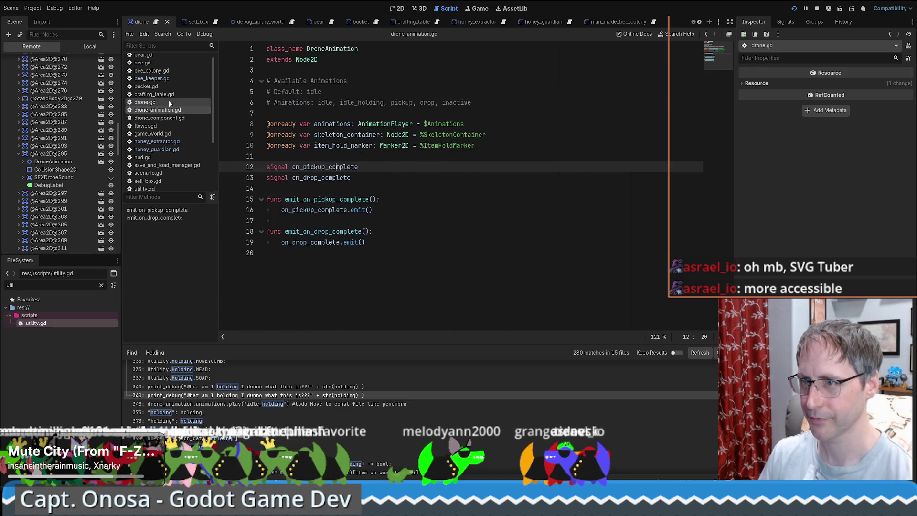
pyautogui.click(157, 102)
pyautogui.click(625, 268)
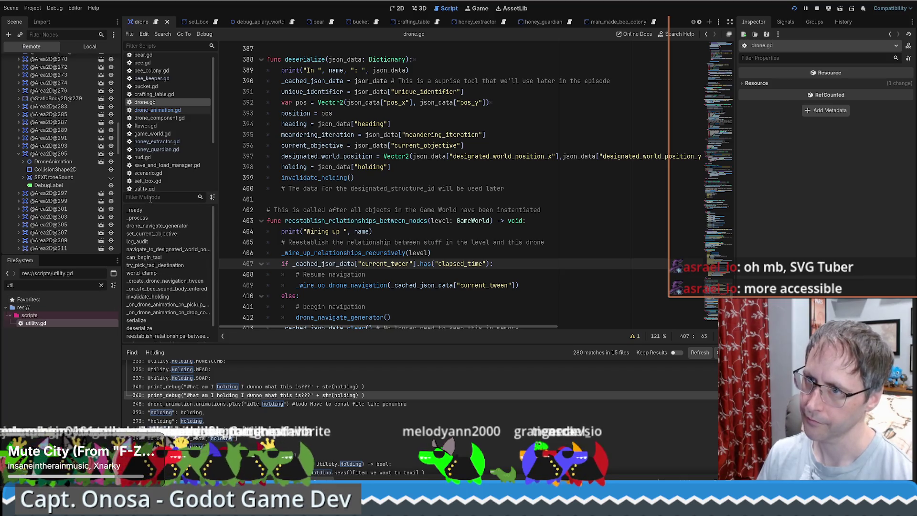
# Step: Filter methods by 'log', open log_audit, and add "func": get_stack()[1]["function"] before the log key
pyautogui.write('log')
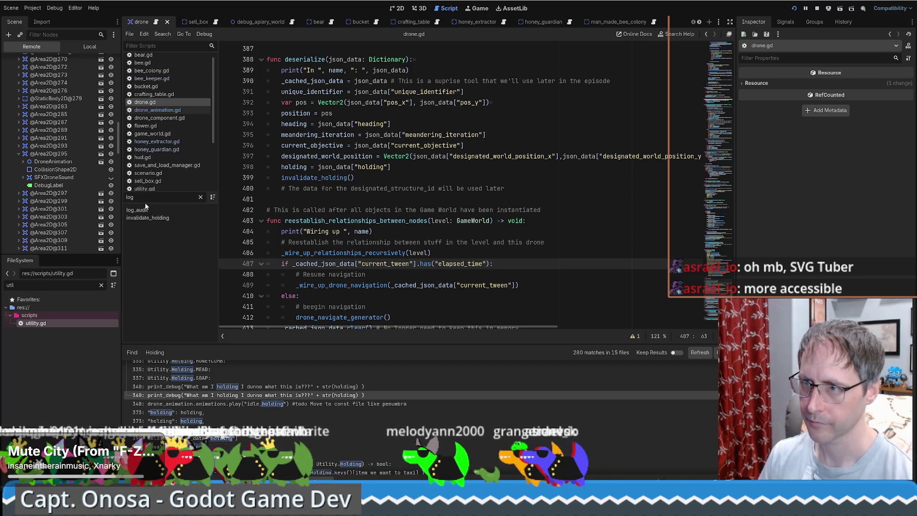
pyautogui.click(153, 209)
pyautogui.click(419, 213)
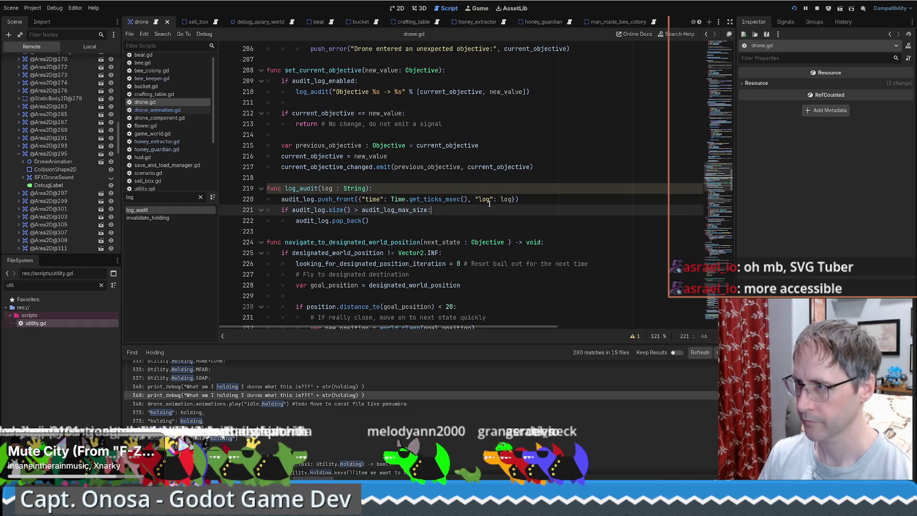
pyautogui.click(475, 199)
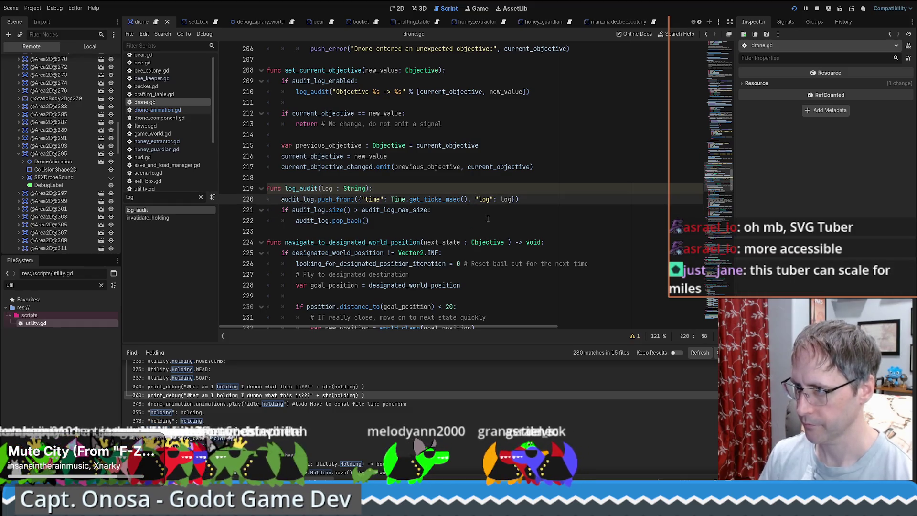
pyautogui.write('"func": ')
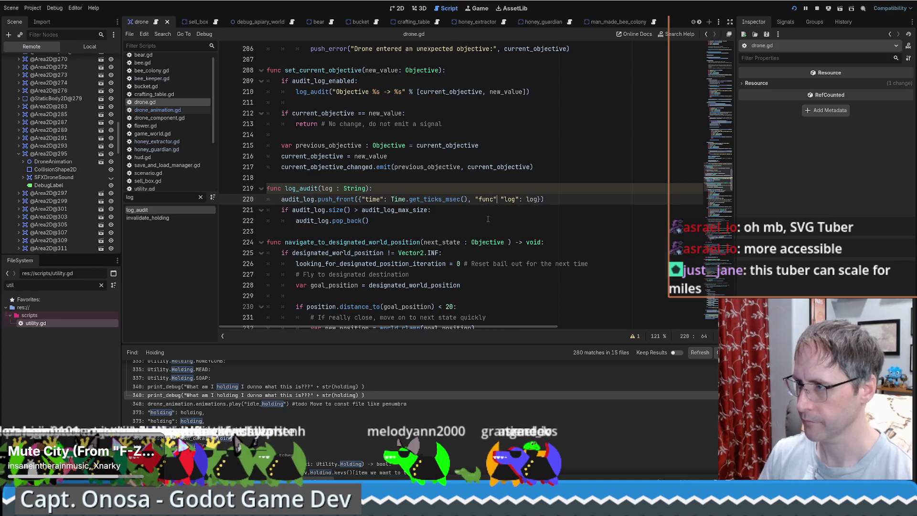
pyautogui.write('get_stack()[1]["function"],')
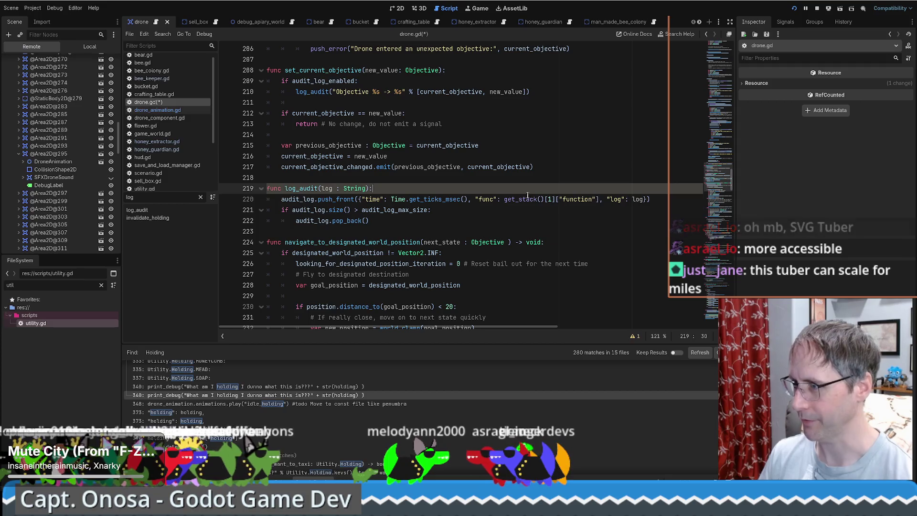
# Step: Read the get_stack() documentation, then return to the end of line 219 in drone.gd
pyautogui.keyDown('ctrl'); pyautogui.click(525, 199); pyautogui.keyUp('ctrl')
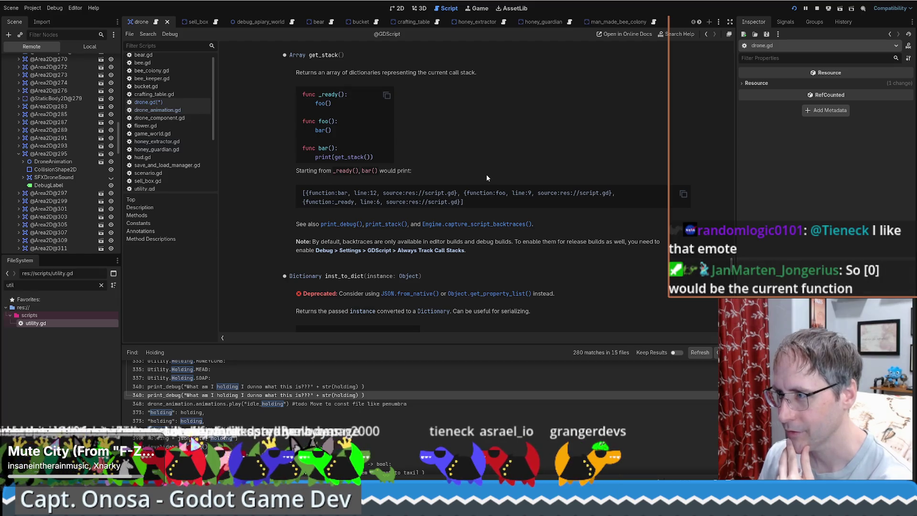
pyautogui.hotkey('alt', 'Left')
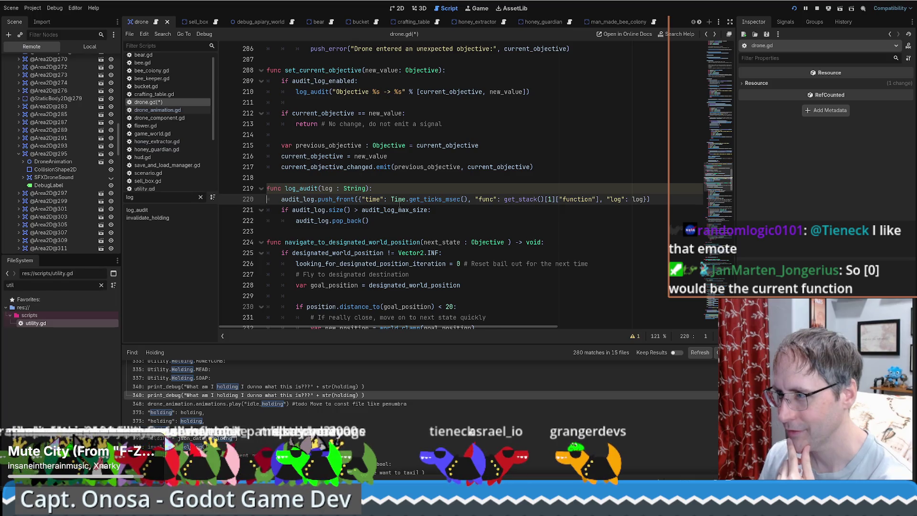
pyautogui.press('Up')
pyautogui.press('End')
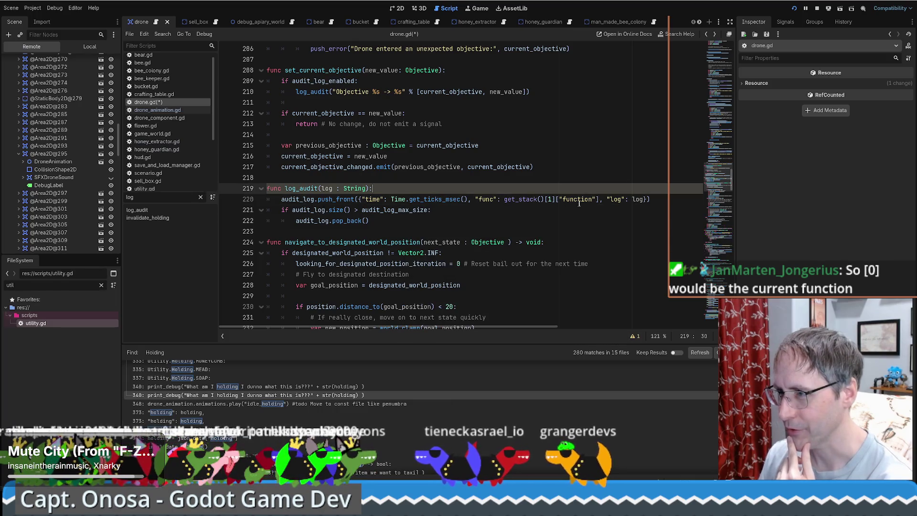
# Step: Scroll up through drone.gd toward its variable declarations
pyautogui.scroll(1, 716, 184)
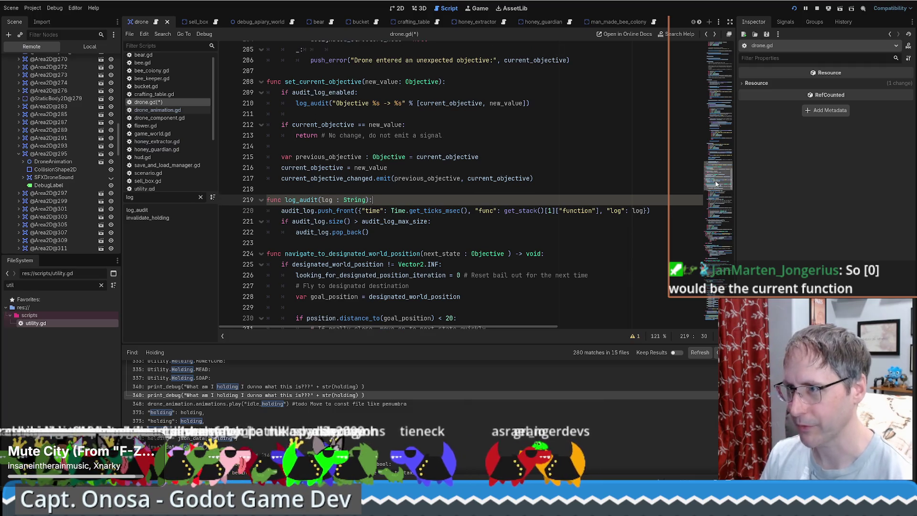
pyautogui.scroll(1, 716, 184)
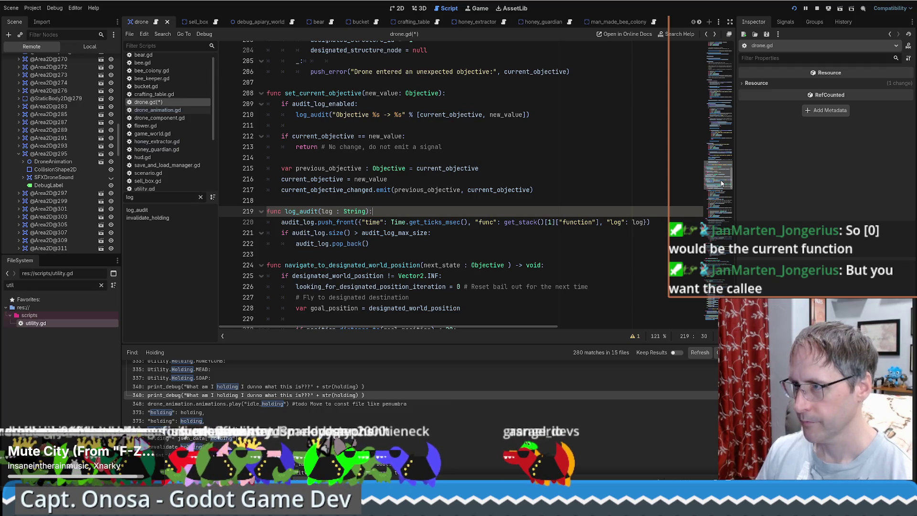
pyautogui.scroll(6, 721, 179)
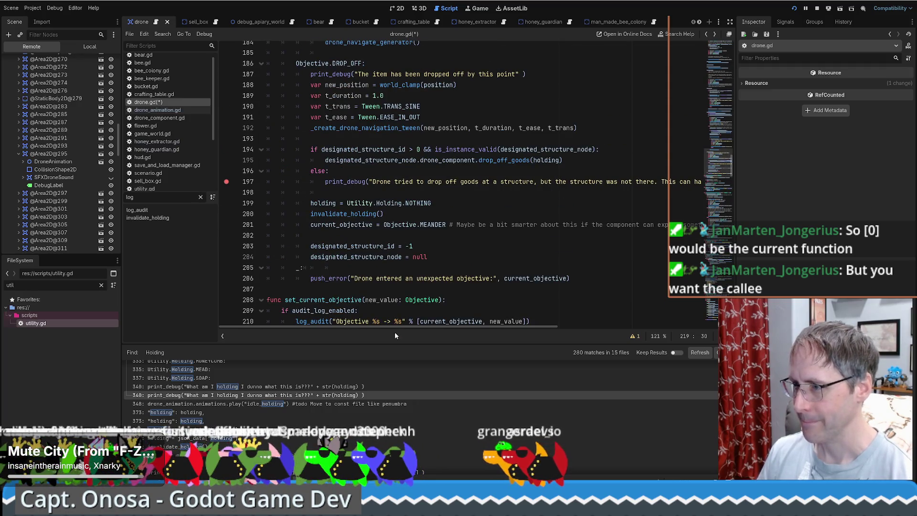
pyautogui.hscroll(2, 429, 328)
pyautogui.hscroll(-2, 573, 325)
pyautogui.scroll(7, 595, 254)
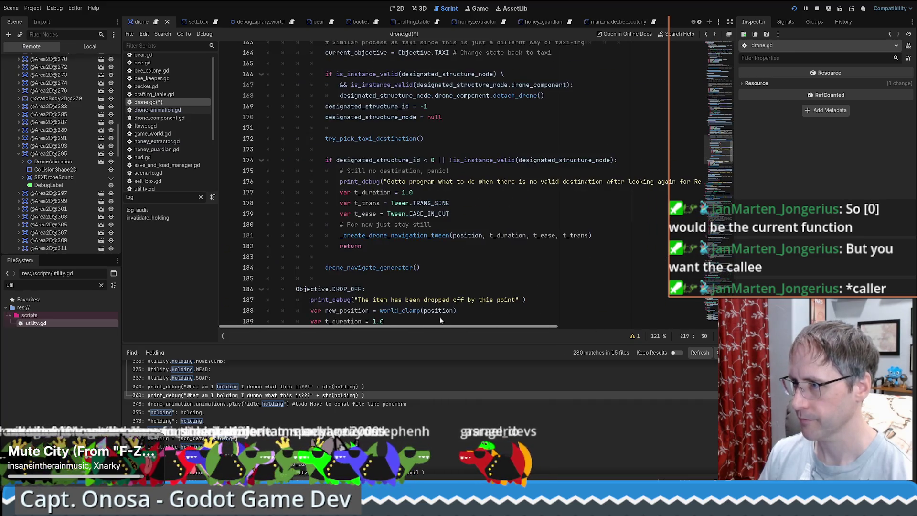
pyautogui.scroll(7, 478, 286)
pyautogui.scroll(4, 551, 255)
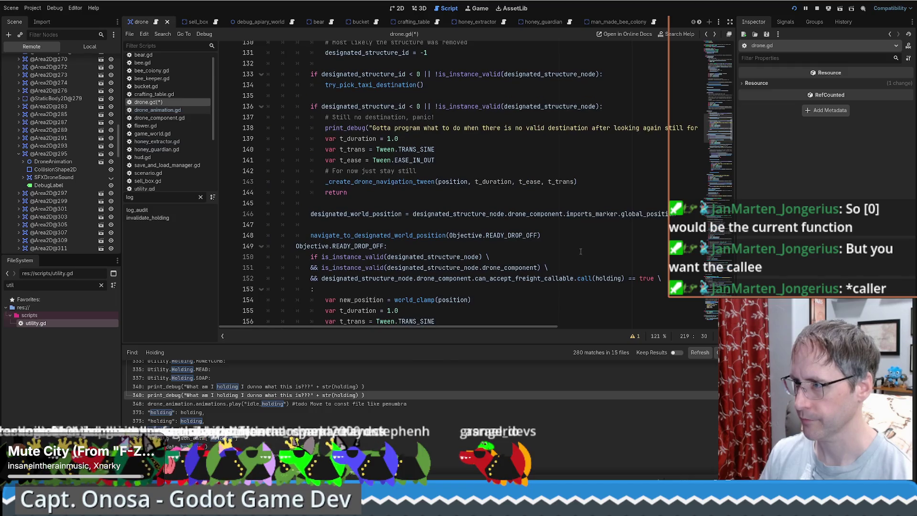
pyautogui.scroll(2, 584, 242)
pyautogui.hscroll(2, 550, 241)
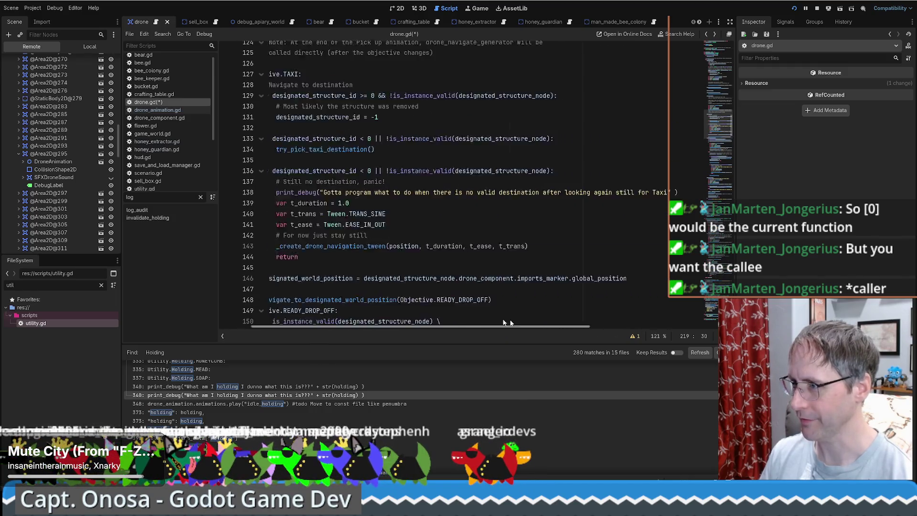
pyautogui.hscroll(-2, 546, 239)
pyautogui.scroll(2, 545, 239)
pyautogui.scroll(8, 552, 240)
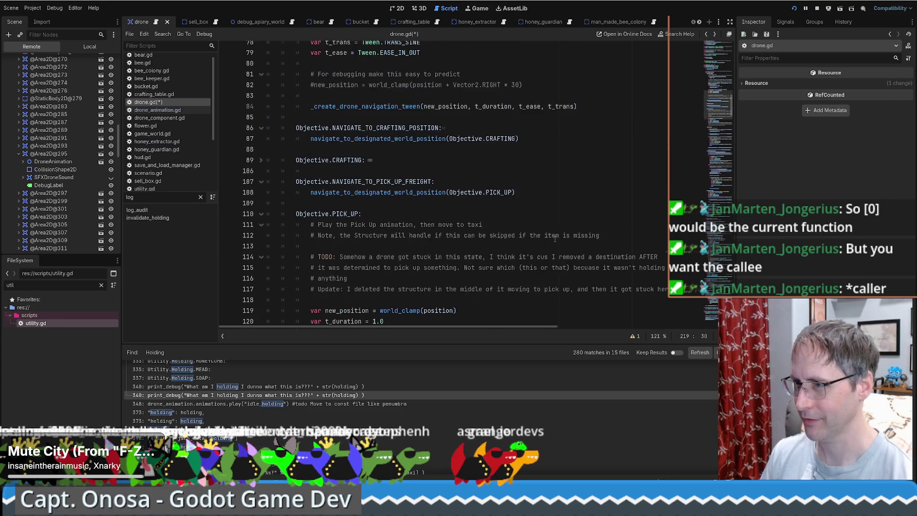
pyautogui.scroll(6, 553, 237)
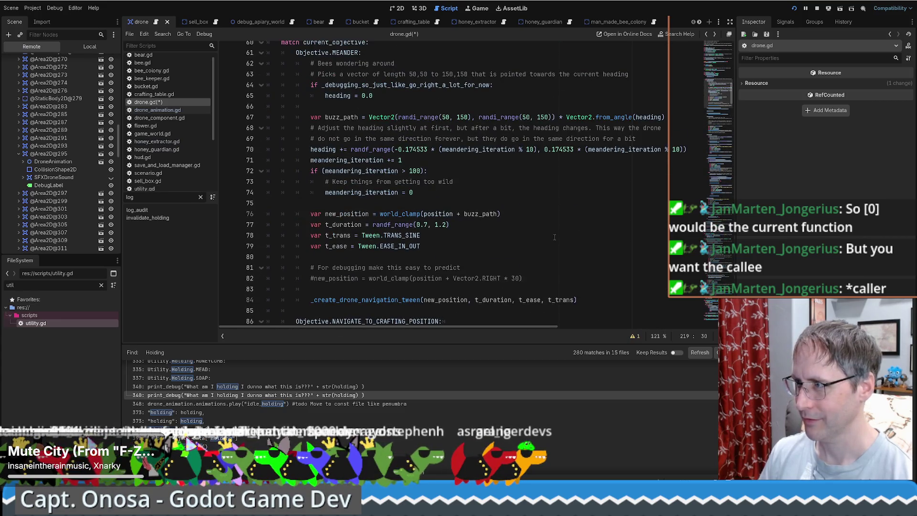
pyautogui.scroll(4, 554, 237)
pyautogui.scroll(4, 536, 230)
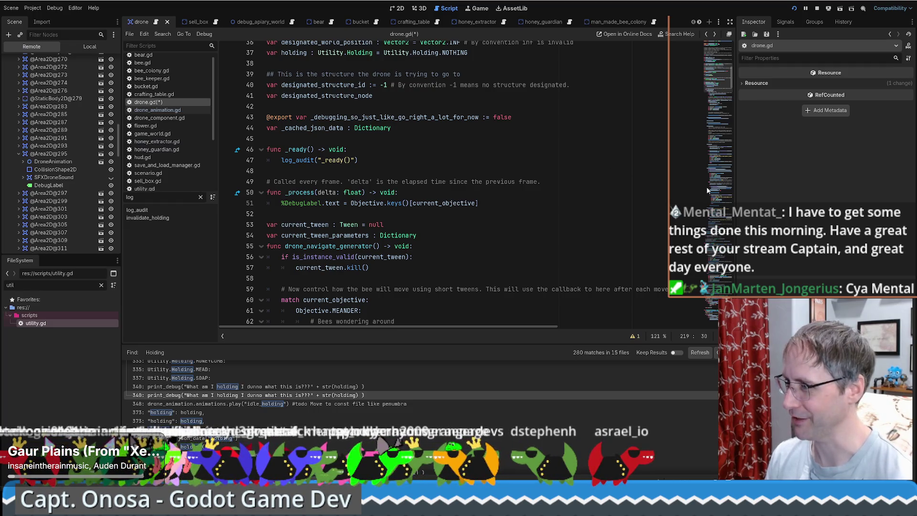
pyautogui.moveTo(721, 77)
pyautogui.mouseDown()
pyautogui.moveTo(722, 65)
pyautogui.moveTo(726, 87)
pyautogui.mouseUp()
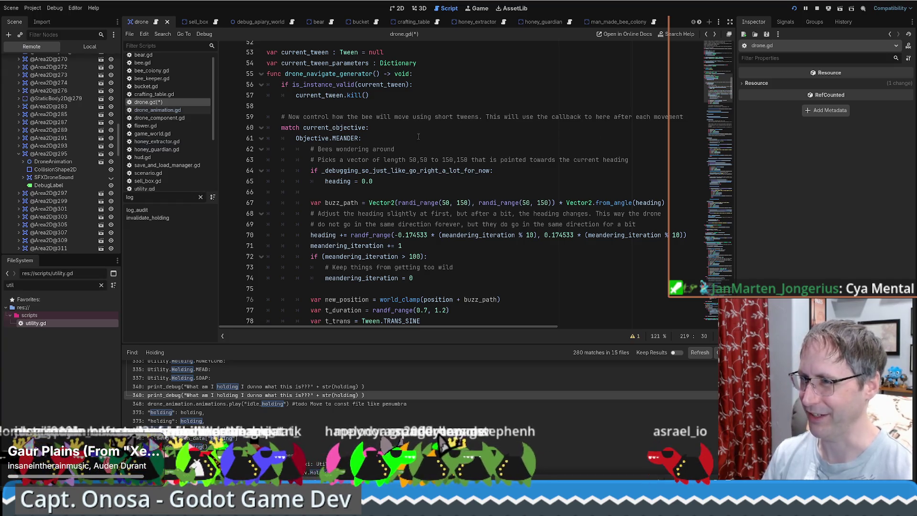
# Step: Select the audit_log variable name on line 19
pyautogui.scroll(4, 452, 129)
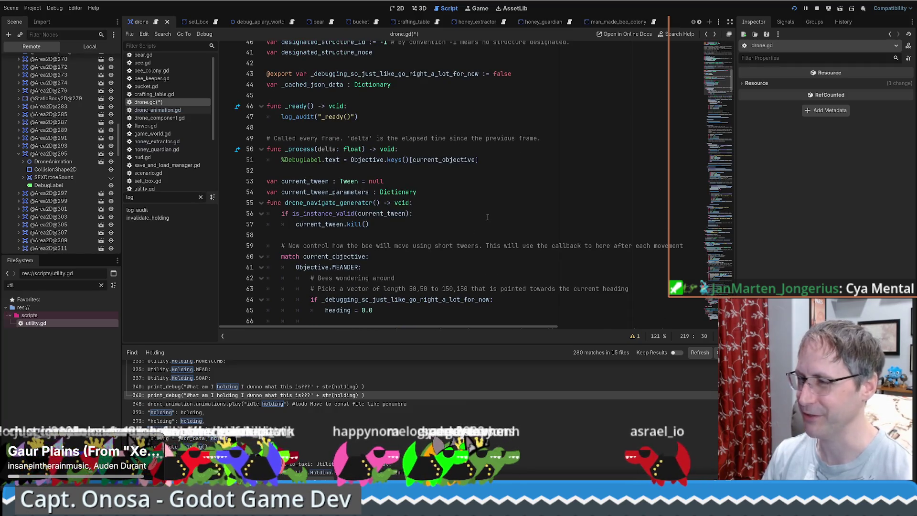
pyautogui.scroll(3, 720, 81)
pyautogui.scroll(9, 719, 81)
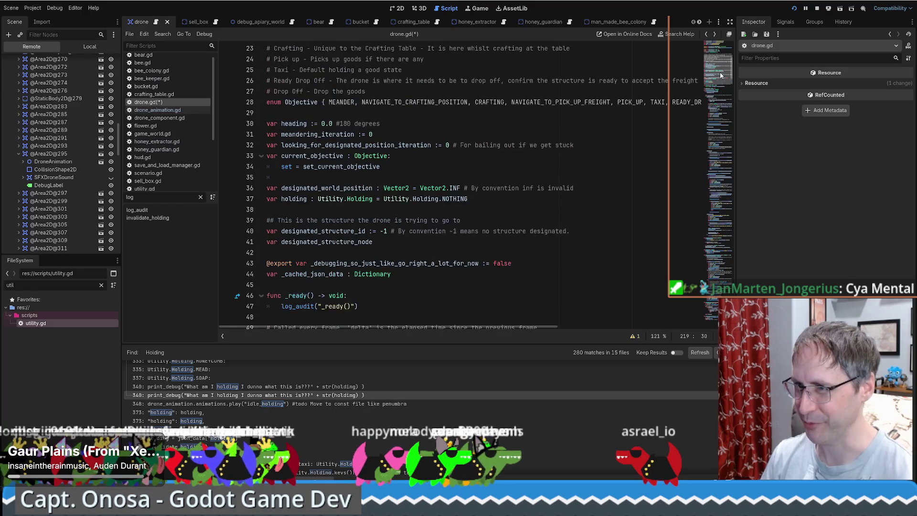
pyautogui.scroll(1, 724, 58)
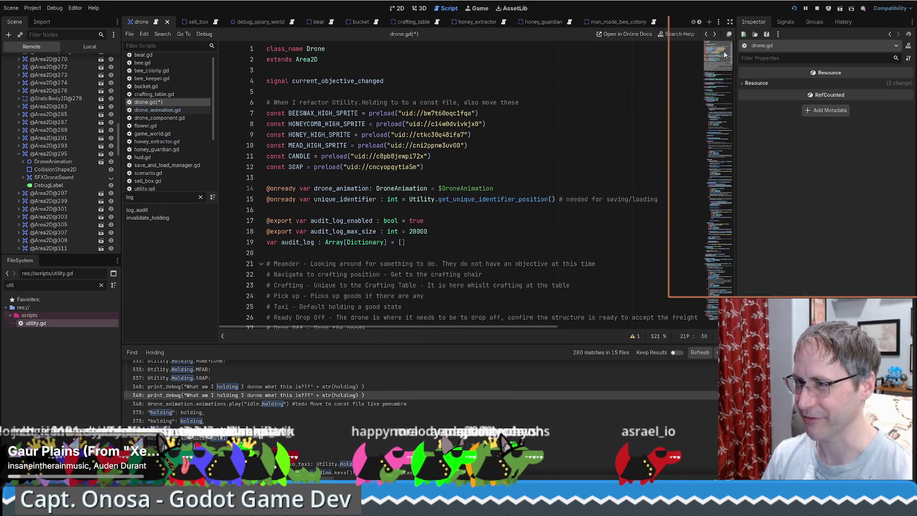
pyautogui.scroll(-4, 502, 208)
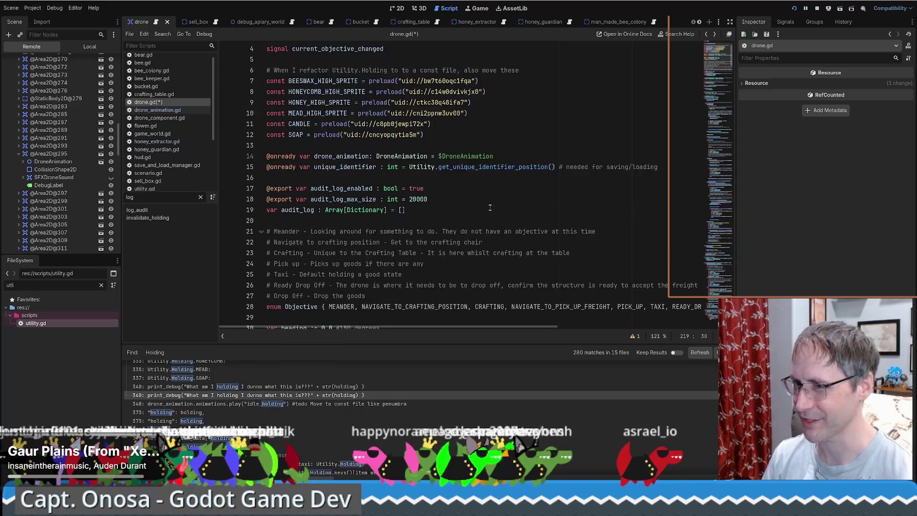
pyautogui.doubleClick(304, 114)
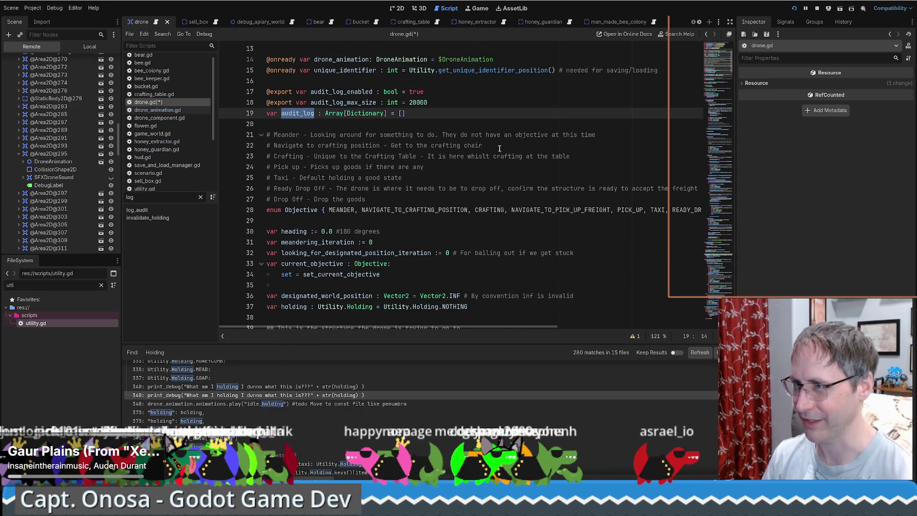
# Step: Select the Objective.keys()[current_objective] expression
pyautogui.scroll(4, 501, 146)
pyautogui.scroll(-7, 505, 162)
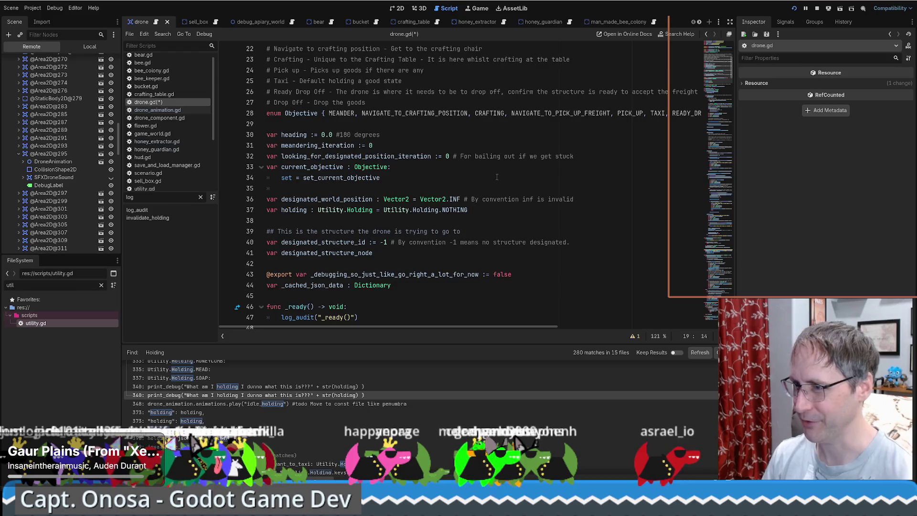
pyautogui.scroll(-7, 497, 177)
pyautogui.scroll(-2, 488, 179)
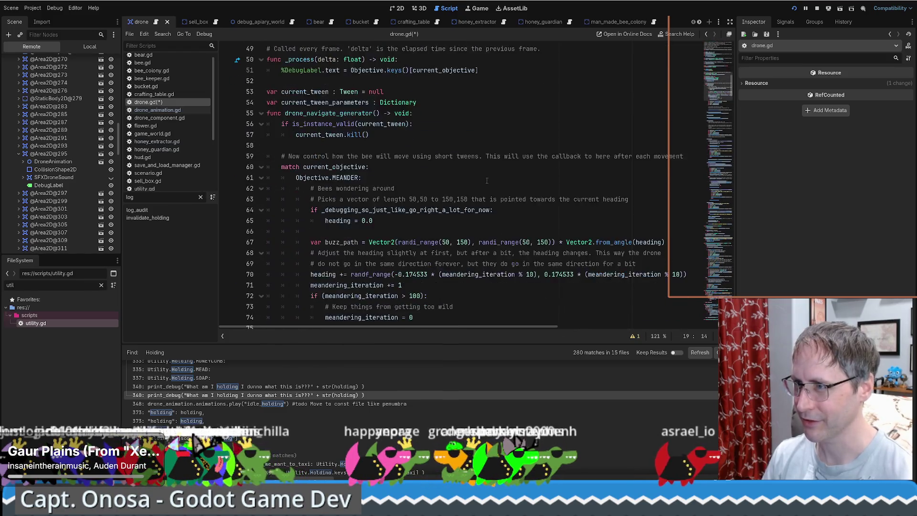
pyautogui.scroll(7, 497, 176)
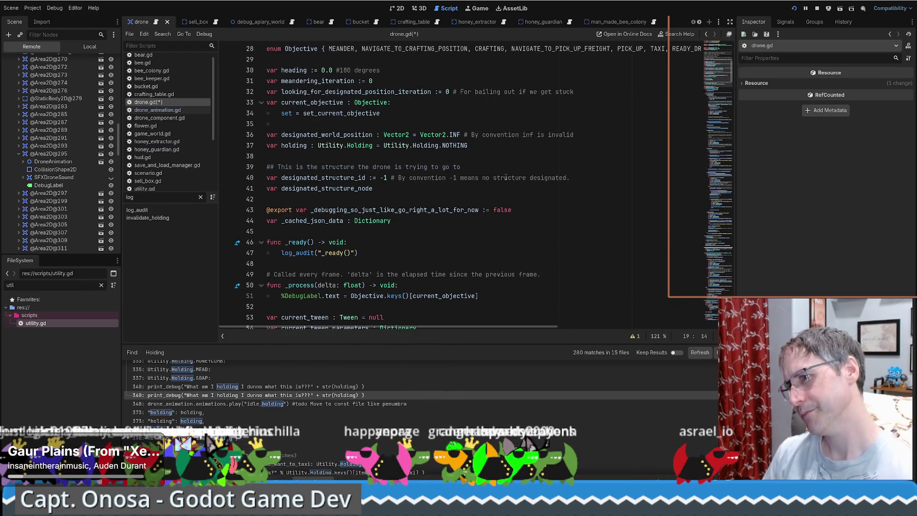
pyautogui.scroll(-8, 506, 175)
pyautogui.scroll(4, 506, 171)
pyautogui.moveTo(350, 167); pyautogui.dragTo(486, 166)
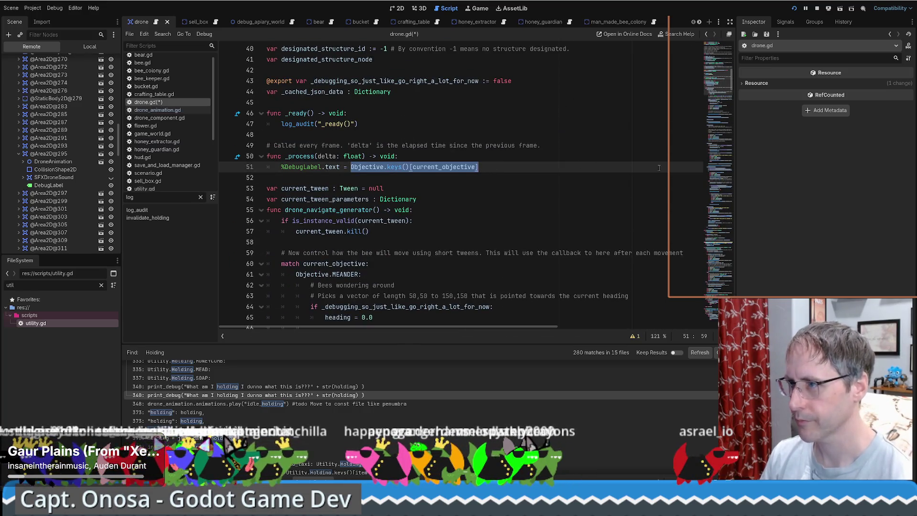
# Step: Go to the log_audit function in drone.gd via the 'log' method filter
pyautogui.moveTo(716, 83); pyautogui.dragTo(716, 287)
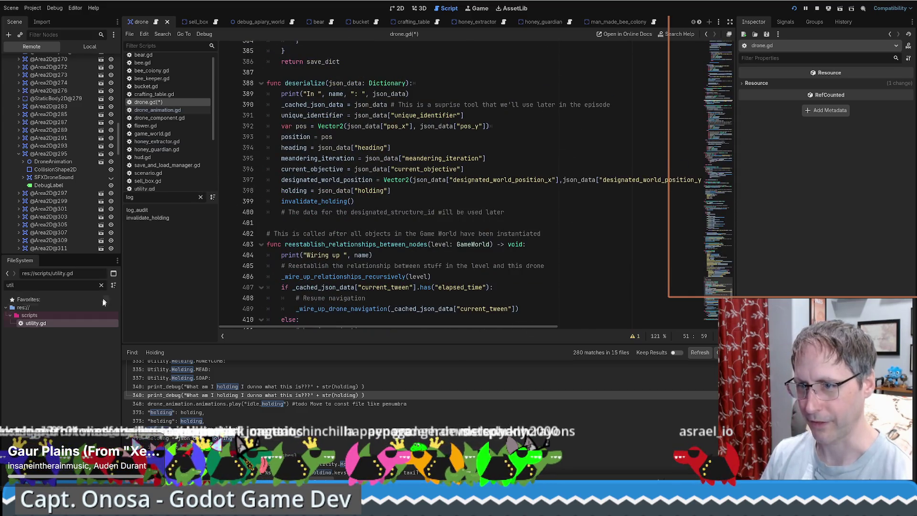
pyautogui.click(172, 110)
pyautogui.hotkey('alt', 'Left')
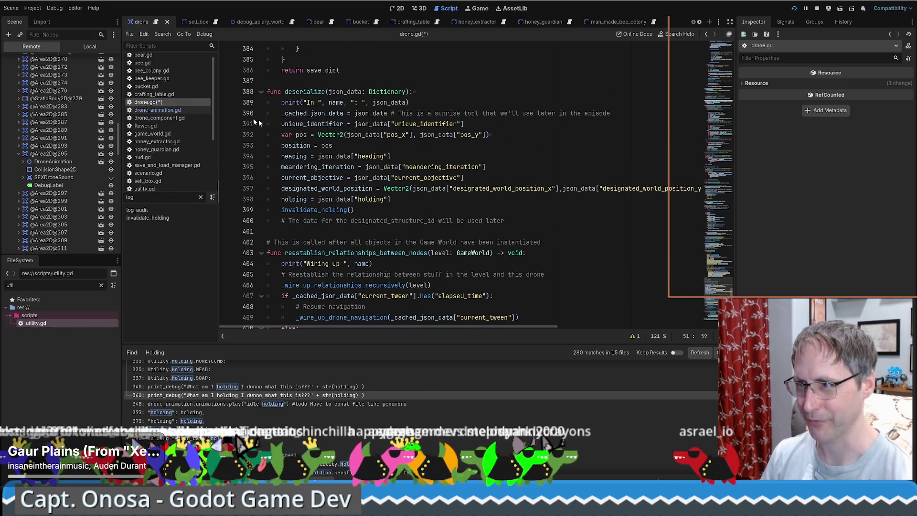
pyautogui.click(151, 210)
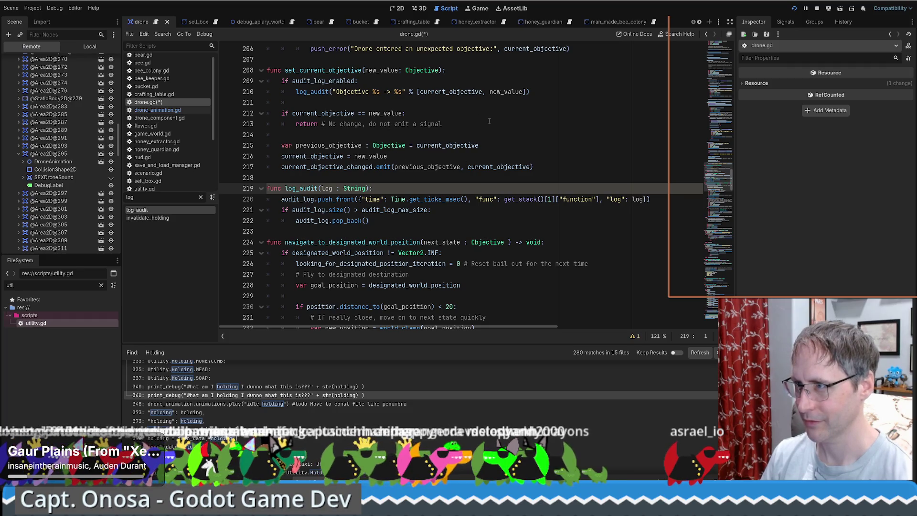
# Step: Make line 210's audit message use Objective.keys()[current_objective] and Objective.keys()[new_value], then save
pyautogui.click(417, 91)
pyautogui.hotkey('ctrl', 'v')
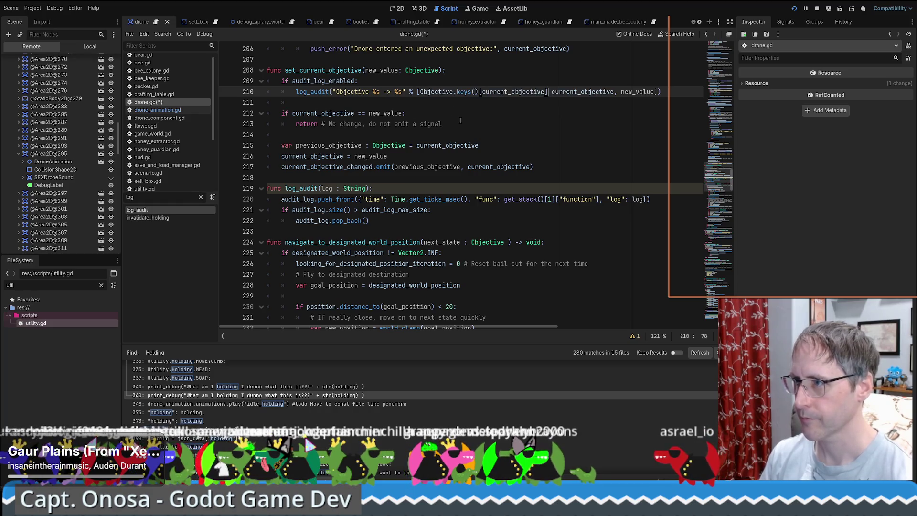
pyautogui.moveTo(551, 91); pyautogui.dragTo(615, 93)
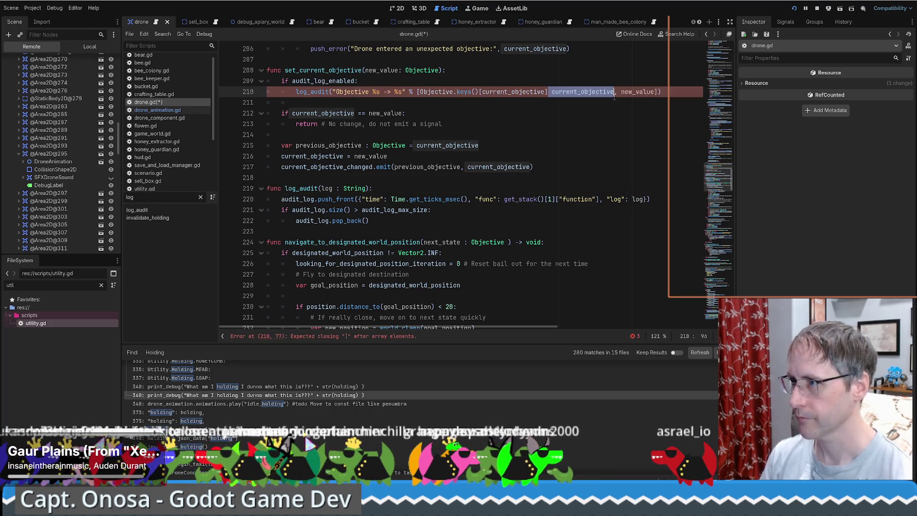
pyautogui.hotkey('ctrl', 'v')
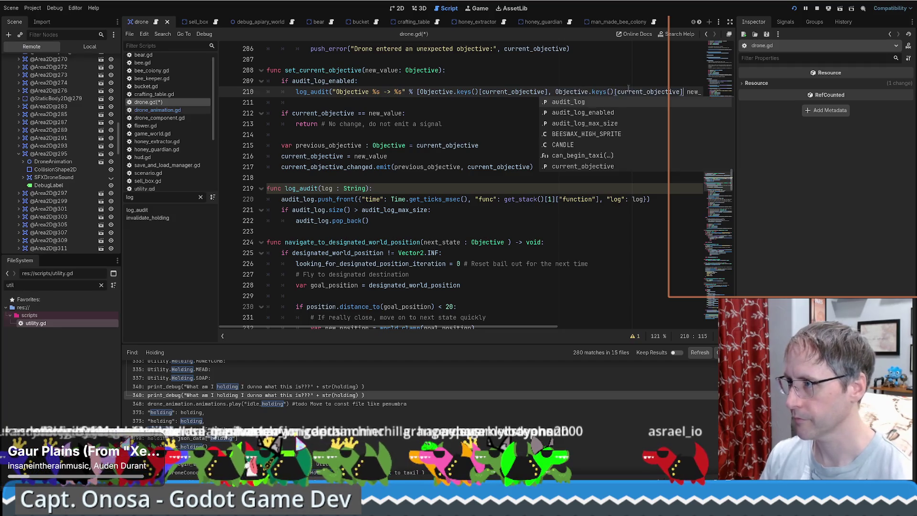
pyautogui.doubleClick(626, 90)
pyautogui.write('new_value')
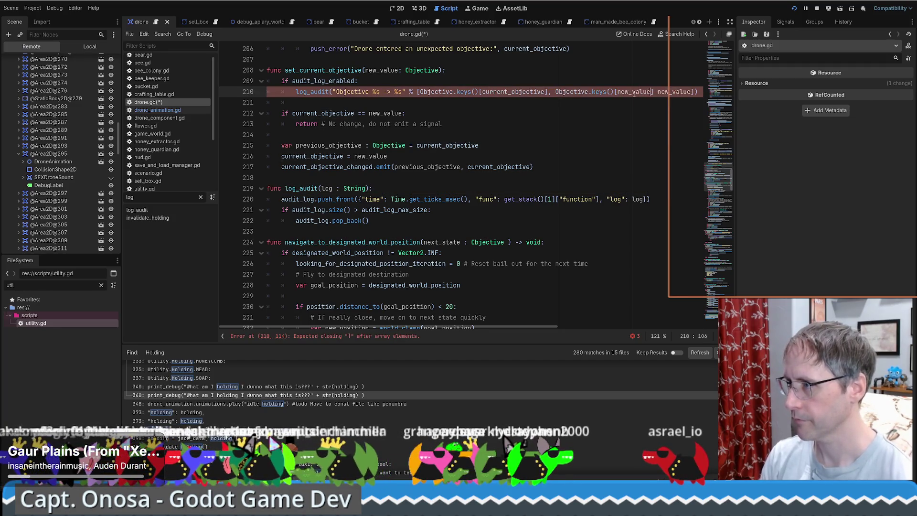
pyautogui.press('Right')
pyautogui.press('Right')
pyautogui.press('Right')
pyautogui.hotkey('ctrl', 'Delete')
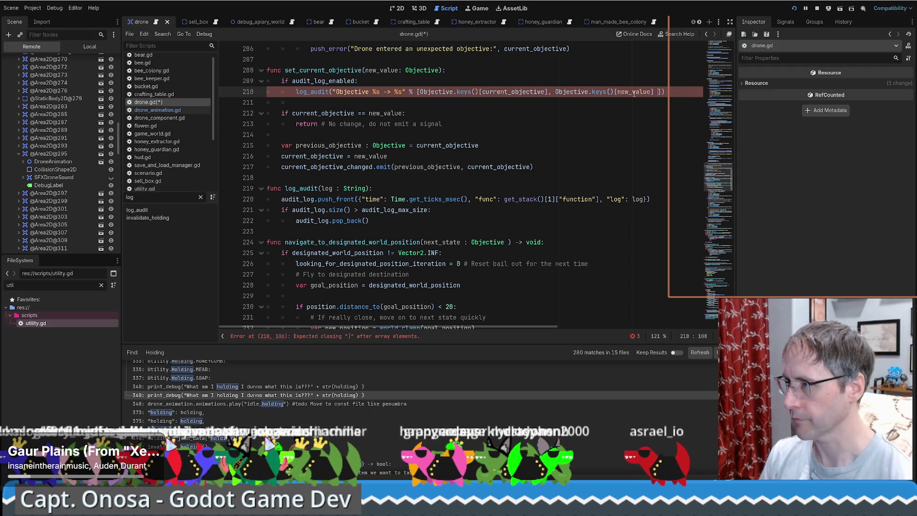
pyautogui.press('BackSpace')
pyautogui.press('BackSpace')
pyautogui.hotkey('ctrl', 's')
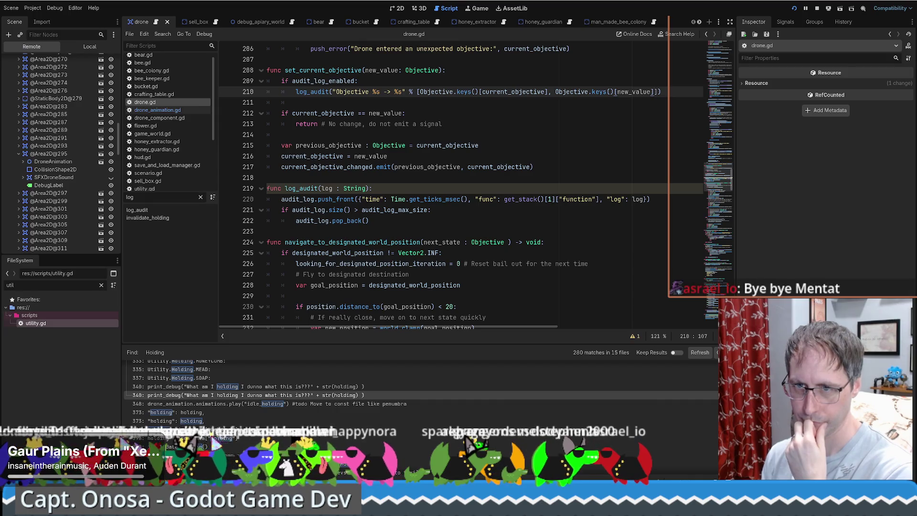
pyautogui.click(552, 245)
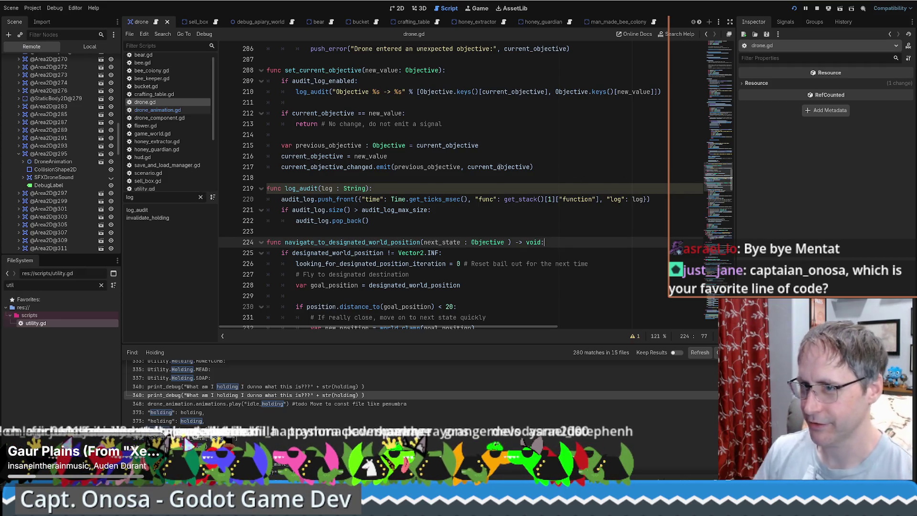
pyautogui.moveTo(710, 177); pyautogui.dragTo(708, 54)
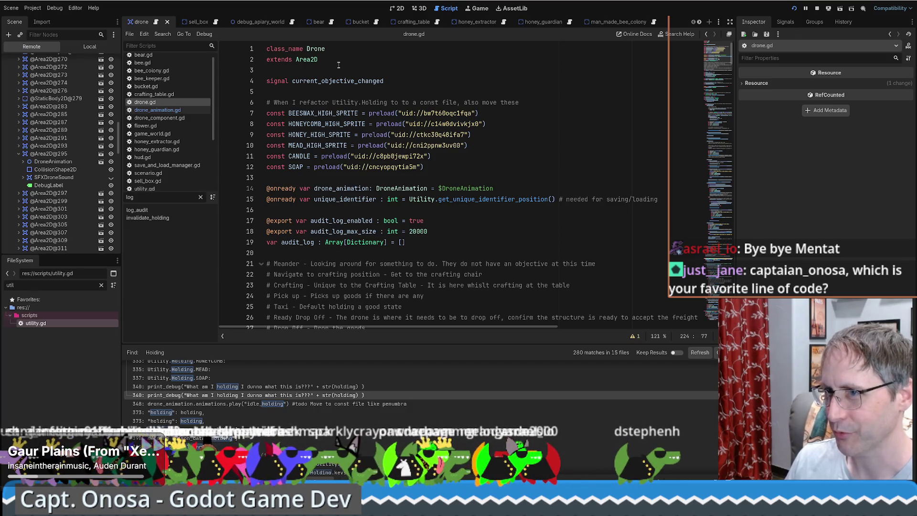
# Step: Open sell_box.gd, select its drone_component.setup call, and inspect DroneAnimation in the local tree
pyautogui.click(216, 21)
pyautogui.scroll(20, 719, 126)
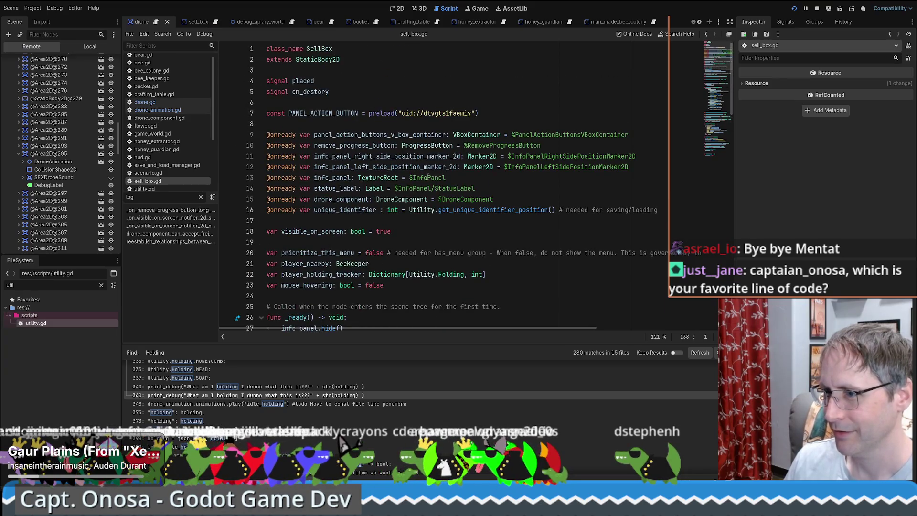
pyautogui.scroll(-5, 457, 159)
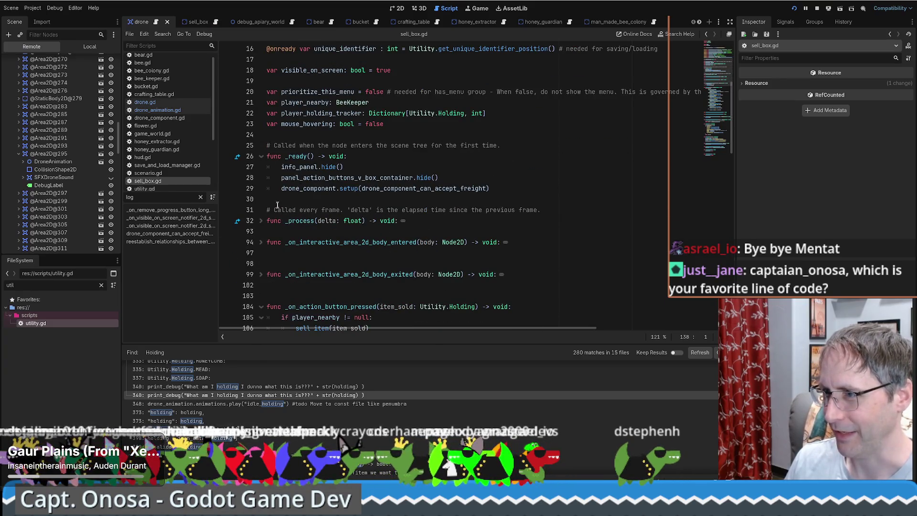
pyautogui.moveTo(281, 188); pyautogui.dragTo(498, 189)
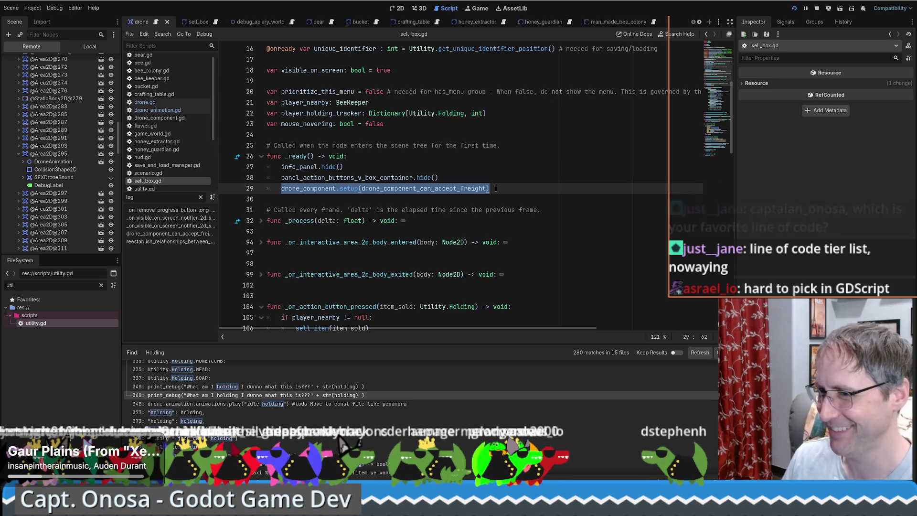
pyautogui.moveTo(281, 189); pyautogui.dragTo(515, 189)
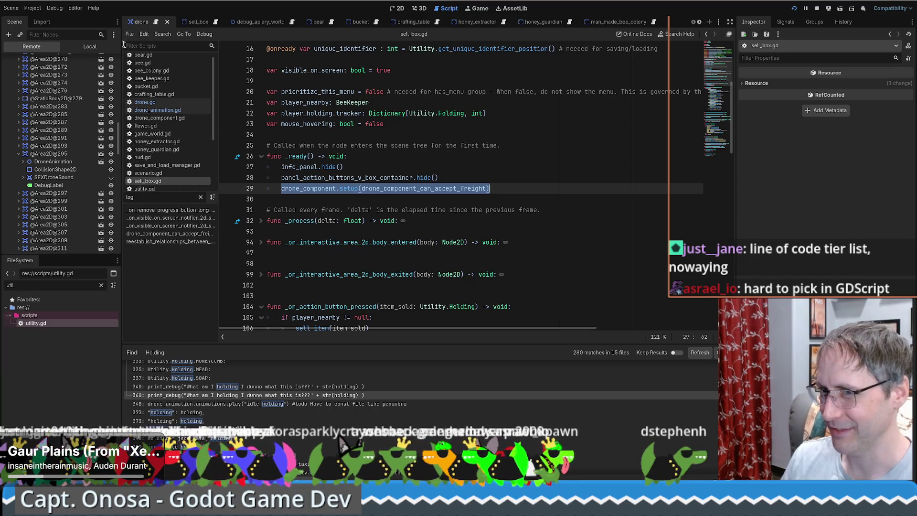
pyautogui.click(89, 46)
pyautogui.click(43, 69)
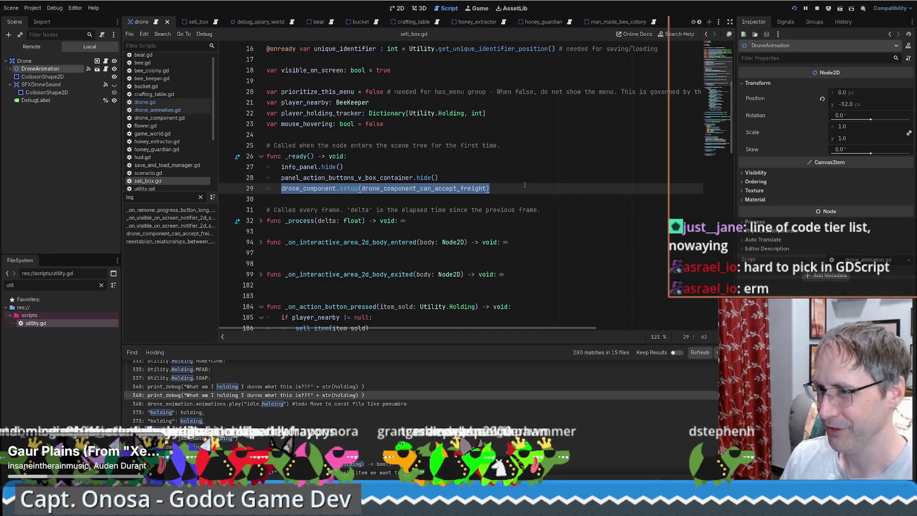
# Step: Open utility.gd and view its Holding enum
pyautogui.scroll(-2, 523, 181)
pyautogui.scroll(2, 510, 164)
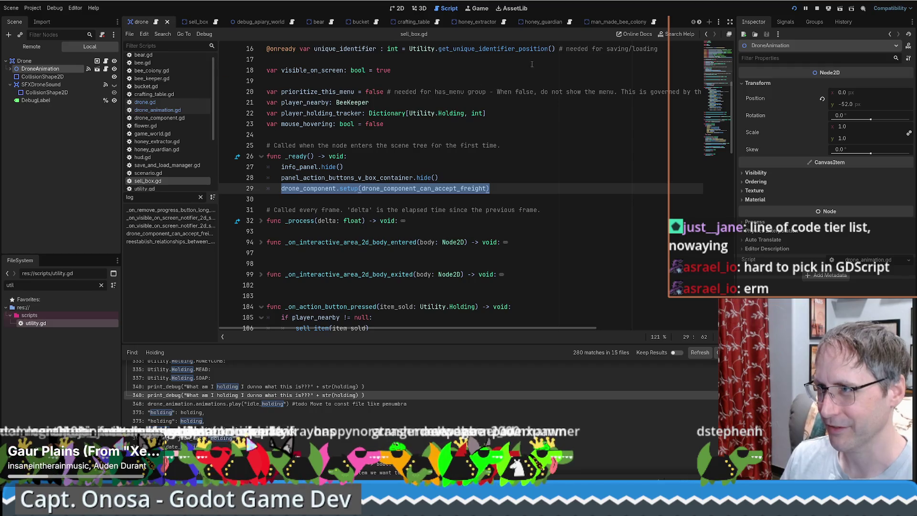
pyautogui.click(144, 189)
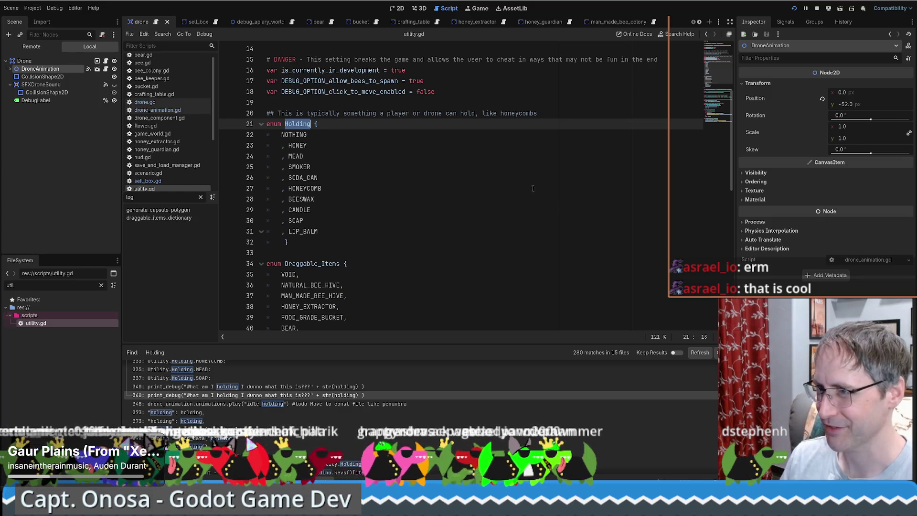
pyautogui.moveTo(708, 90)
pyautogui.mouseDown()
pyautogui.moveTo(718, 61)
pyautogui.moveTo(721, 97)
pyautogui.moveTo(722, 60)
pyautogui.moveTo(714, 136)
pyautogui.mouseUp()
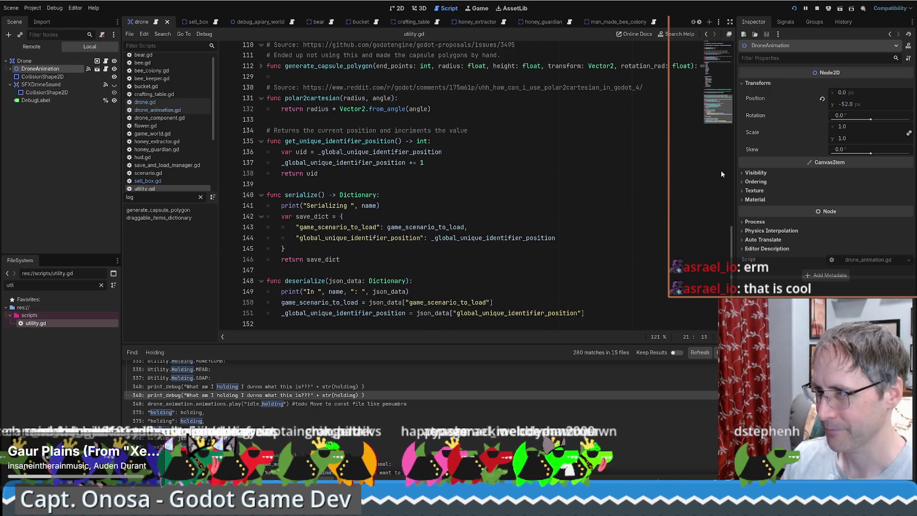
pyautogui.press('Right')
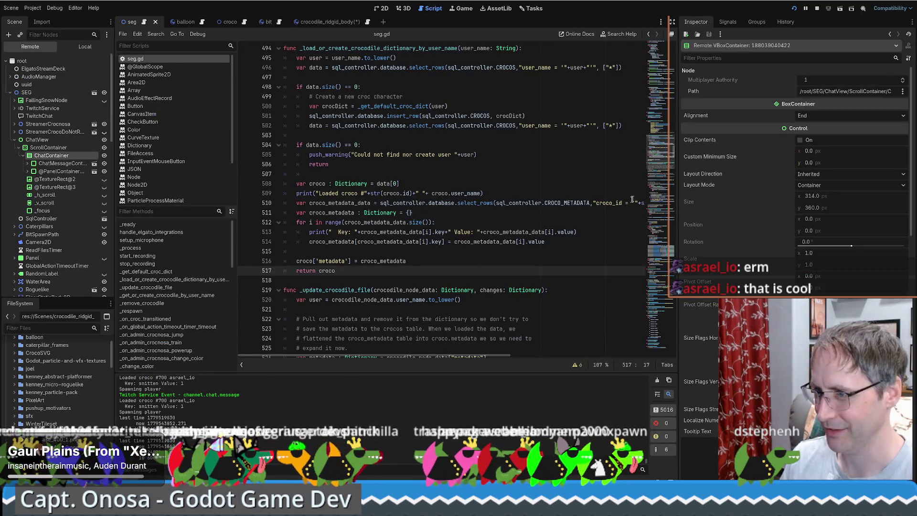
pyautogui.scroll(20, 510, 199)
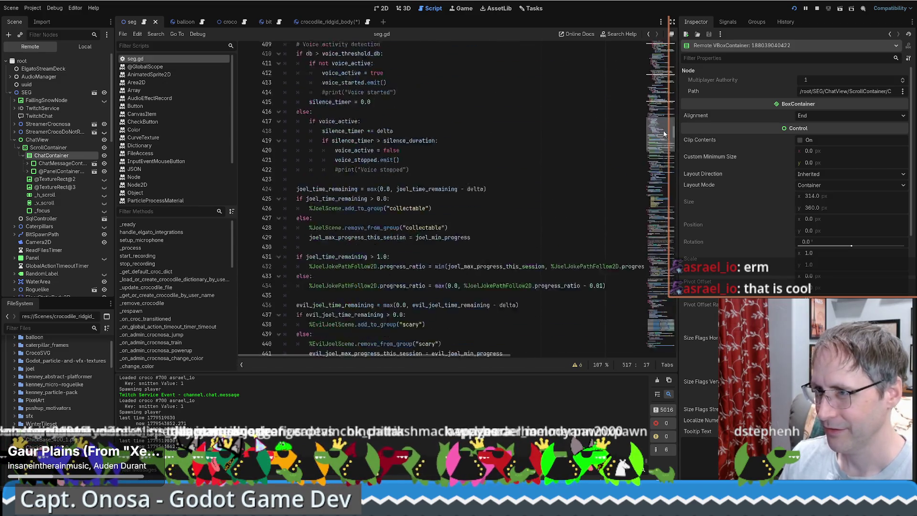
pyautogui.moveTo(665, 126); pyautogui.dragTo(667, 102)
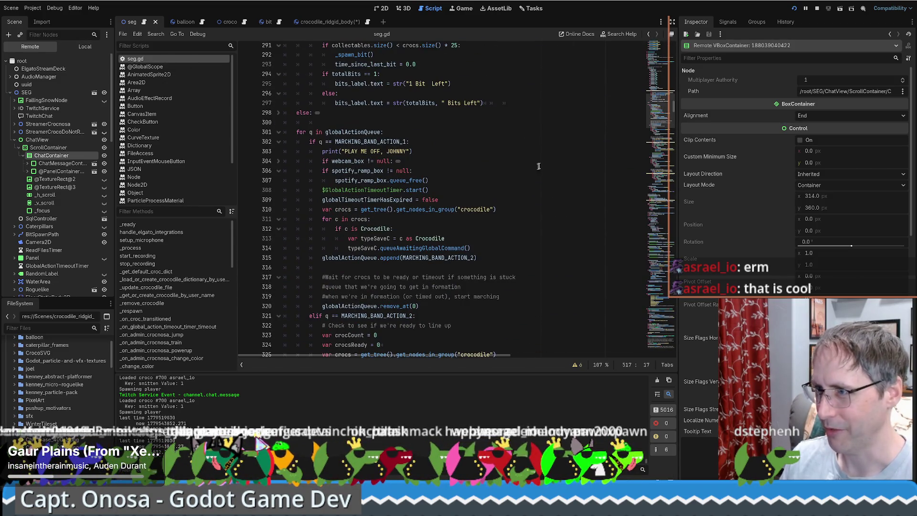
pyautogui.click(443, 150)
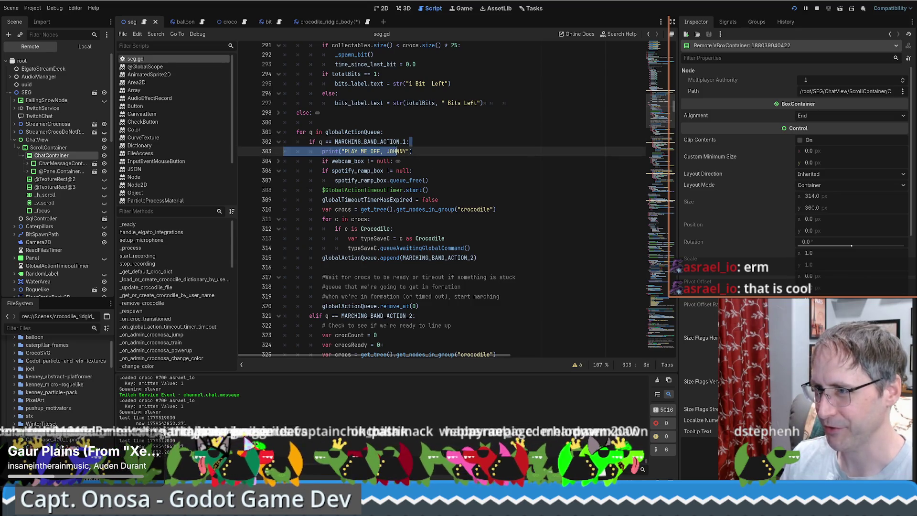
pyautogui.hotkey('shift', 'Home')
pyautogui.hotkey('shift', 'Home')
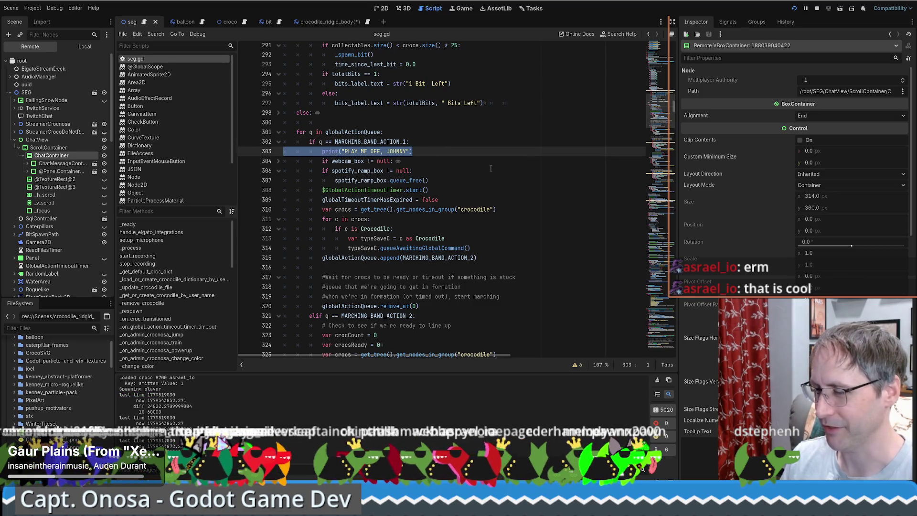
pyautogui.moveTo(662, 123)
pyautogui.mouseDown()
pyautogui.moveTo(663, 100)
pyautogui.moveTo(658, 225)
pyautogui.moveTo(664, 218)
pyautogui.mouseUp()
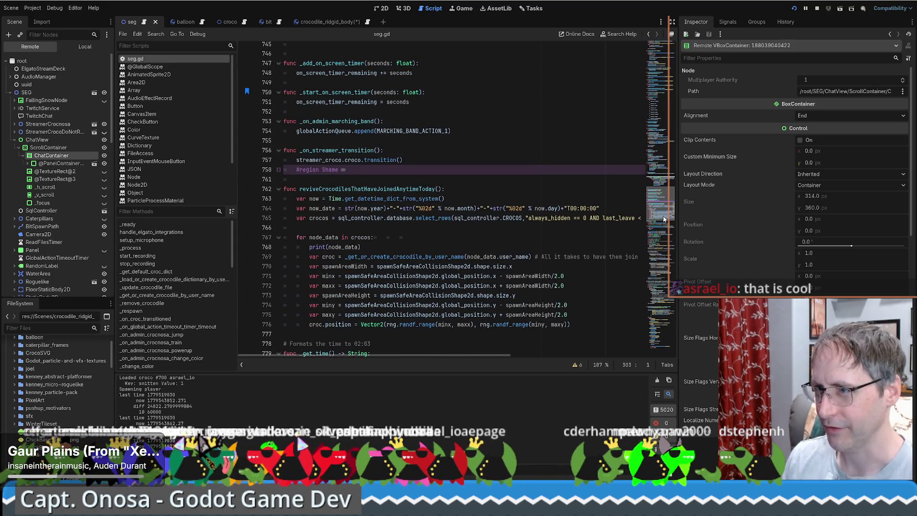
pyautogui.moveTo(654, 200); pyautogui.dragTo(659, 224)
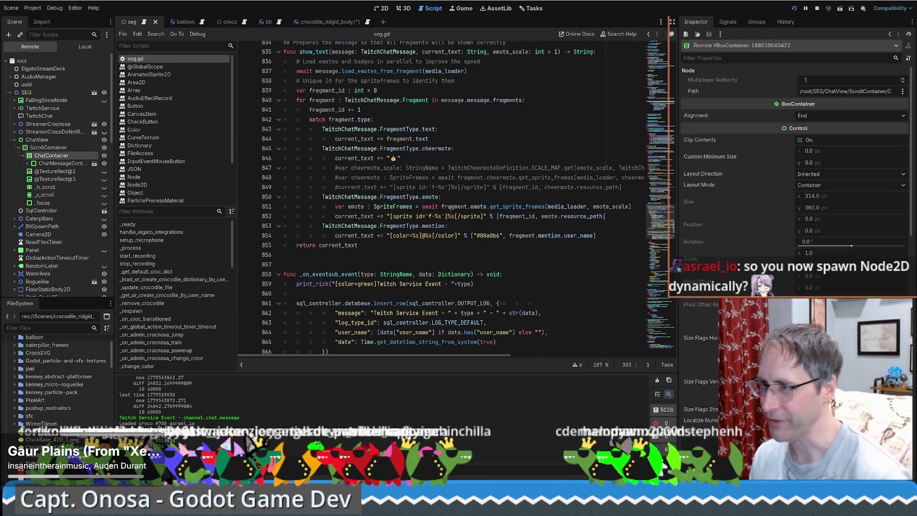
pyautogui.click(457, 227)
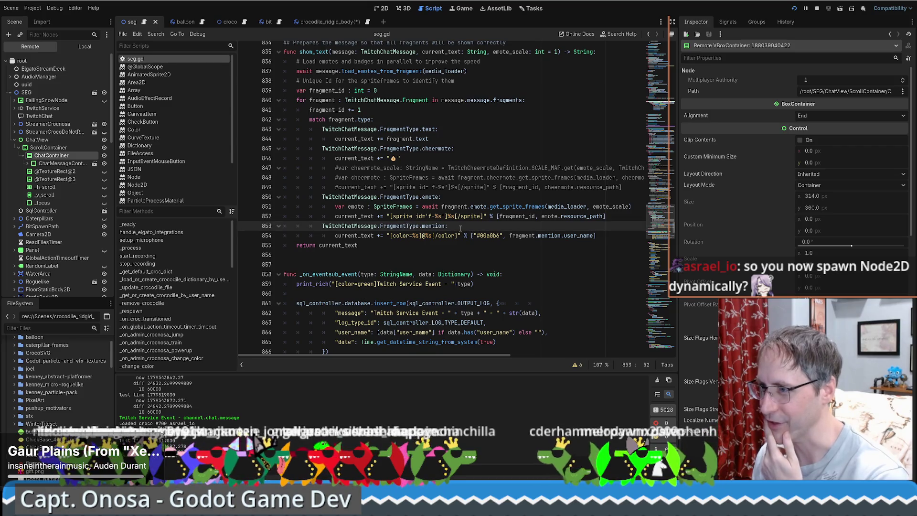
pyautogui.scroll(1, 461, 227)
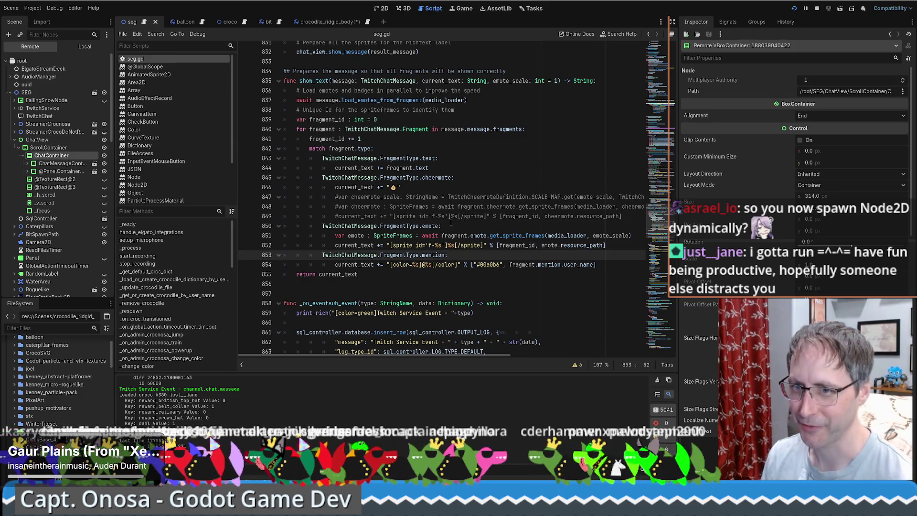
pyautogui.scroll(-6, 480, 218)
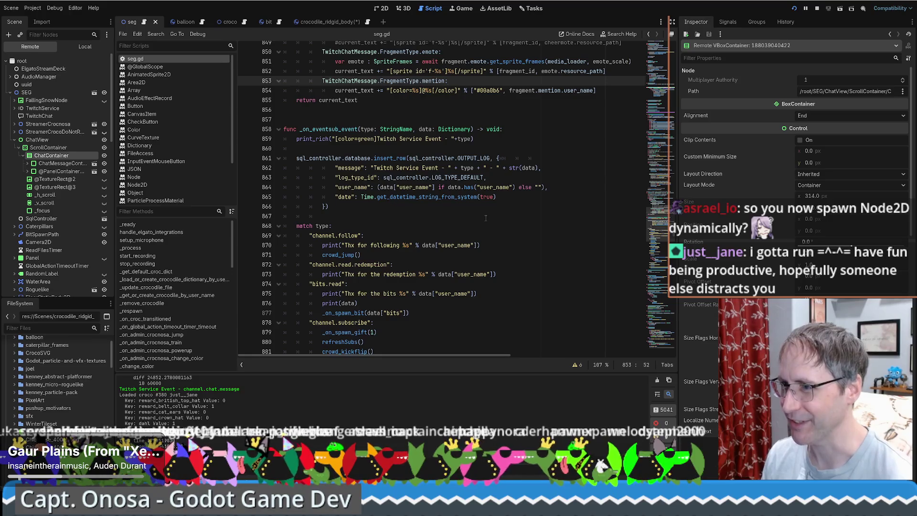
pyautogui.scroll(3, 486, 218)
pyautogui.scroll(6, 481, 217)
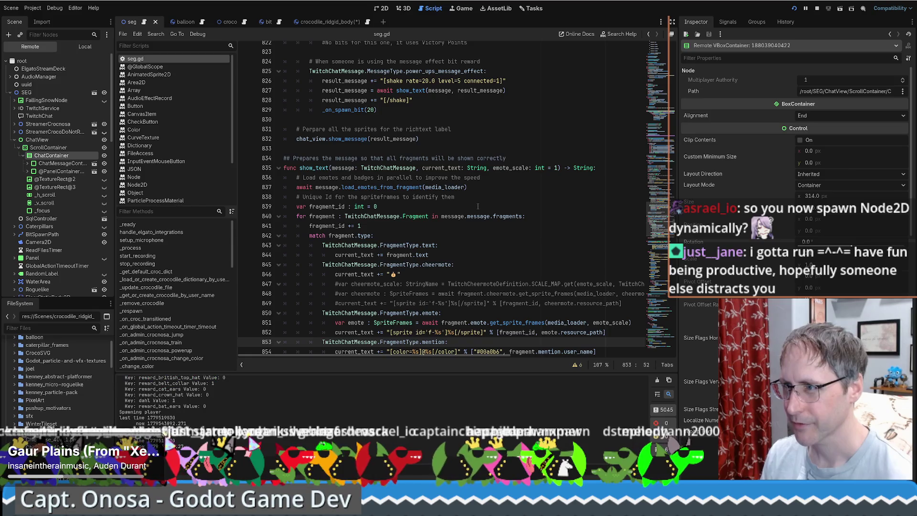
pyautogui.scroll(-3, 576, 208)
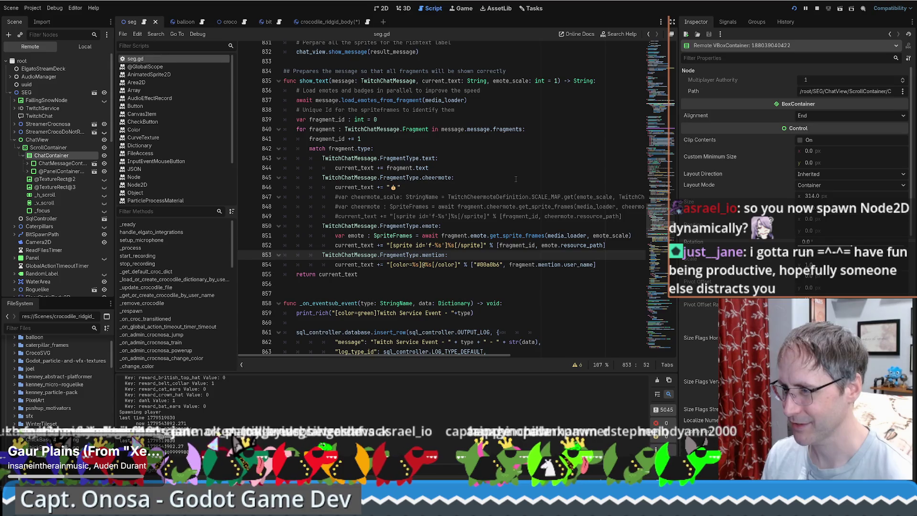
pyautogui.scroll(-1, 512, 178)
pyautogui.scroll(3, 512, 178)
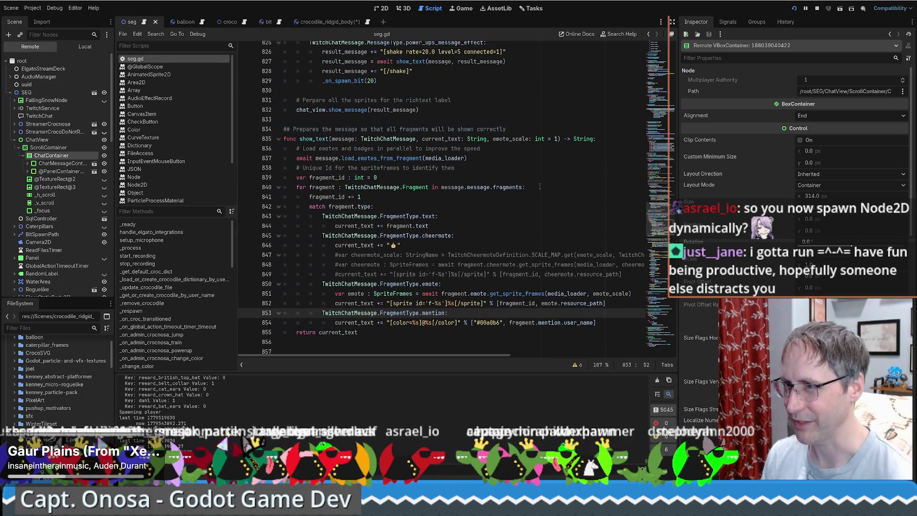
pyautogui.scroll(2, 540, 187)
pyautogui.doubleClick(314, 196)
pyautogui.scroll(5, 527, 201)
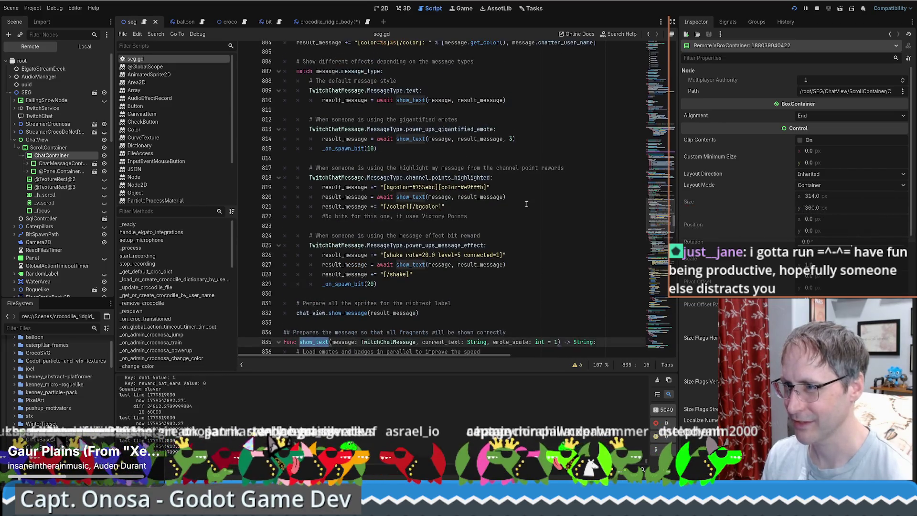
pyautogui.scroll(1, 495, 219)
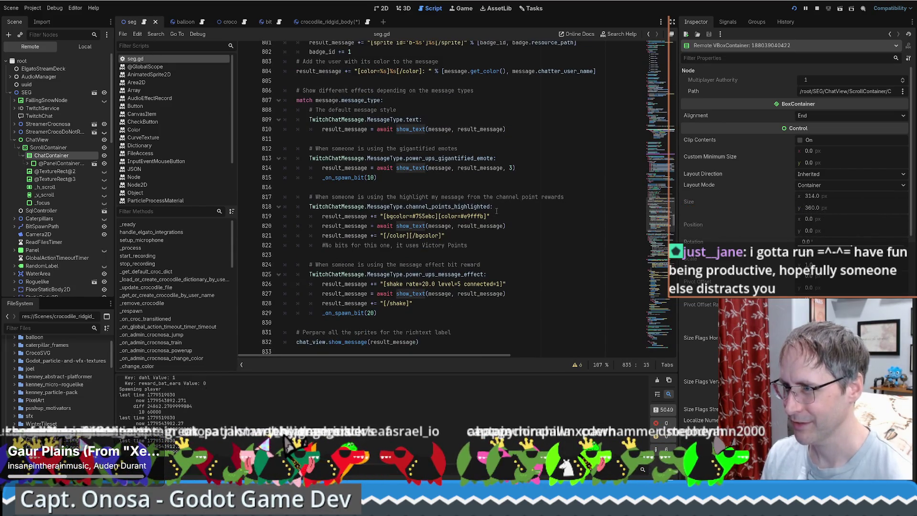
pyautogui.keyDown('ctrl'); pyautogui.click(410, 169); pyautogui.keyUp('ctrl')
# Step: Return to the previous show_text call site and dismiss its signature hint
pyautogui.hotkey('alt', 'Left')
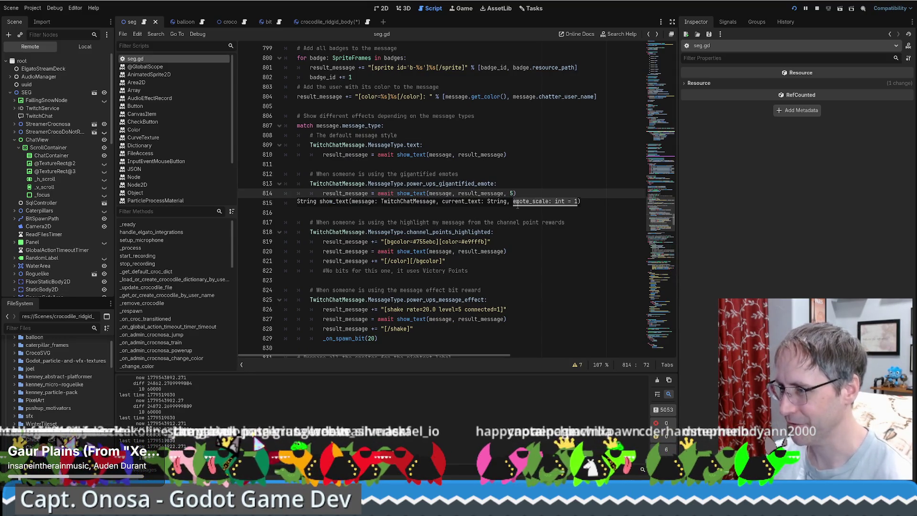
pyautogui.click(547, 174)
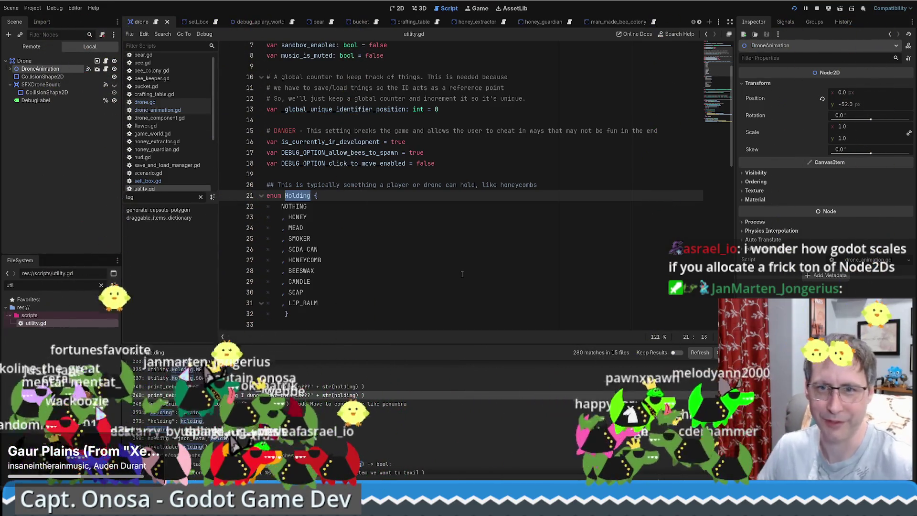
# Step: Move back to sell_box.gd and forward again to the Holding enum in utility.gd
pyautogui.click(412, 280)
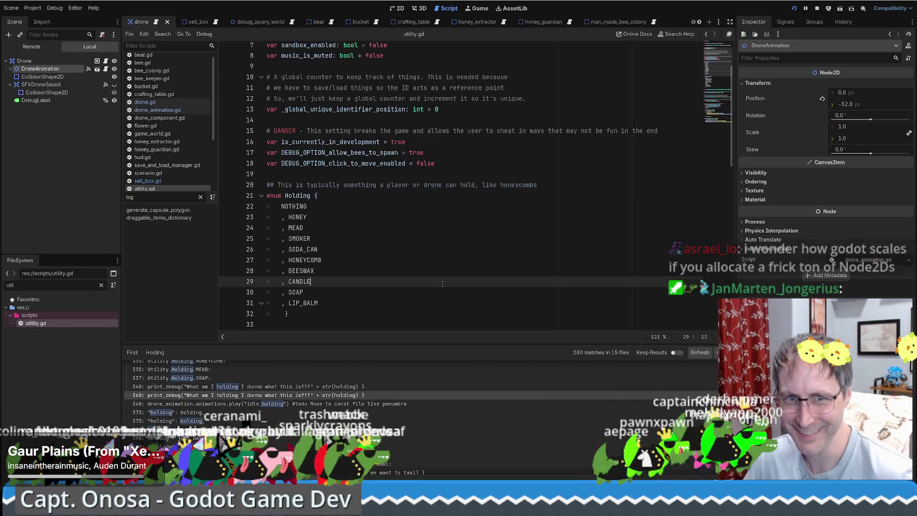
pyautogui.hotkey('alt', 'Left')
pyautogui.hotkey('alt', 'Left')
pyautogui.hotkey('alt', 'Left')
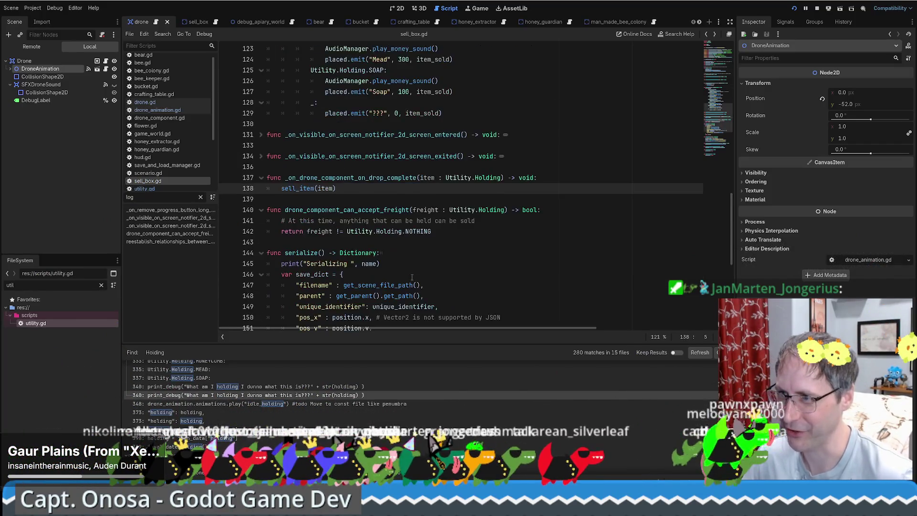
pyautogui.hotkey('alt', 'Right')
pyautogui.hotkey('alt', 'Right')
pyautogui.hotkey('alt', 'Right')
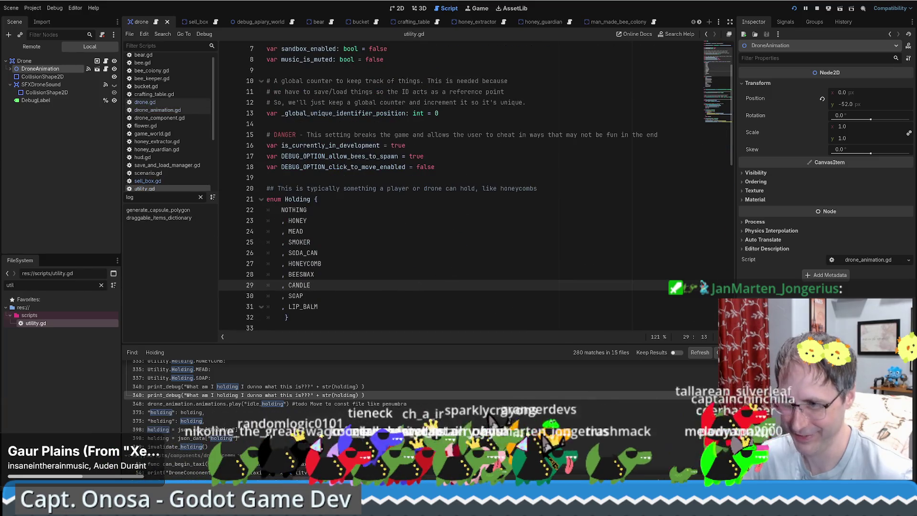
# Step: In the overlay project's seg.gd, change the emote scale from 5 to 3 and save
pyautogui.hotkey('alt', 'Tab')
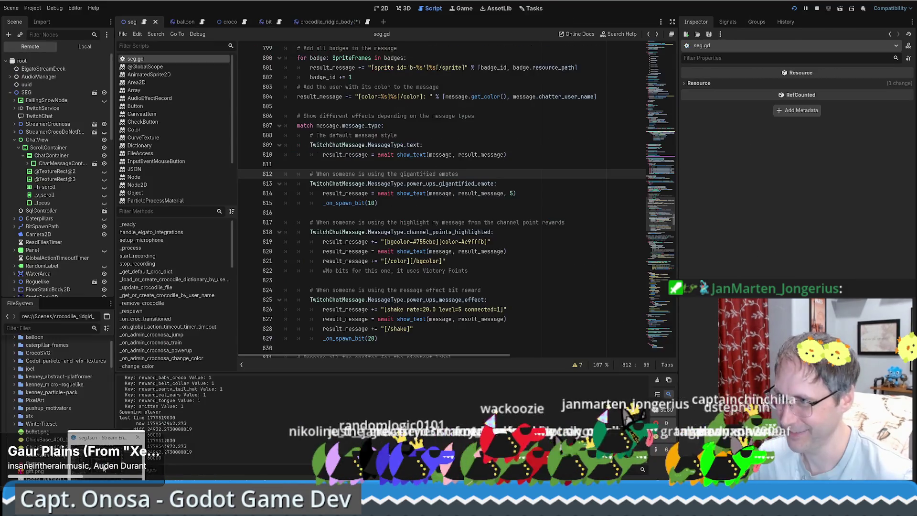
pyautogui.click(533, 194)
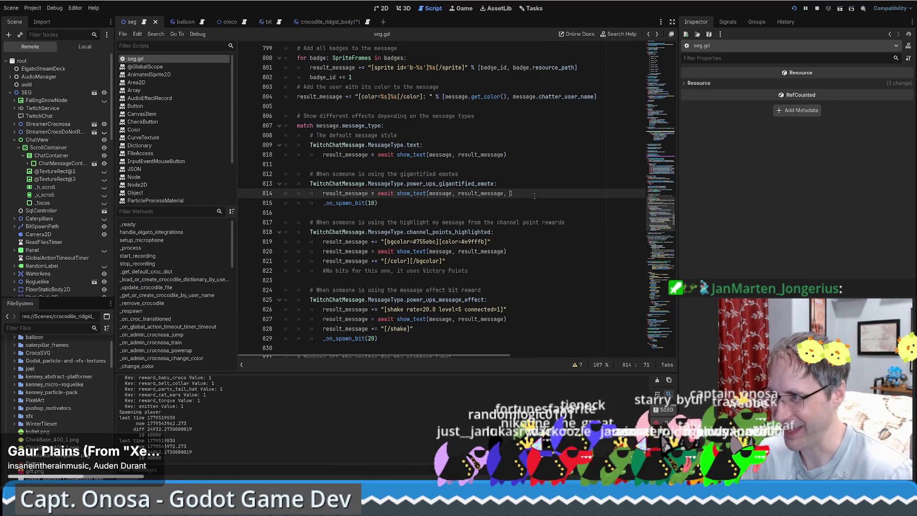
pyautogui.press('Left')
pyautogui.press('BackSpace')
pyautogui.write('3')
pyautogui.hotkey('ctrl', 's')
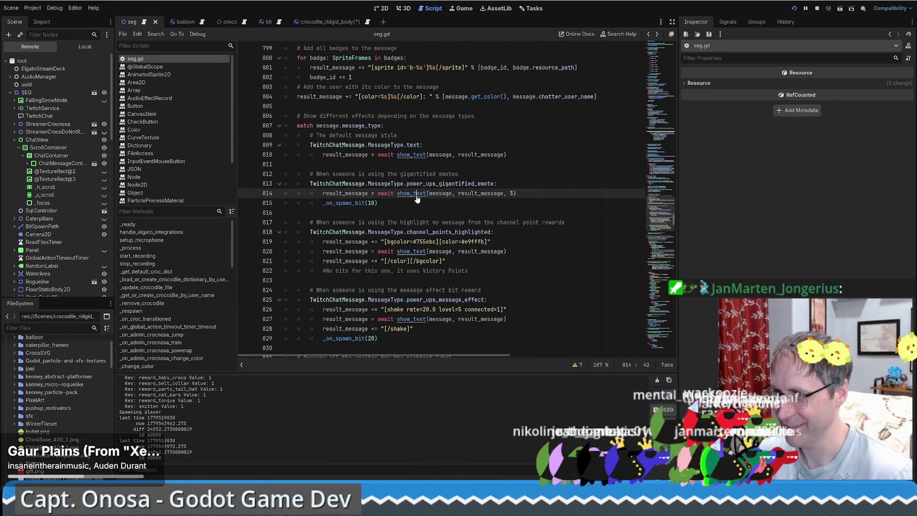
# Step: Follow show_text to its definition, highlight emote_scale, and open get_sprite_frames
pyautogui.keyDown('ctrl'); pyautogui.click(411, 194); pyautogui.keyUp('ctrl')
pyautogui.scroll(-1, 547, 218)
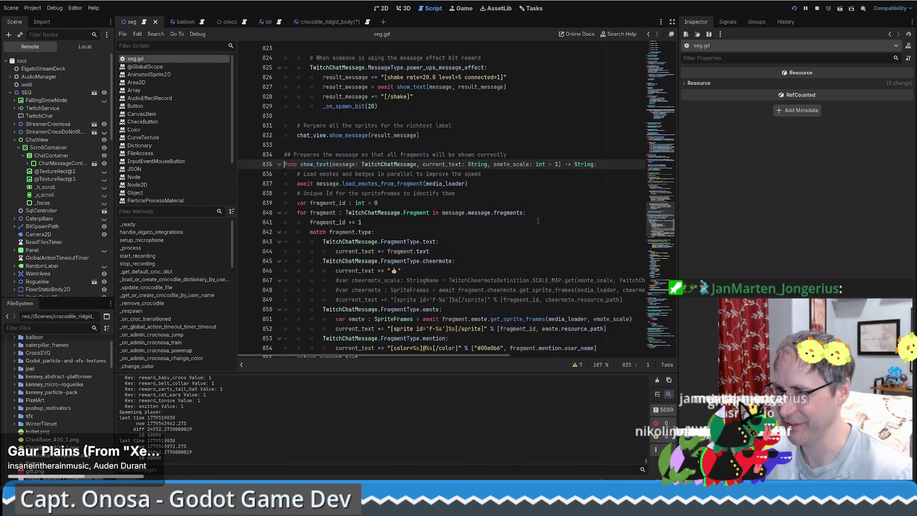
pyautogui.doubleClick(523, 165)
pyautogui.scroll(-2, 517, 182)
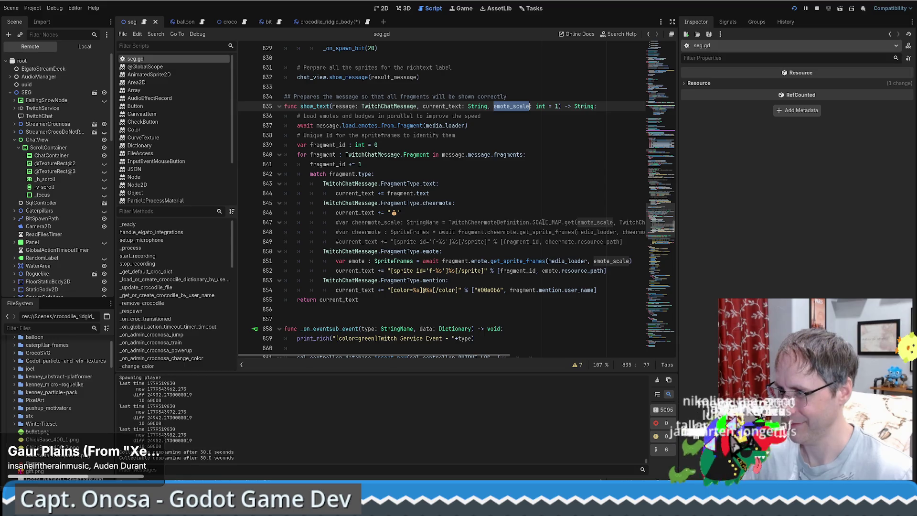
pyautogui.keyDown('ctrl'); pyautogui.click(518, 261); pyautogui.keyUp('ctrl')
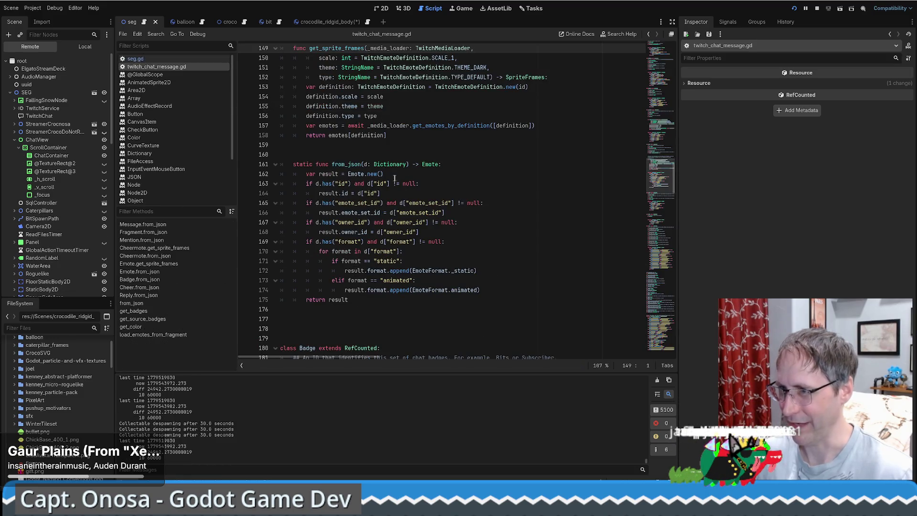
# Step: Examine get_sprite_frames' scale parameter and its uses, then return to show_text in seg.gd
pyautogui.scroll(2, 486, 179)
pyautogui.moveTo(337, 116); pyautogui.dragTo(464, 118)
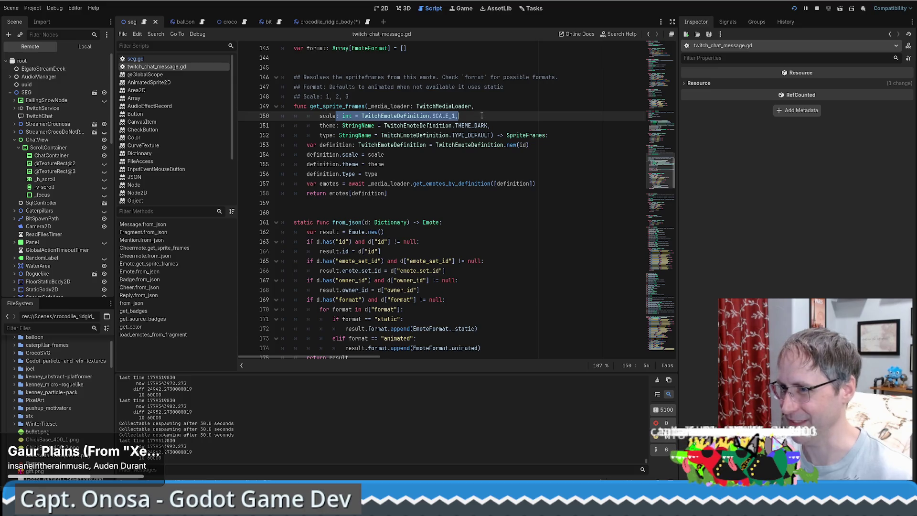
pyautogui.doubleClick(350, 154)
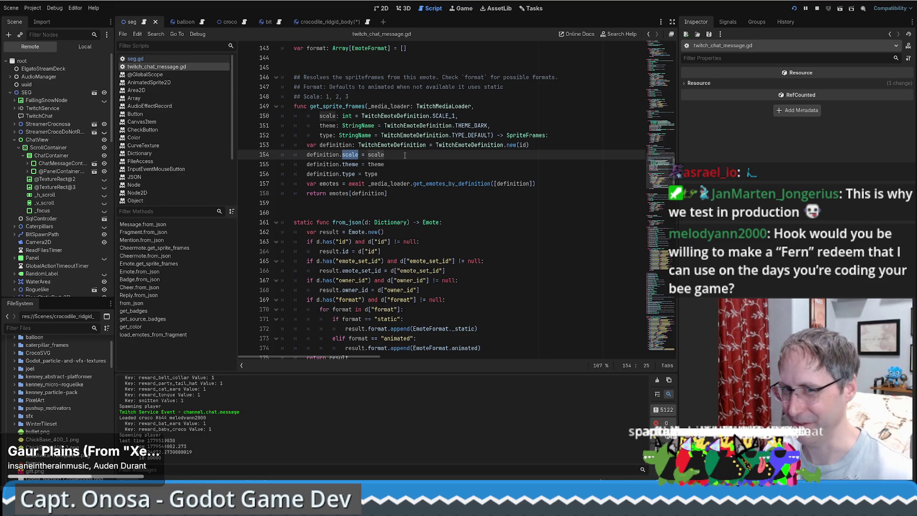
pyautogui.hotkey('ctrl', 'Home')
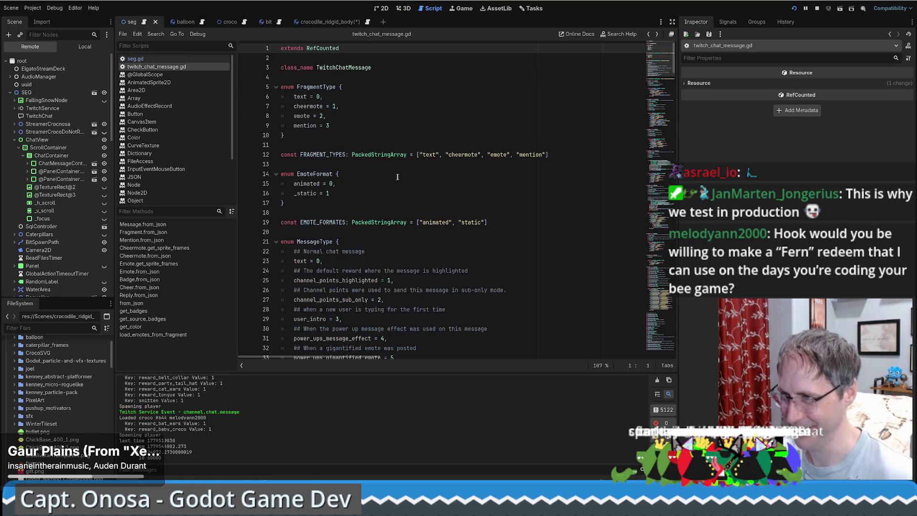
pyautogui.hotkey('alt', 'Left')
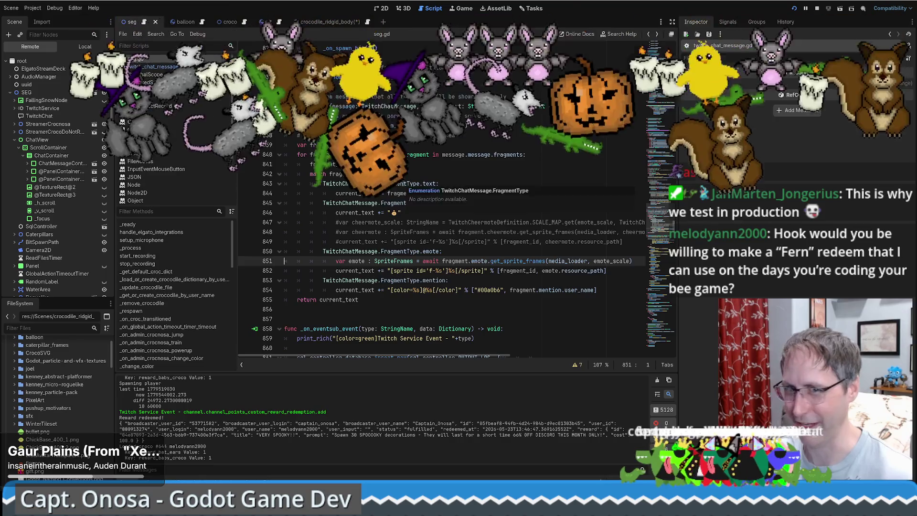
# Step: Place the caret on the emote sprite line 852 in seg.gd
pyautogui.scroll(-1, 437, 244)
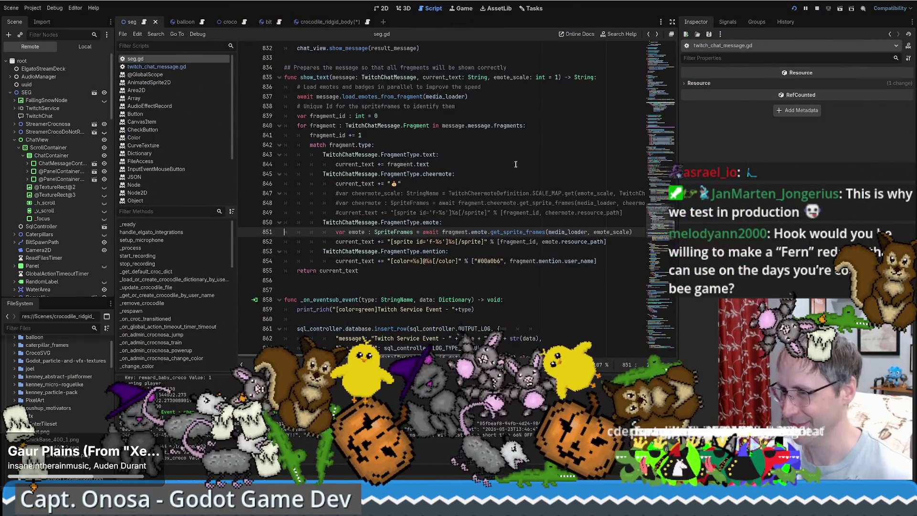
pyautogui.click(405, 242)
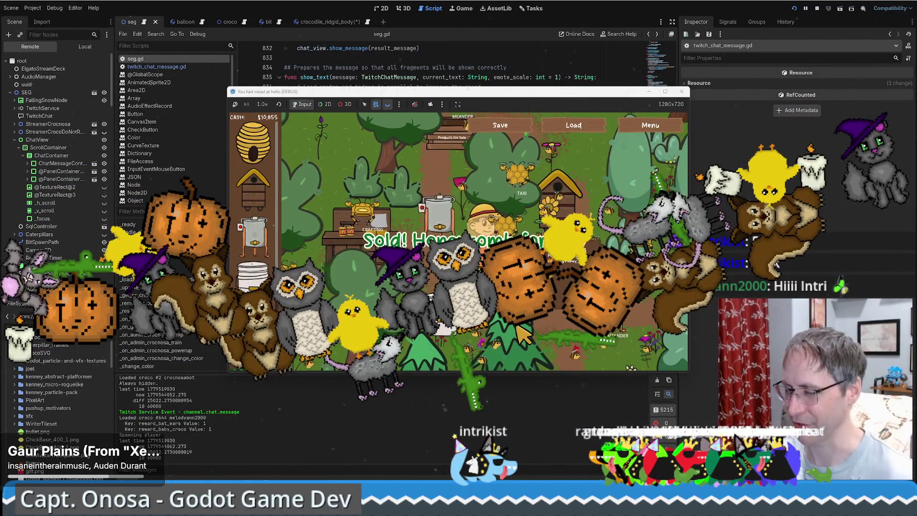
# Step: Reposition the running bee game window to watch sales, then close it
pyautogui.moveTo(516, 332)
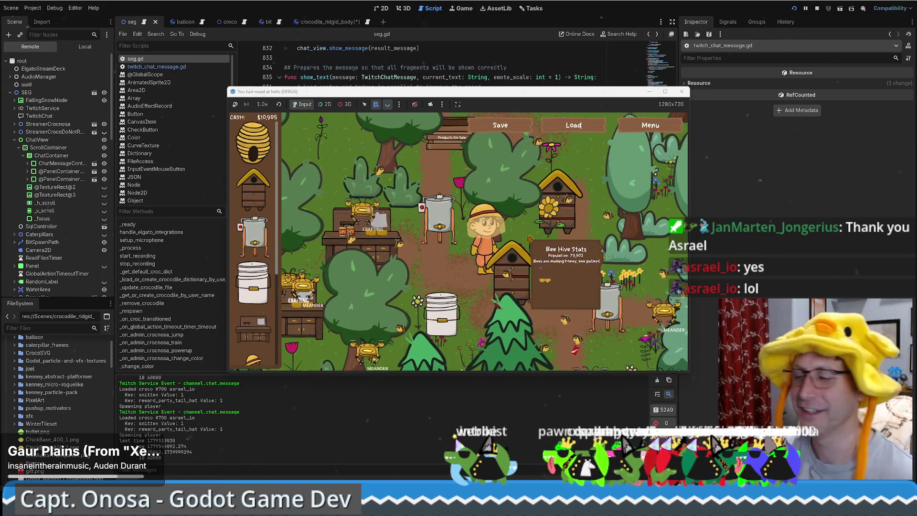
pyautogui.click(539, 97)
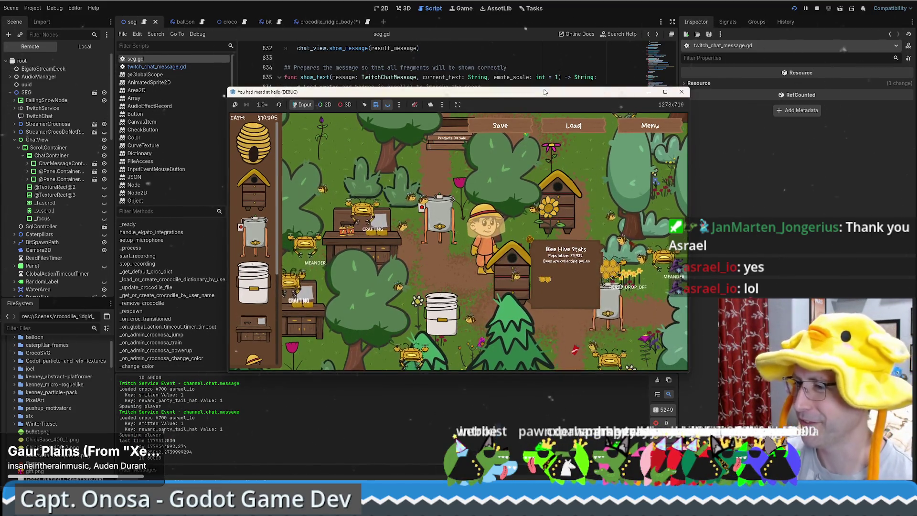
pyautogui.moveTo(539, 97); pyautogui.dragTo(441, 95)
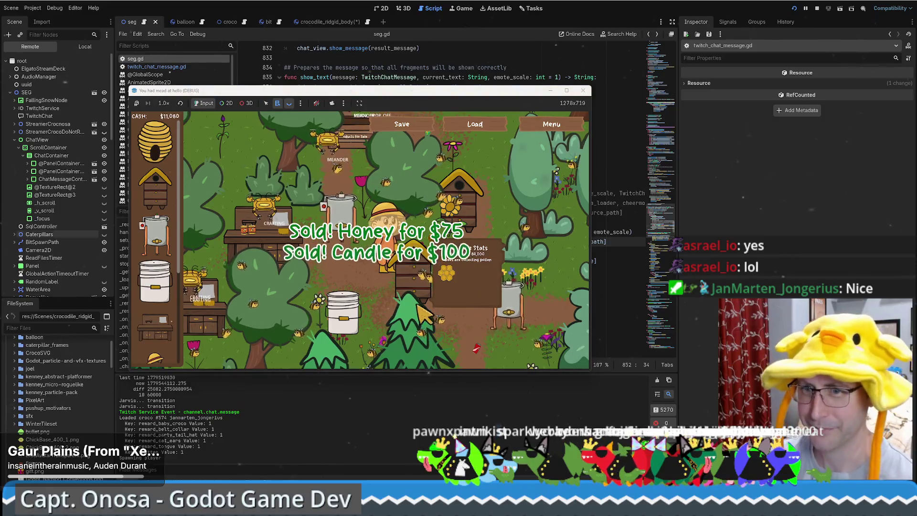
pyautogui.moveTo(440, 94)
pyautogui.mouseDown()
pyautogui.moveTo(526, 78)
pyautogui.moveTo(513, 78)
pyautogui.mouseUp()
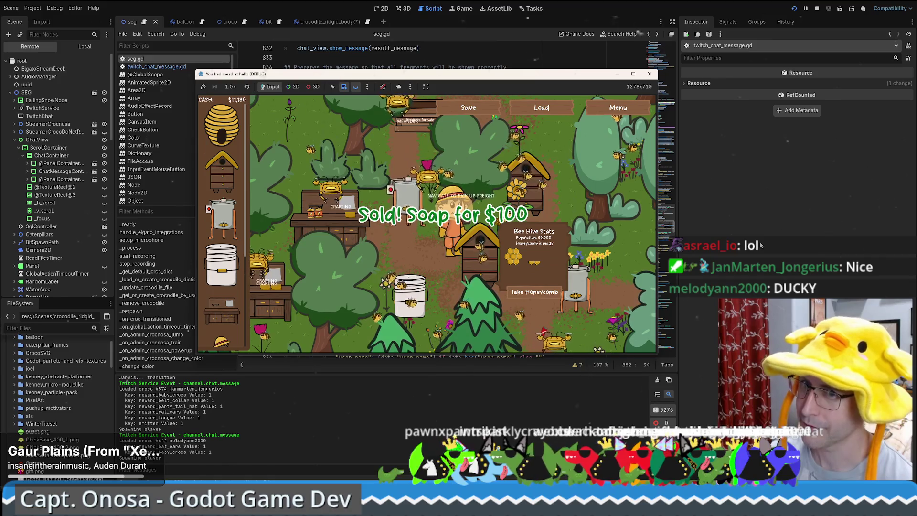
pyautogui.click(760, 241)
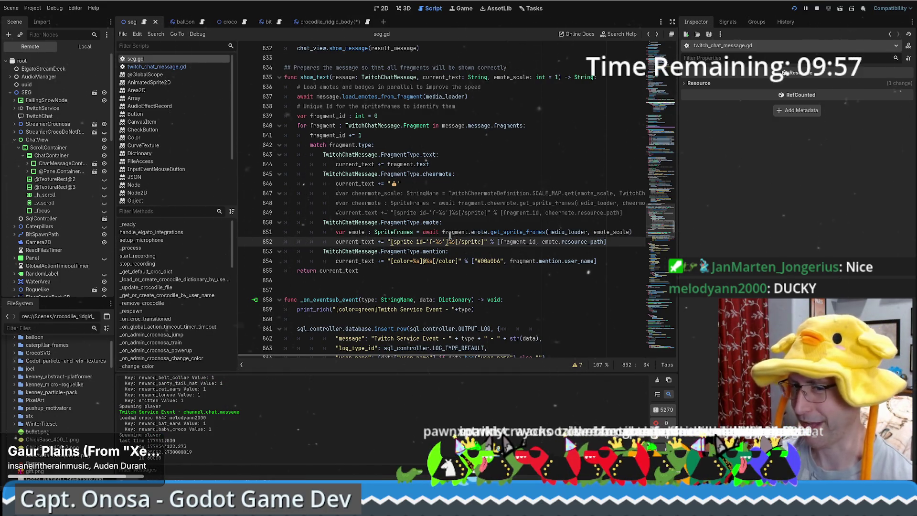
# Step: Bring the bee game's Godot editor back to the front
pyautogui.scroll(-1, 451, 225)
pyautogui.scroll(3, 446, 232)
pyautogui.scroll(-3, 442, 238)
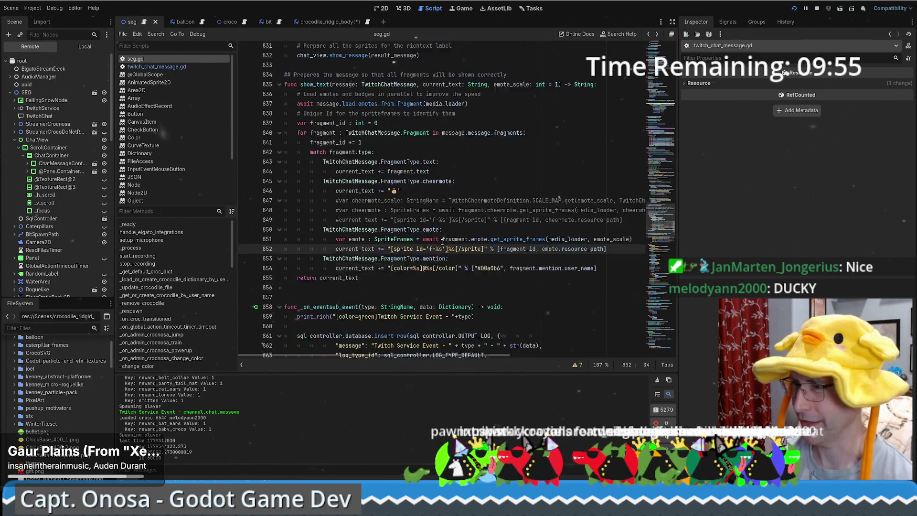
pyautogui.scroll(1, 441, 219)
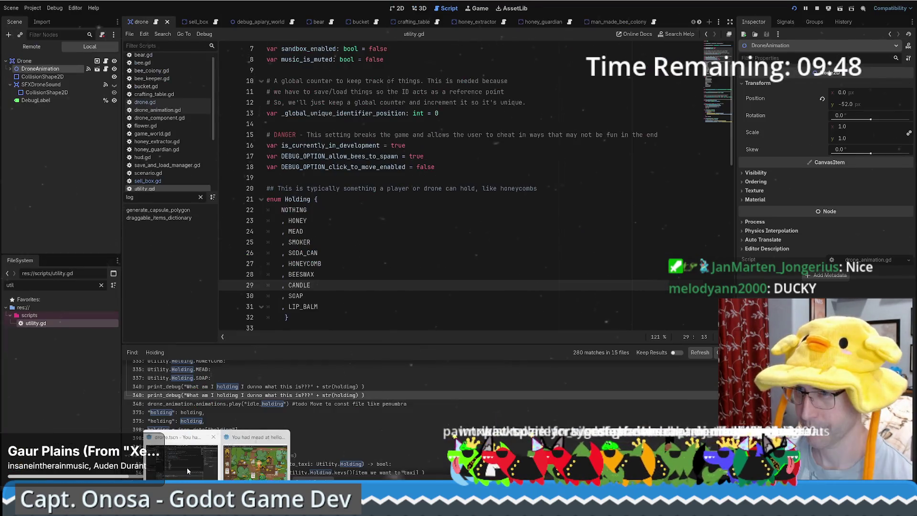
pyautogui.click(188, 467)
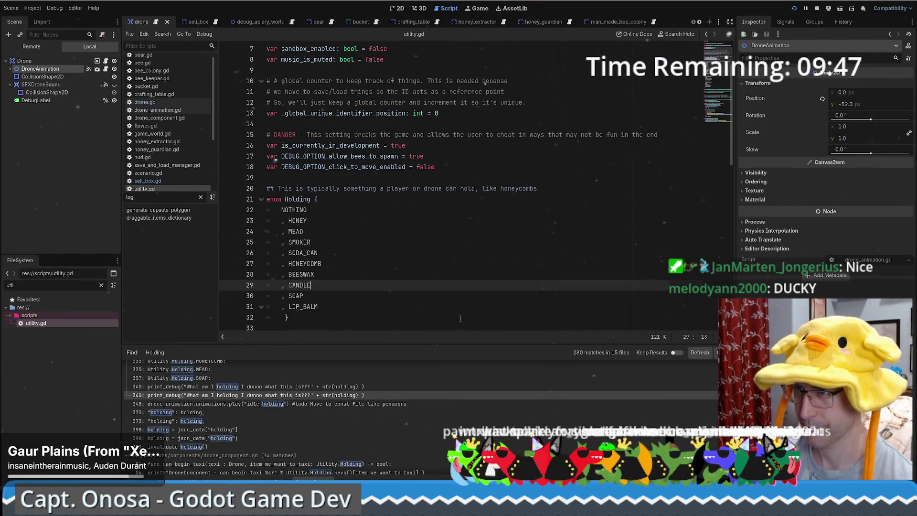
pyautogui.scroll(-1, 461, 285)
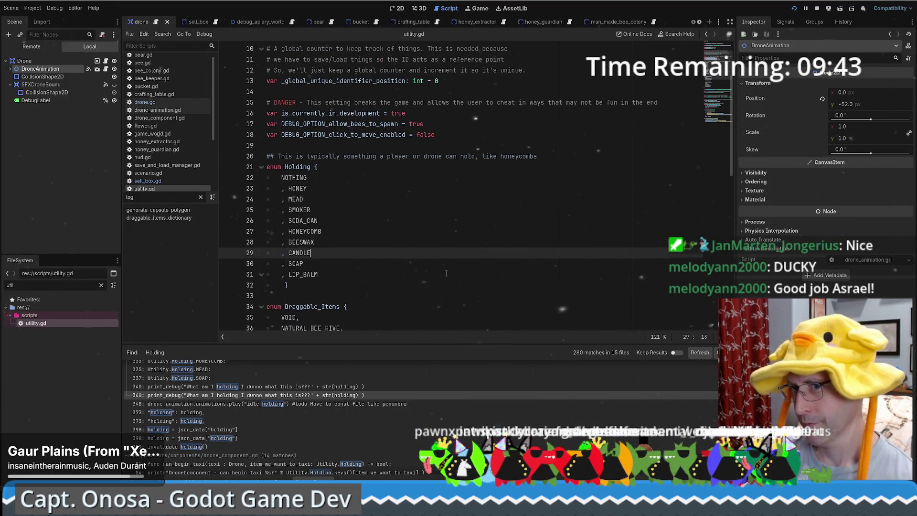
pyautogui.scroll(-4, 450, 216)
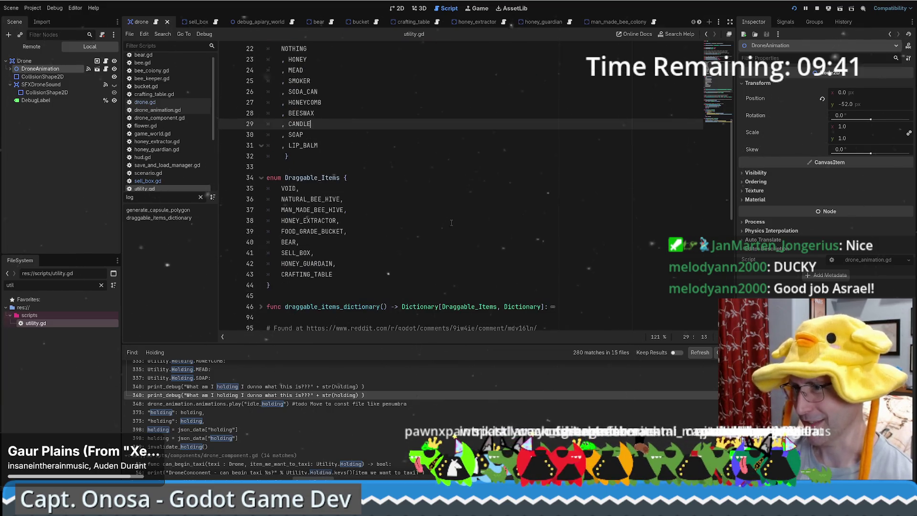
pyautogui.scroll(7, 499, 201)
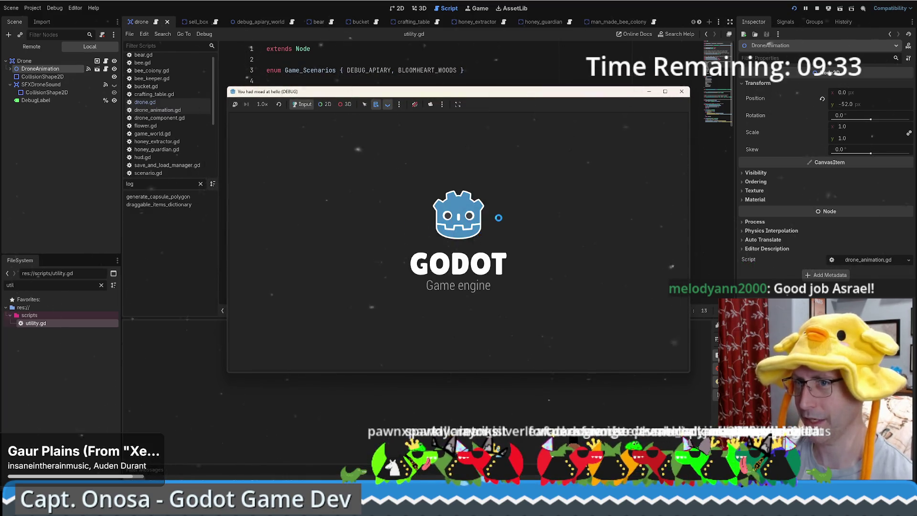
# Step: Load the saved world and expand the Scenario node in the Remote scene tree
pyautogui.click(458, 237)
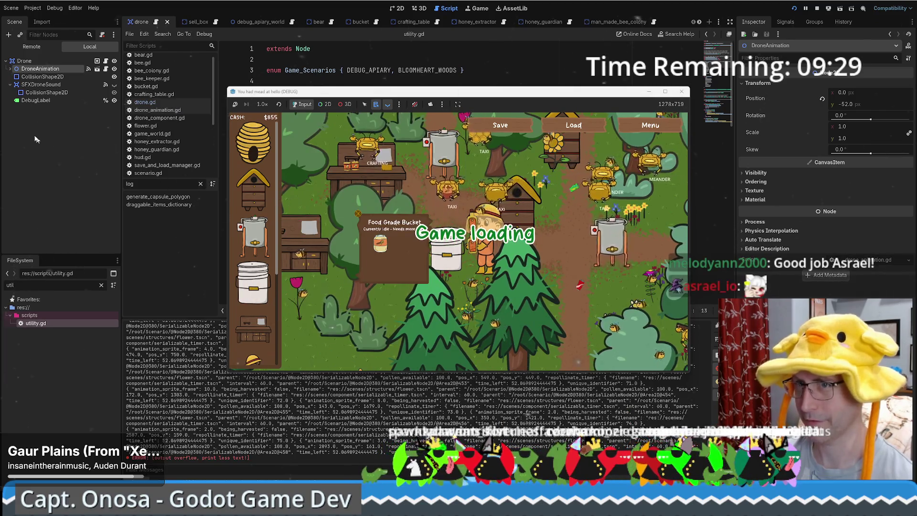
pyautogui.click(33, 45)
pyautogui.click(10, 92)
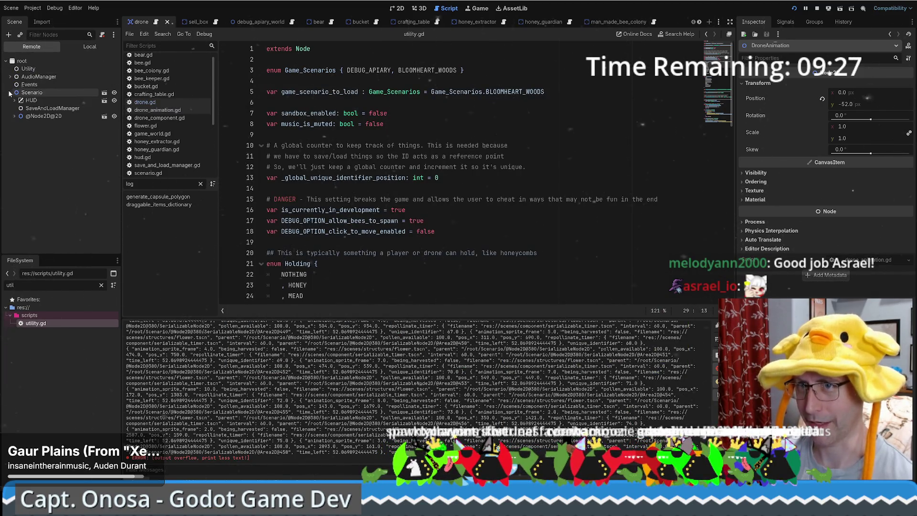
pyautogui.click(14, 116)
pyautogui.scroll(-10, 47, 144)
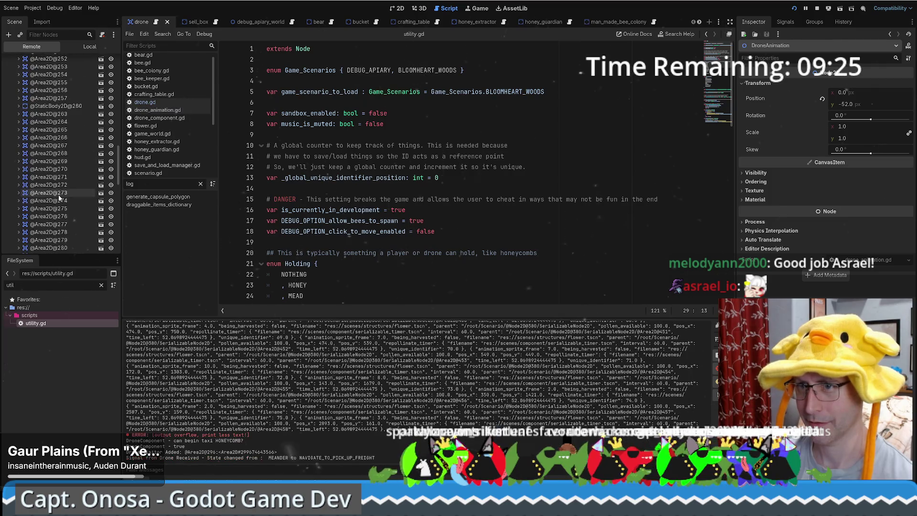
pyautogui.click(48, 185)
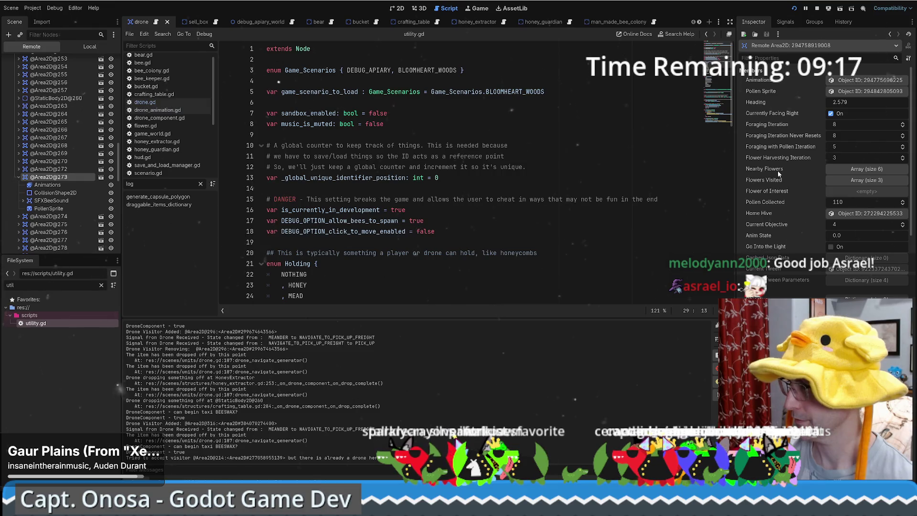
pyautogui.scroll(-5, 57, 191)
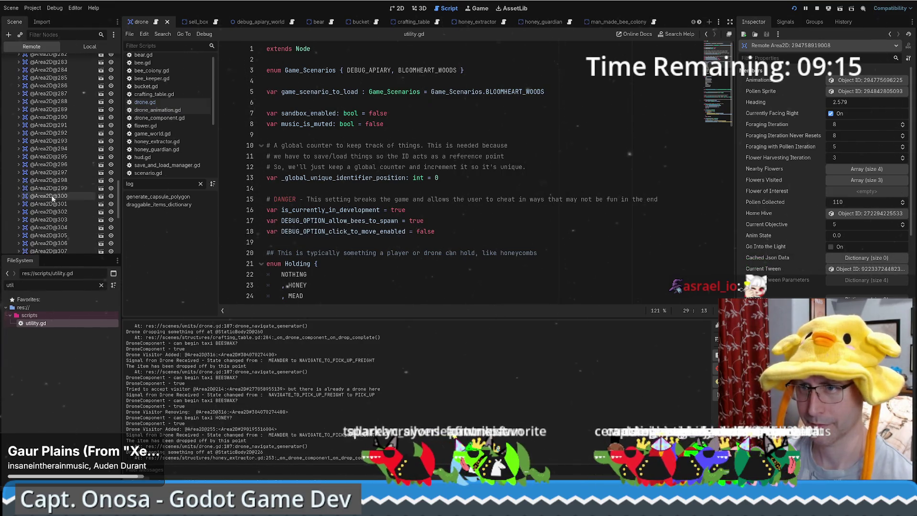
pyautogui.click(31, 189)
pyautogui.scroll(-5, 56, 193)
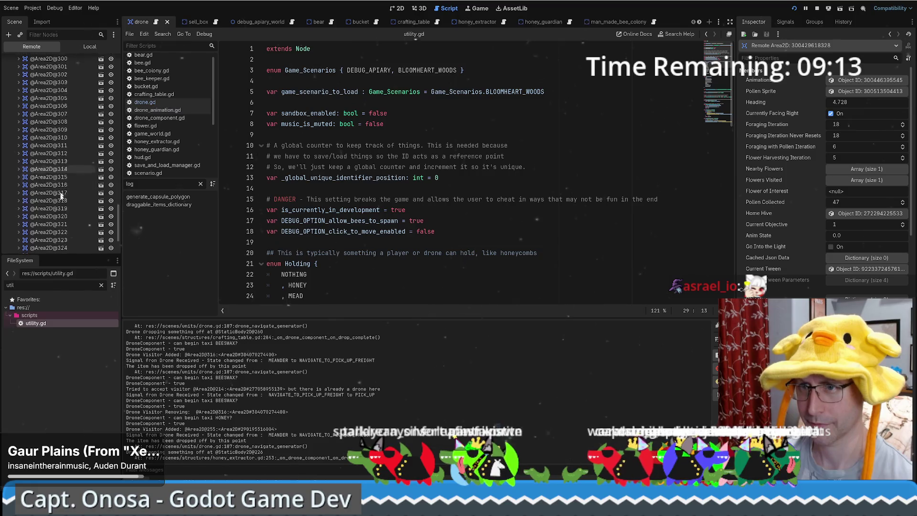
pyautogui.click(47, 152)
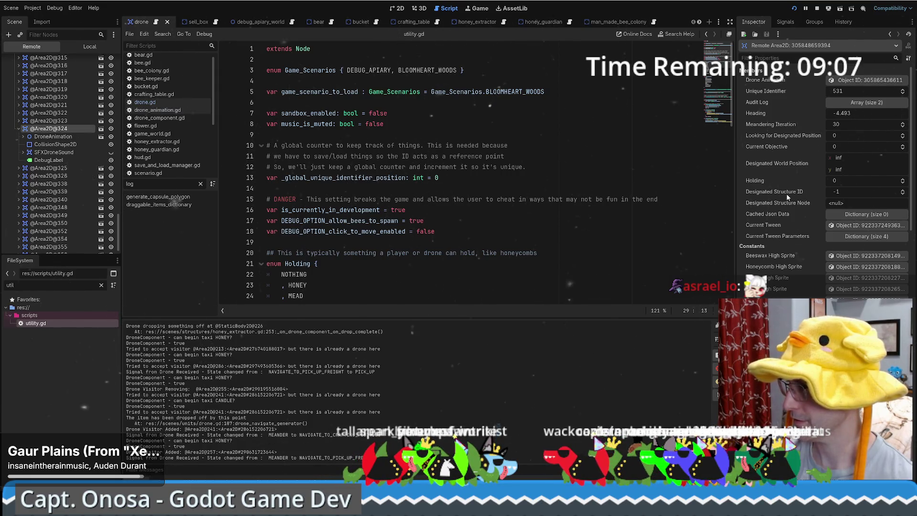
# Step: Expand the drone's Audit Log entries and widen the Inspector to read entry 0 (MEANDER -> MEANDER)
pyautogui.click(850, 102)
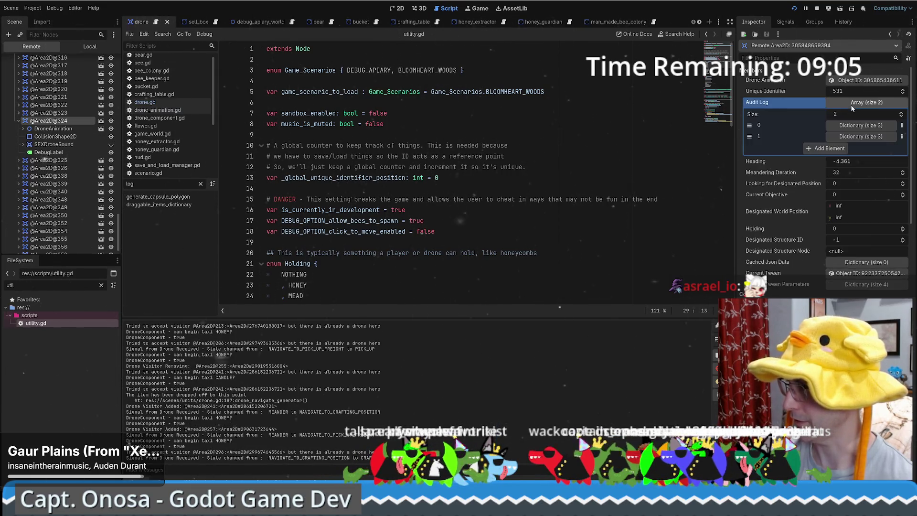
pyautogui.click(851, 136)
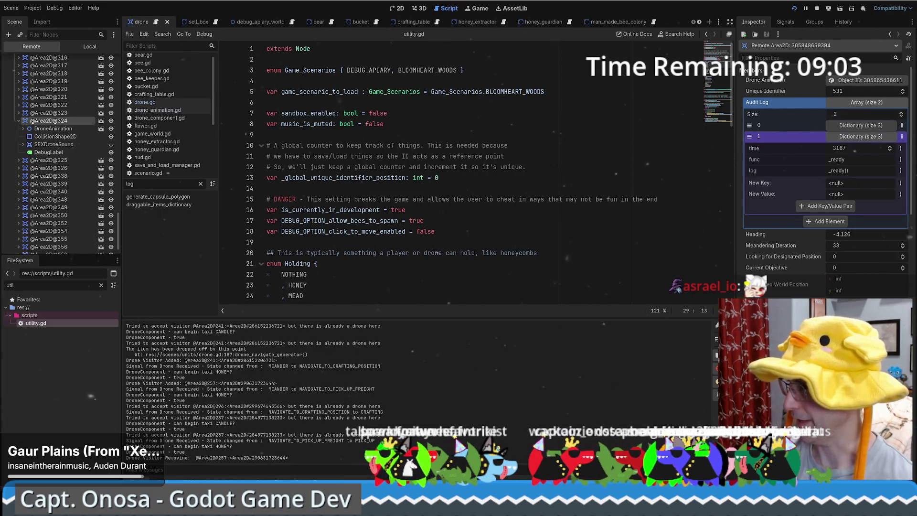
pyautogui.click(863, 125)
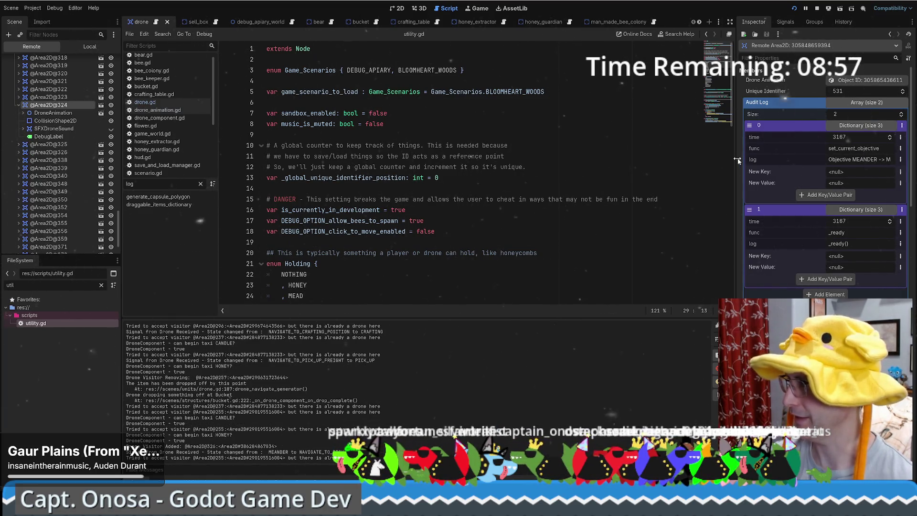
pyautogui.moveTo(738, 161); pyautogui.dragTo(694, 160)
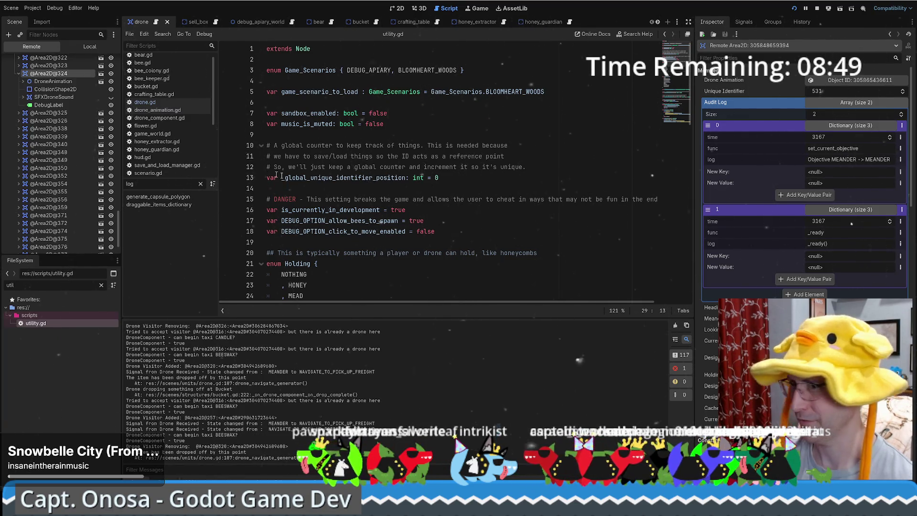
# Step: Expand the DroneAnimation child, recheck audit entry 0, and open drone.gd at _ready
pyautogui.click(23, 81)
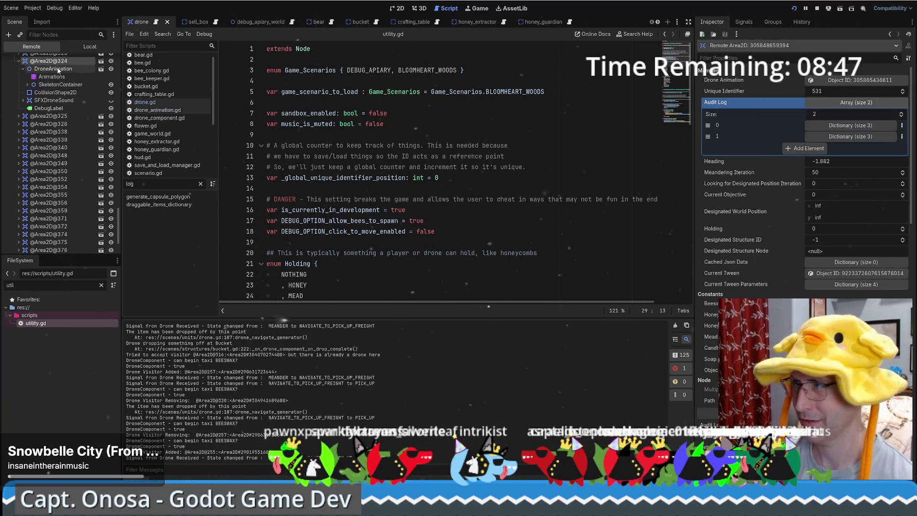
pyautogui.click(851, 125)
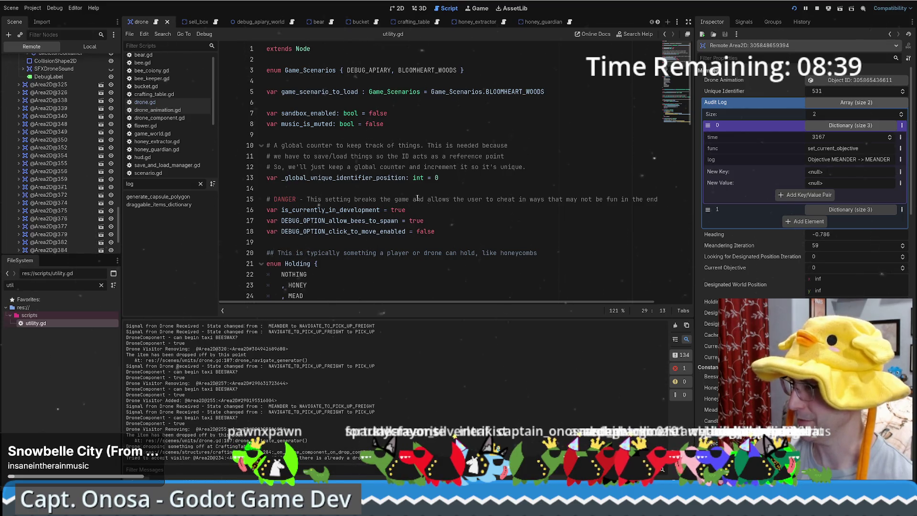
pyautogui.moveTo(677, 118)
pyautogui.mouseDown()
pyautogui.moveTo(676, 127)
pyautogui.moveTo(671, 46)
pyautogui.mouseUp()
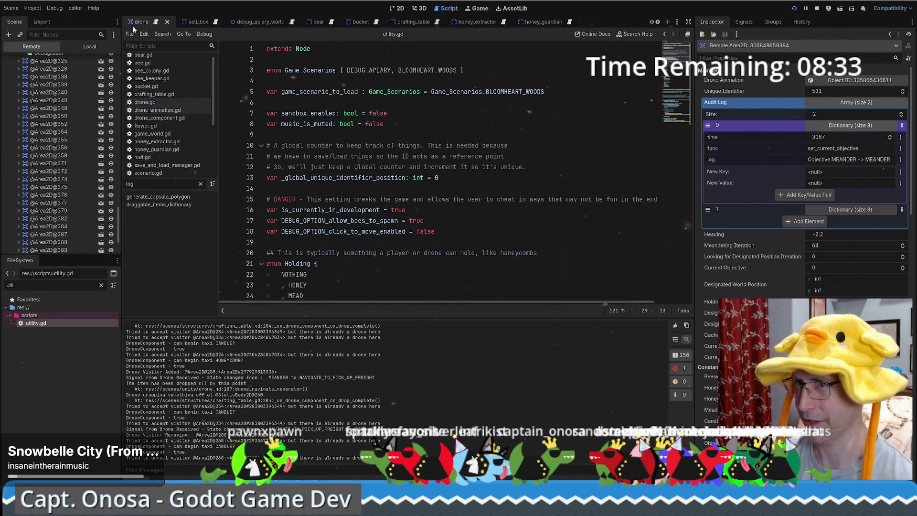
pyautogui.click(158, 22)
# Step: Go to the Objective.MEANDER case in drone.gd and place the caret at line 73
pyautogui.scroll(-15, 500, 161)
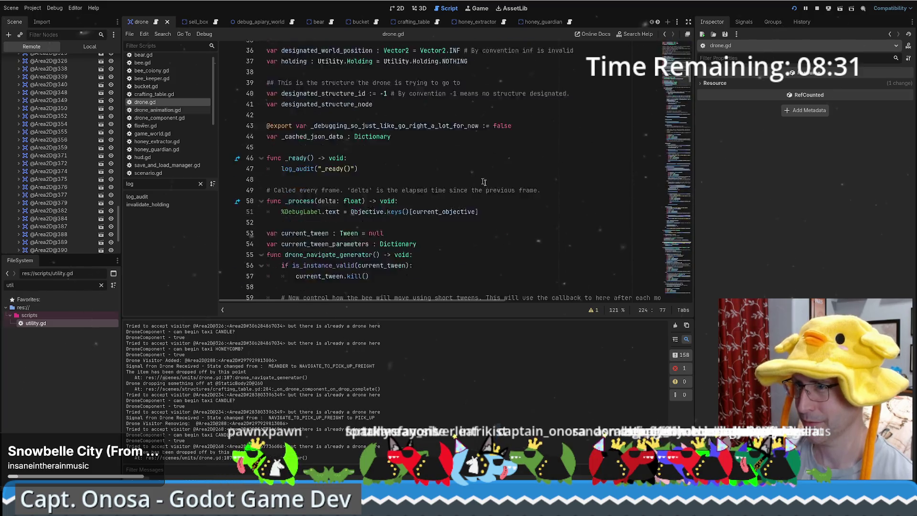
pyautogui.click(362, 113)
pyautogui.scroll(-4, 469, 166)
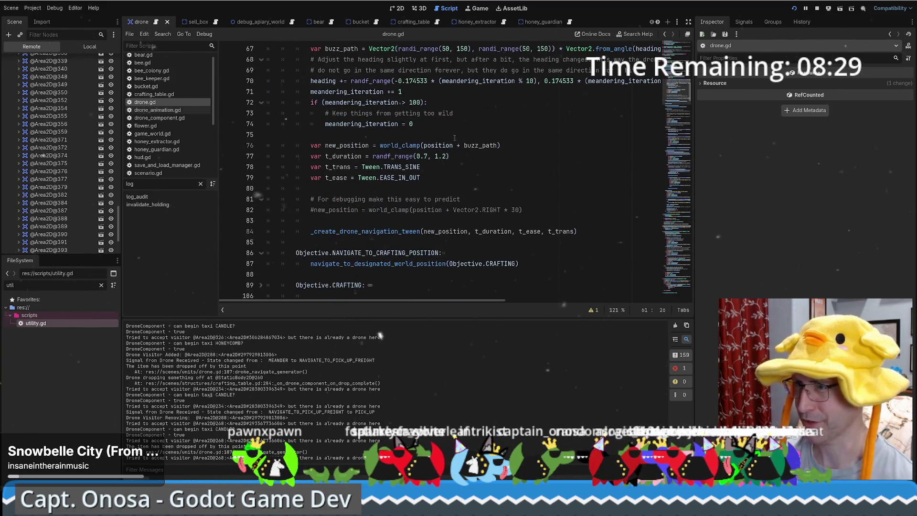
pyautogui.scroll(-2, 361, 81)
pyautogui.scroll(4, 382, 191)
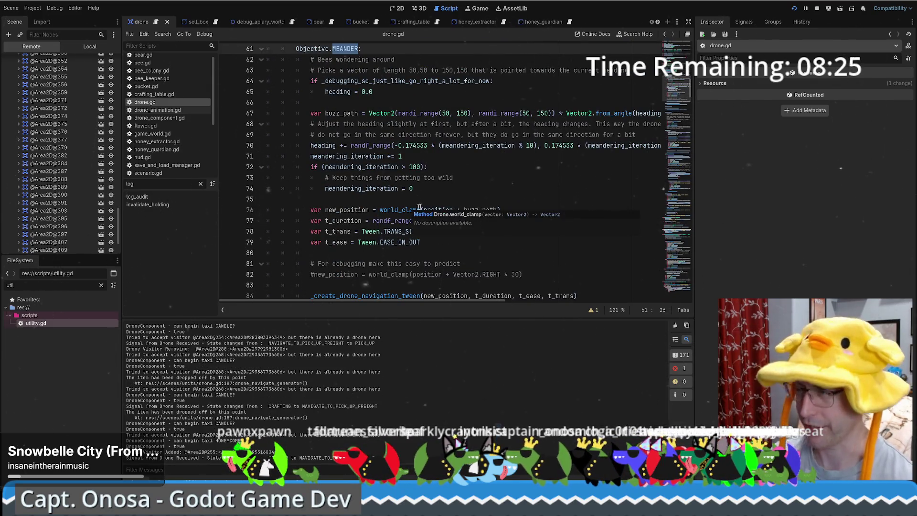
pyautogui.click(480, 176)
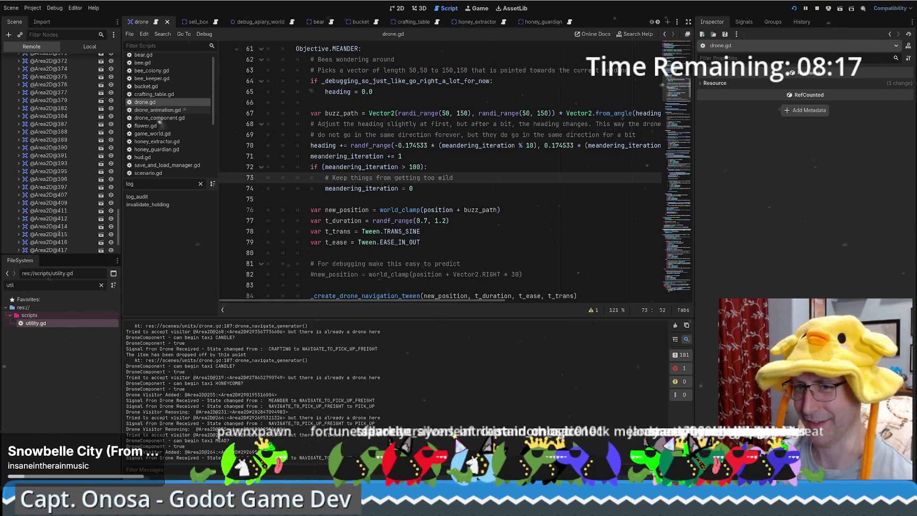
# Step: Review the meander code at line 71, then return to the game showing 'Sold! Honeycomb for $50'
pyautogui.scroll(3, 678, 92)
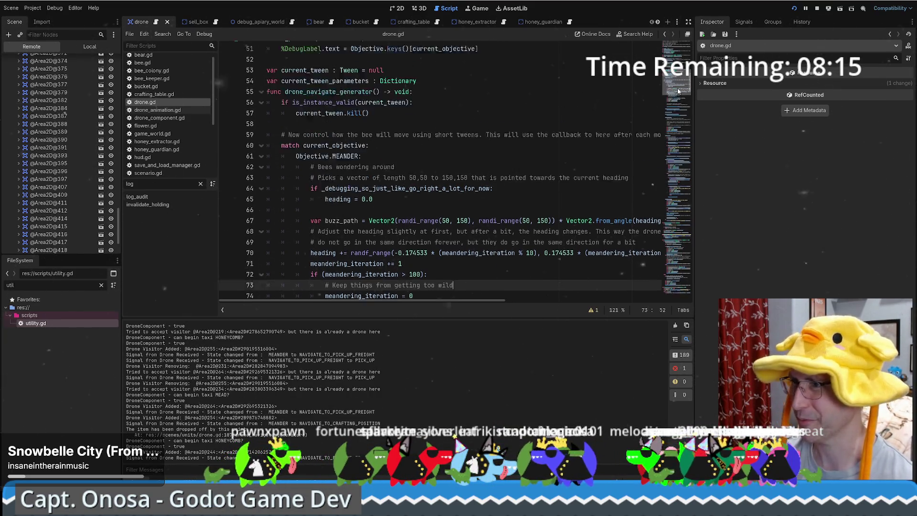
pyautogui.scroll(3, 678, 92)
pyautogui.scroll(-3, 682, 94)
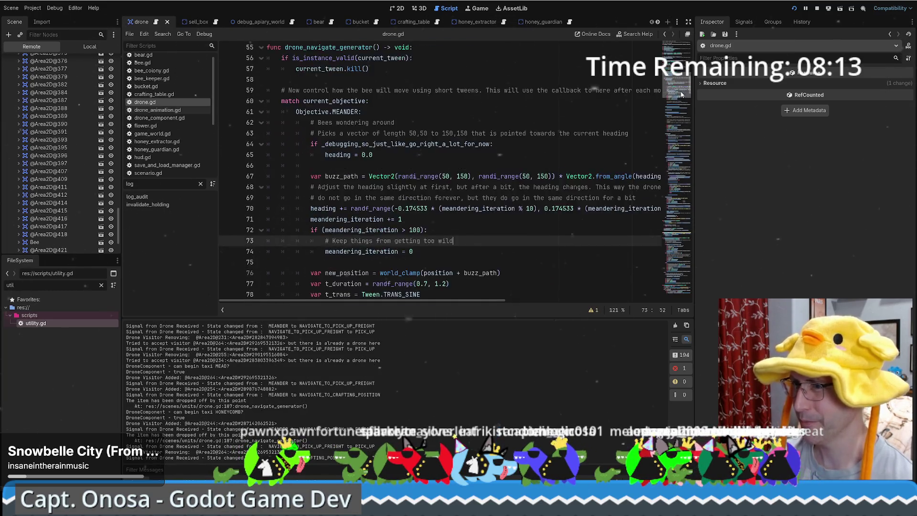
pyautogui.scroll(-5, 682, 94)
pyautogui.scroll(-1, 559, 177)
pyautogui.scroll(1, 563, 178)
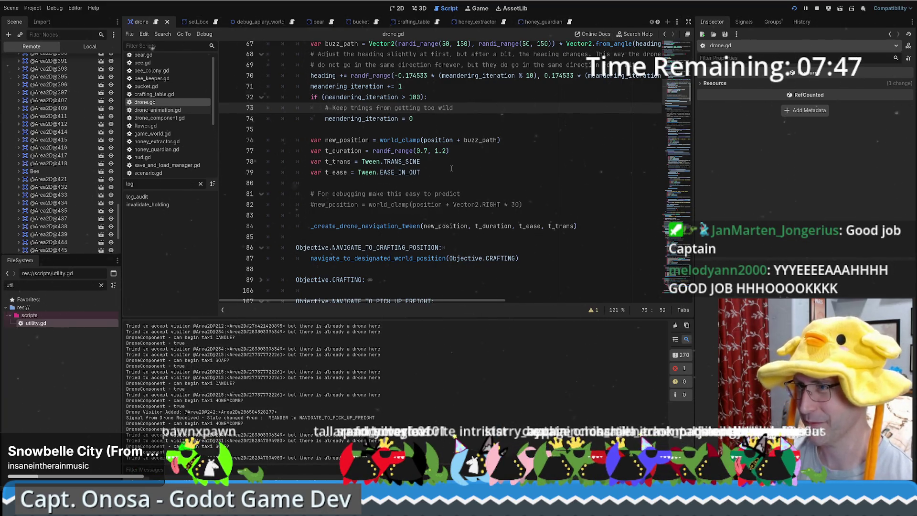
pyautogui.scroll(2, 451, 168)
pyautogui.click(441, 155)
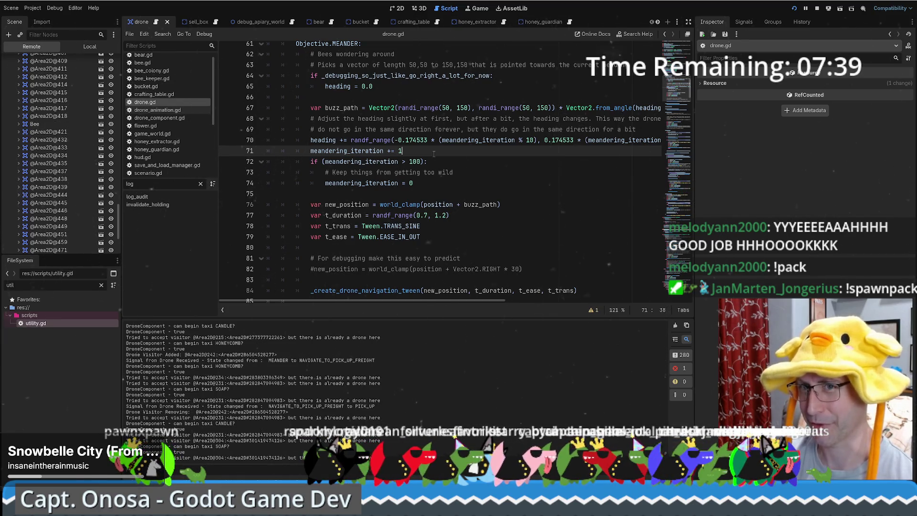
pyautogui.hotkey('alt', 'Tab')
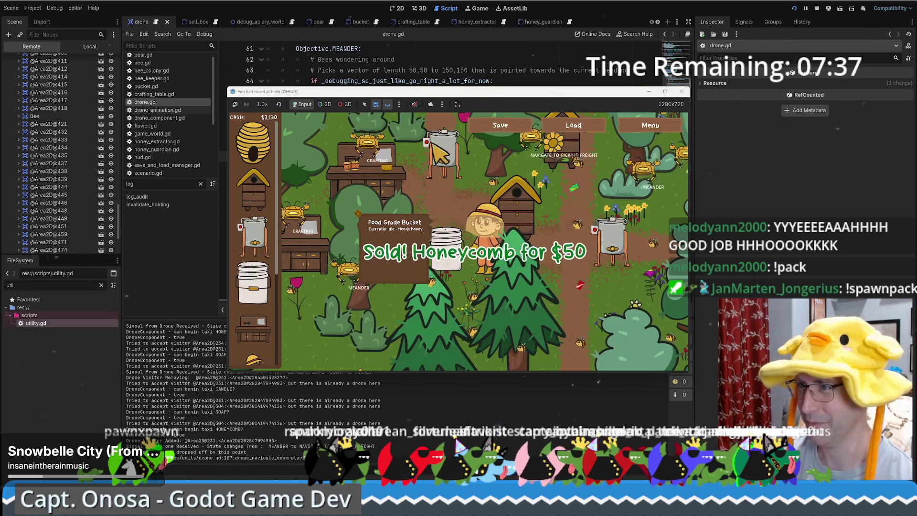
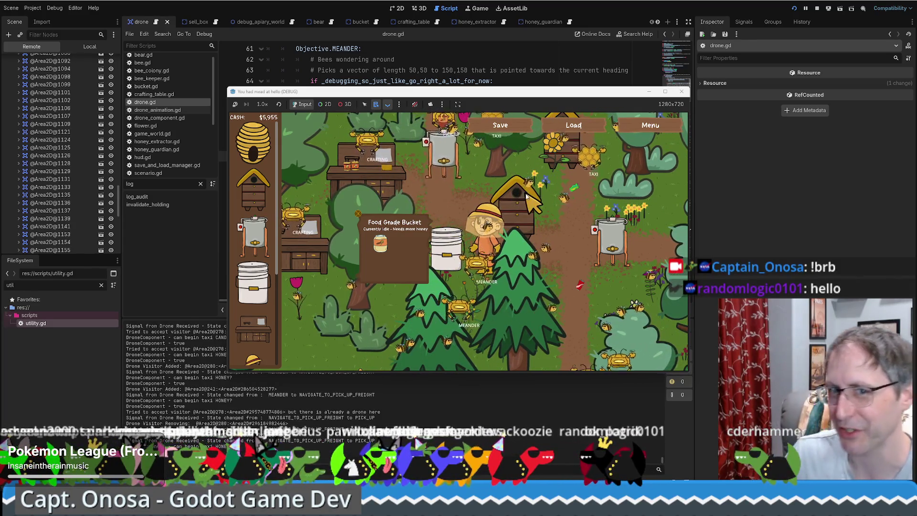
# Step: Move the running game window up and left, and enlarge it to 1745x981
pyautogui.moveTo(497, 97); pyautogui.dragTo(453, 97)
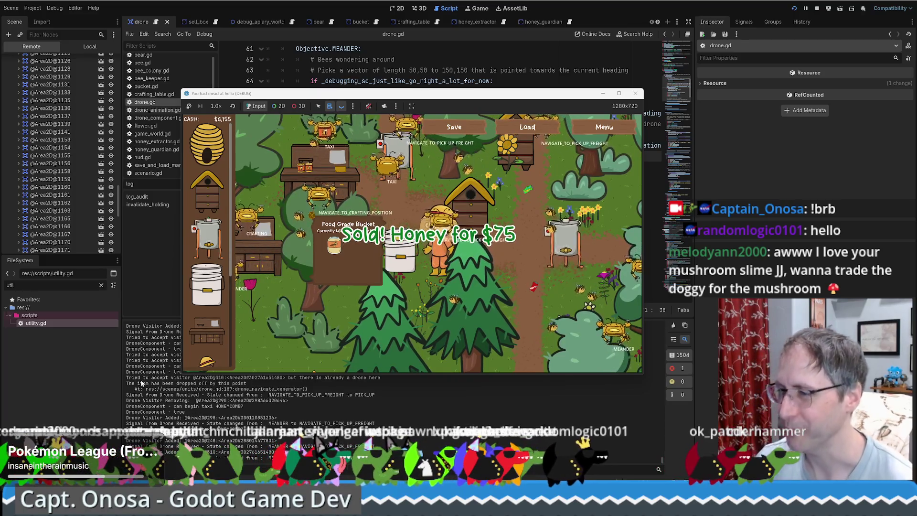
pyautogui.moveTo(392, 93)
pyautogui.mouseDown()
pyautogui.moveTo(326, 37)
pyautogui.moveTo(306, 37)
pyautogui.mouseUp()
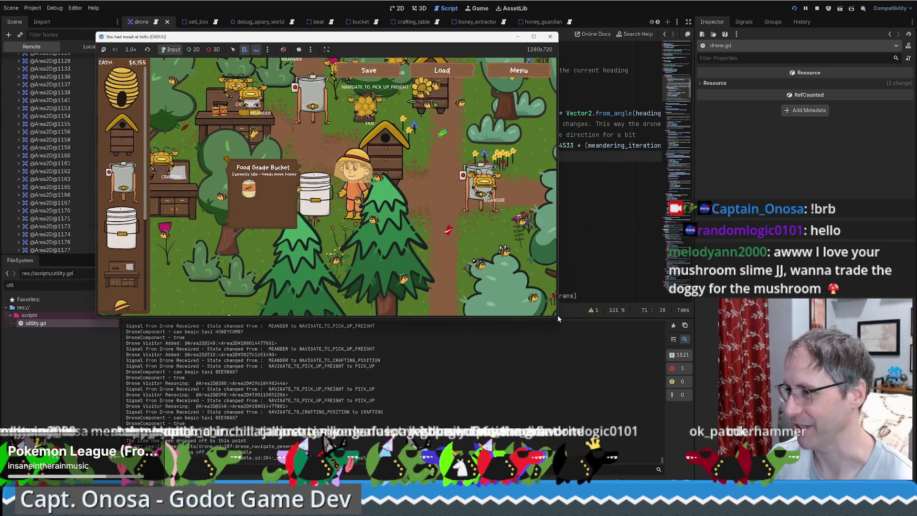
pyautogui.moveTo(559, 319)
pyautogui.mouseDown()
pyautogui.moveTo(662, 390)
pyautogui.moveTo(719, 410)
pyautogui.mouseUp()
# Step: Walk the beekeeper up, right, then left to the crafting table while goods sell
pyautogui.press('w')
pyautogui.press('d')
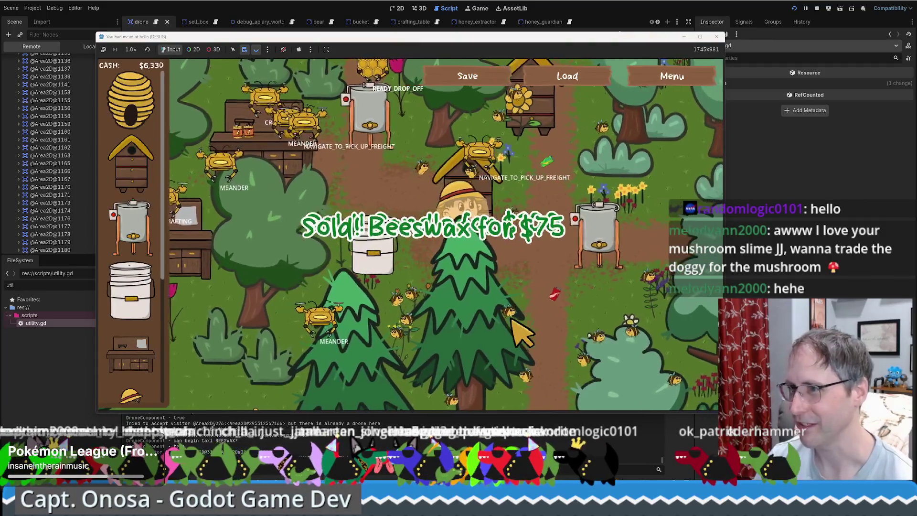
pyautogui.press('w')
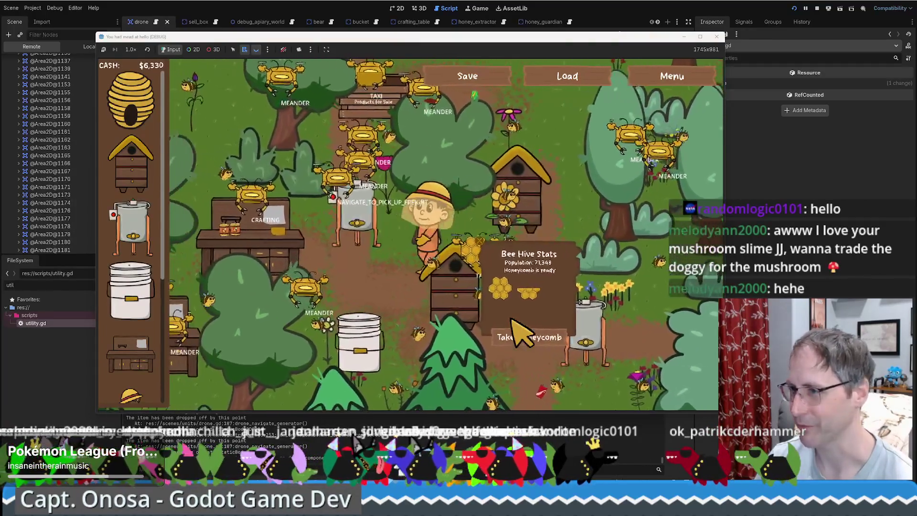
pyautogui.press('a')
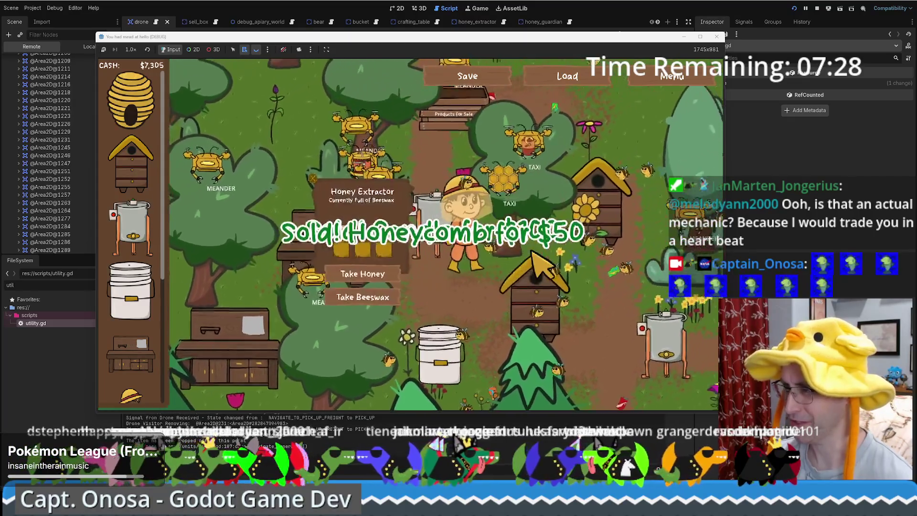
pyautogui.press('a')
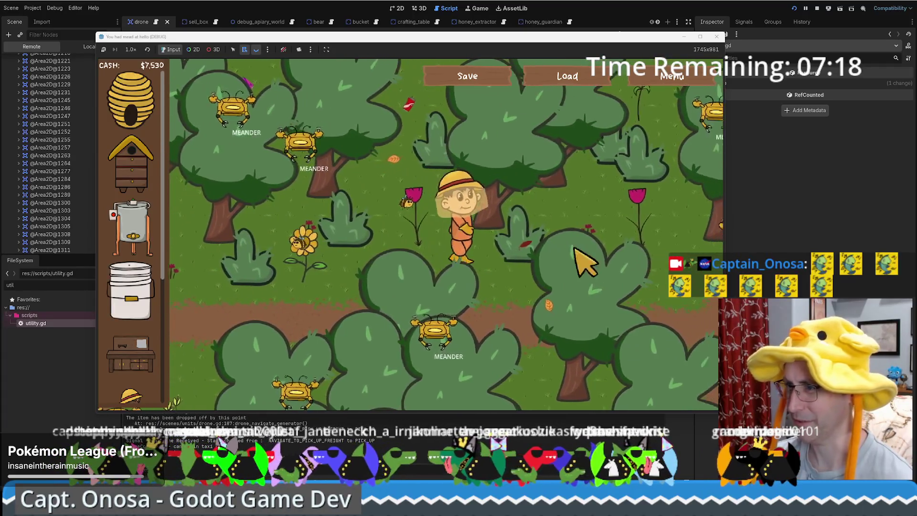
# Step: Walk the beekeeper down-right past the honey extractor and back, showing the $300 Human Made Bee Hive card
pyautogui.press('s')
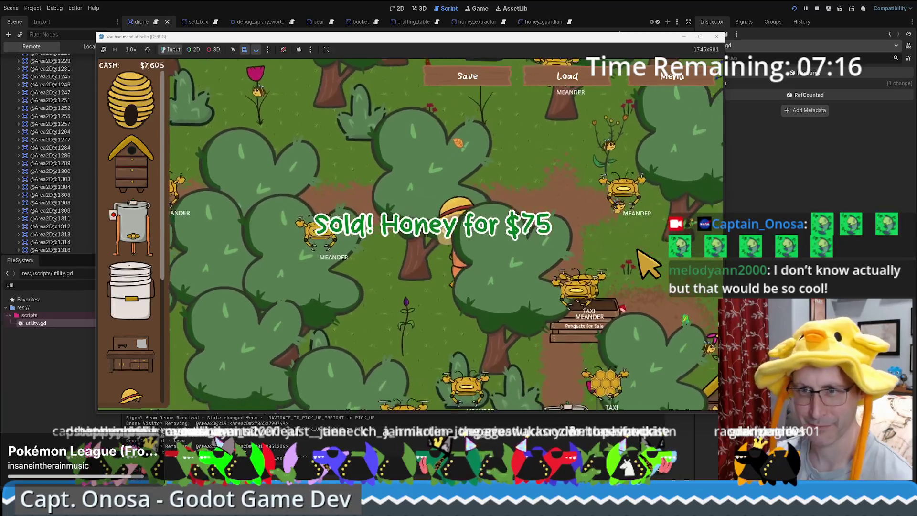
pyautogui.press('s')
pyautogui.press('d')
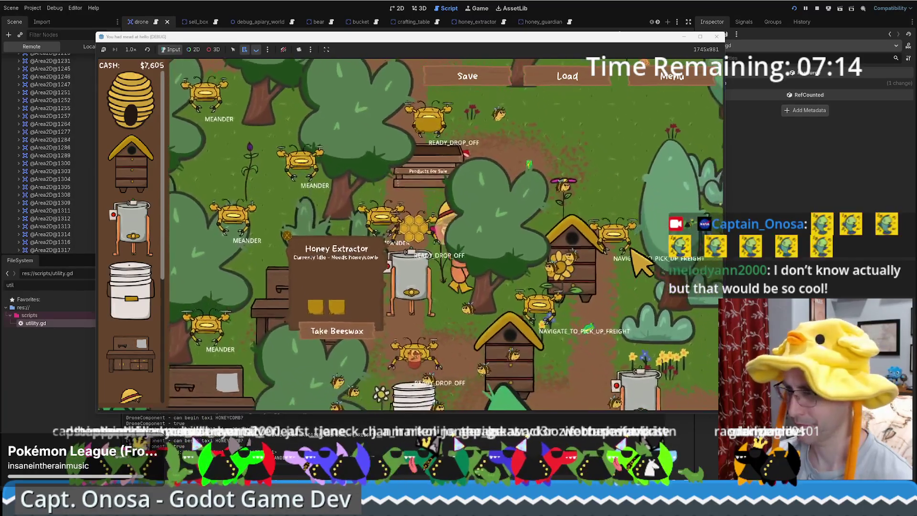
pyautogui.press('s')
pyautogui.press('d')
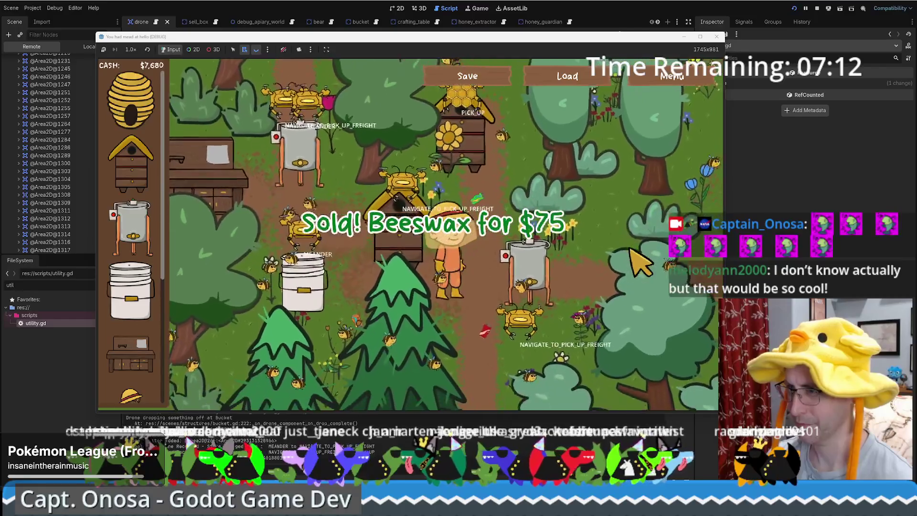
pyautogui.press('s')
pyautogui.press('d')
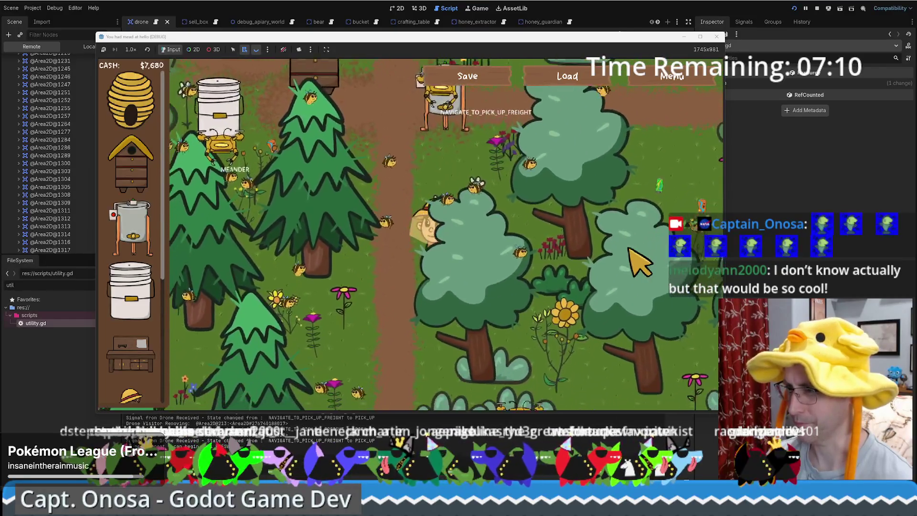
pyautogui.press('a')
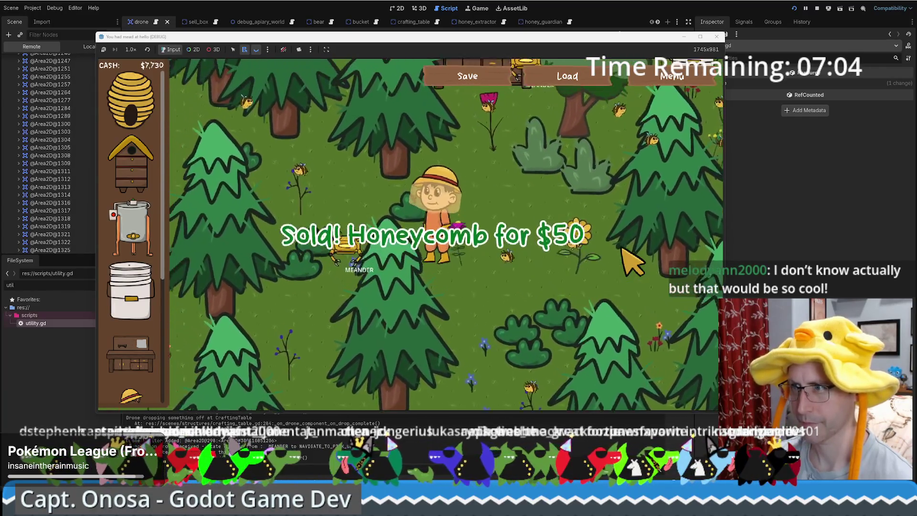
pyautogui.press('w')
pyautogui.press('d')
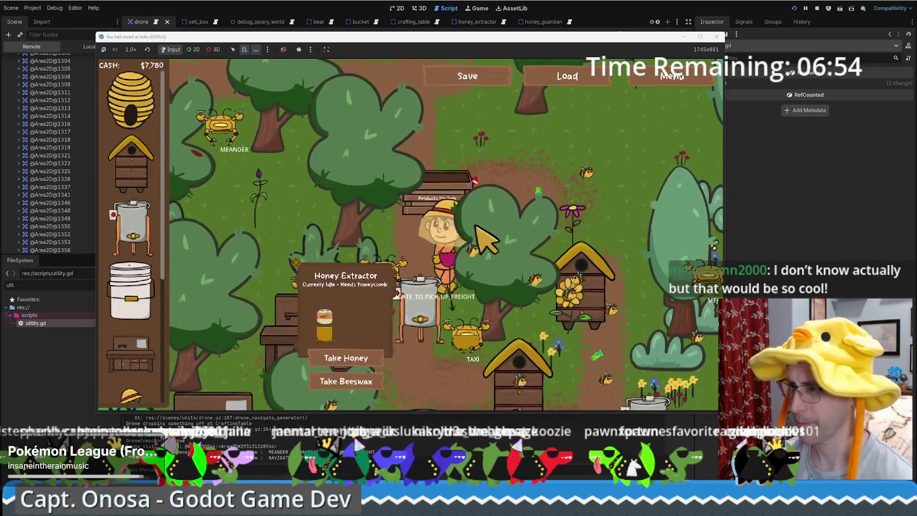
pyautogui.moveTo(131, 162)
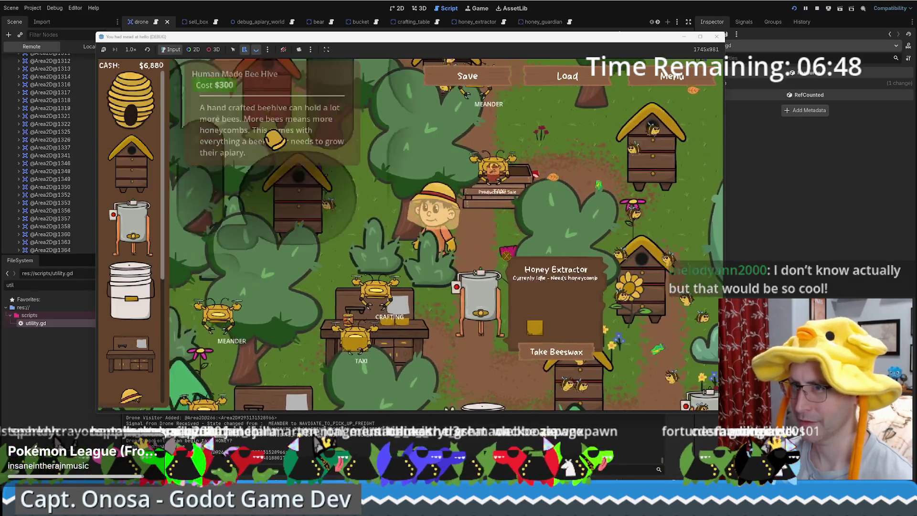
# Step: Place a new $300 Human Made Bee Hive on the map and start placing another
pyautogui.moveTo(152, 181)
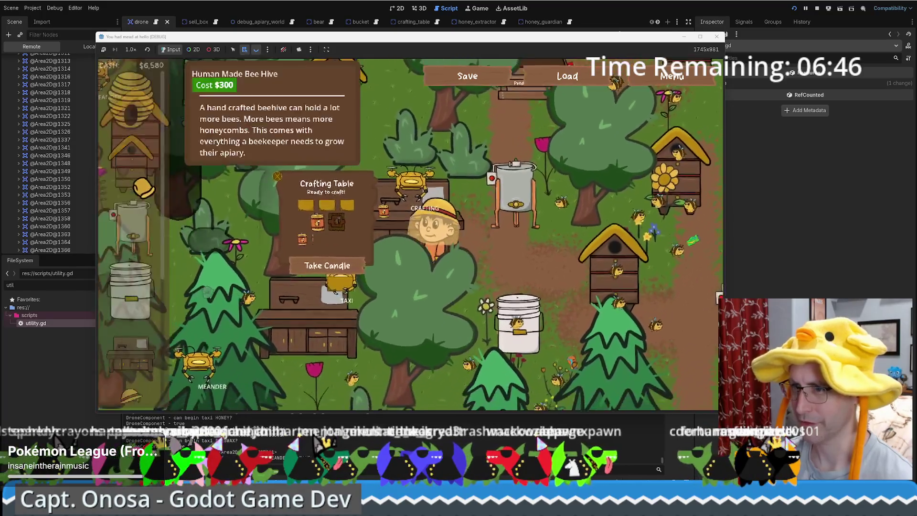
pyautogui.click(192, 246)
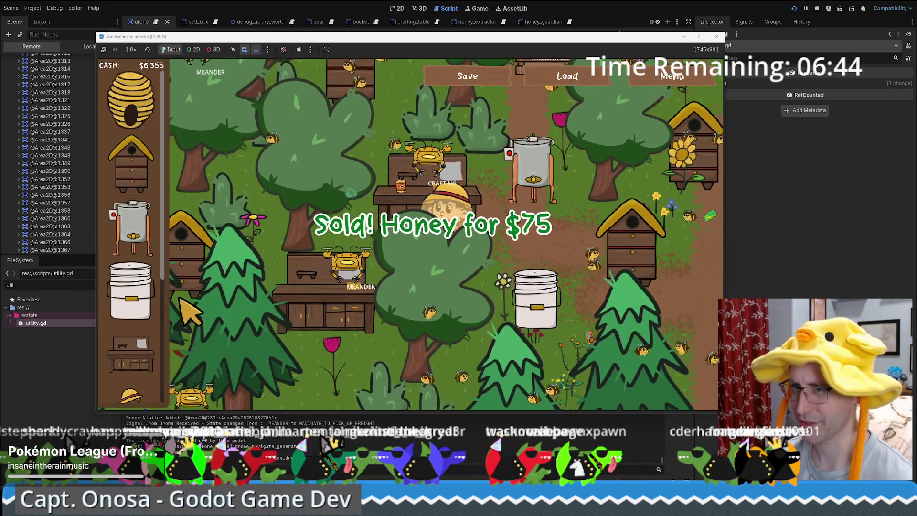
pyautogui.click(138, 184)
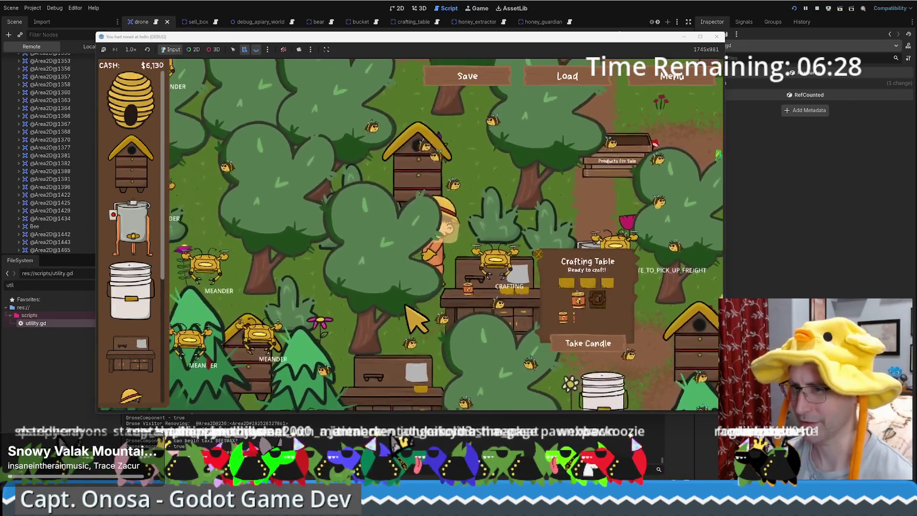
# Step: Walk the beekeeper around the apiary, then bring the editor with drone.gd back in front
pyautogui.press('a')
pyautogui.press('s')
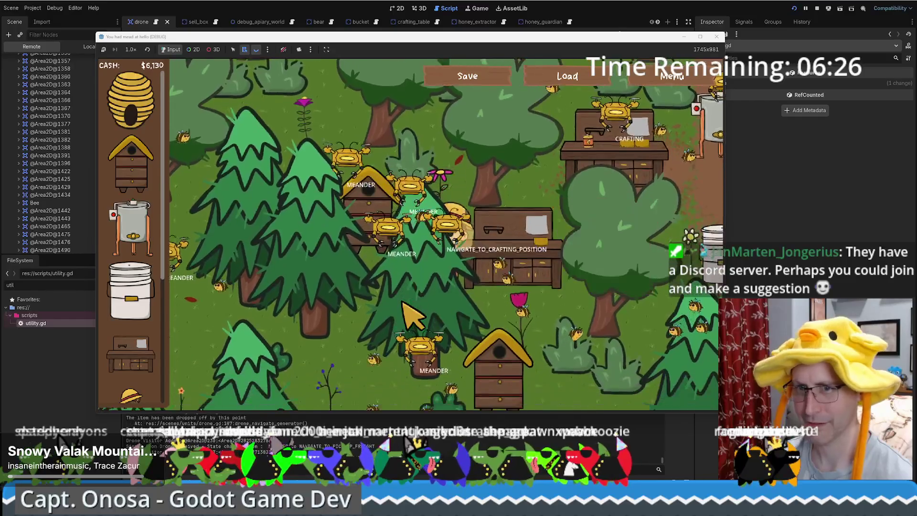
pyautogui.press('s')
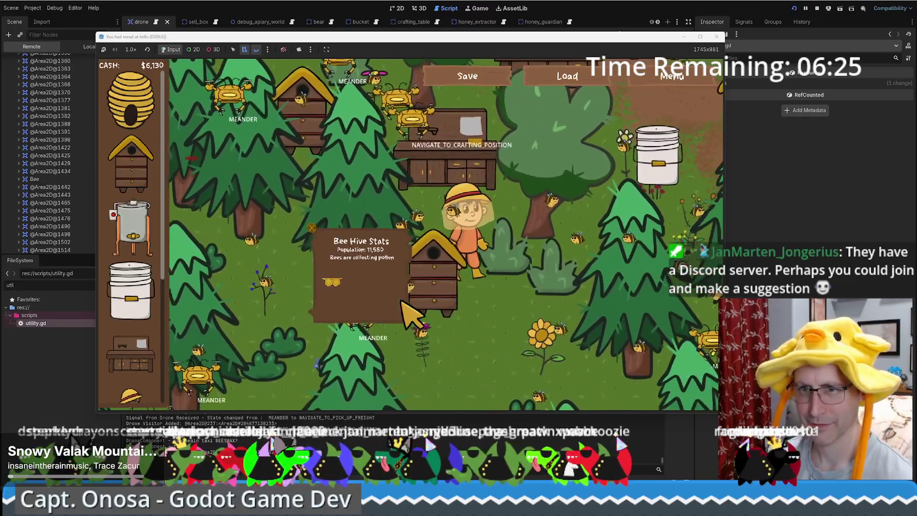
pyautogui.press('d')
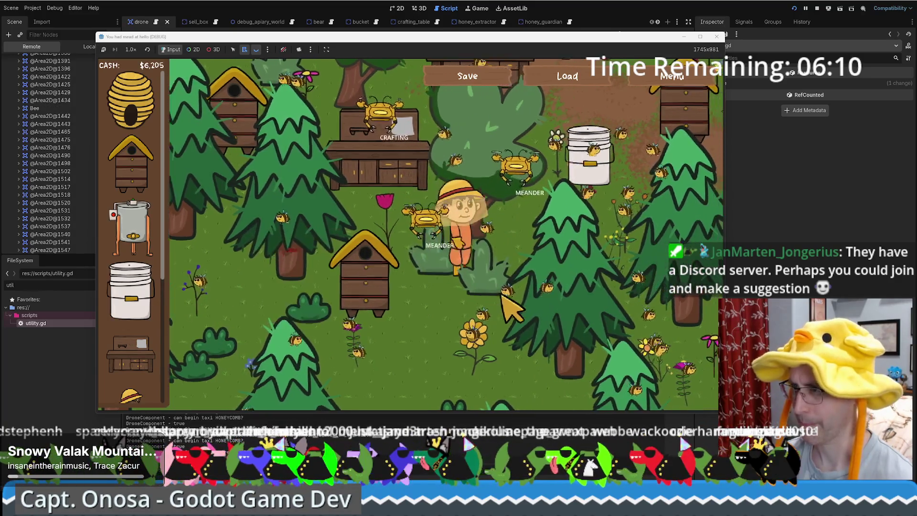
pyautogui.press('w')
pyautogui.press('d')
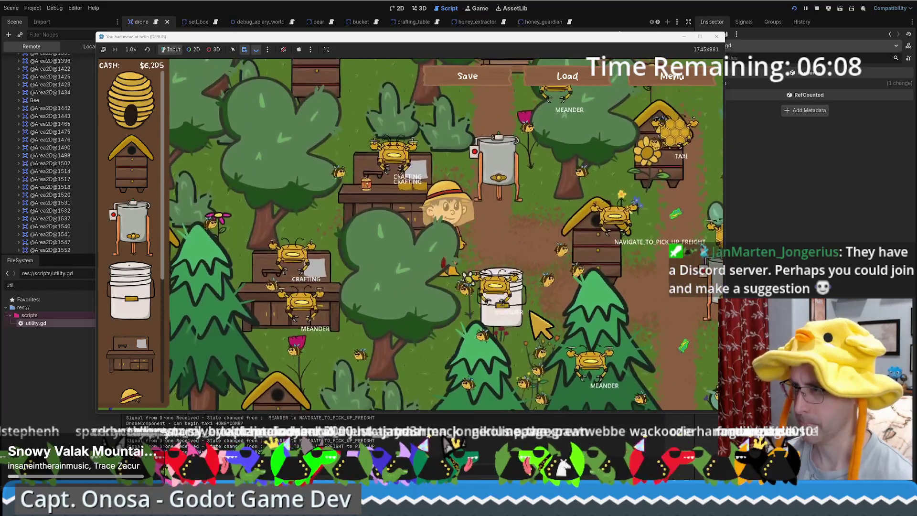
pyautogui.press('d')
pyautogui.press('s')
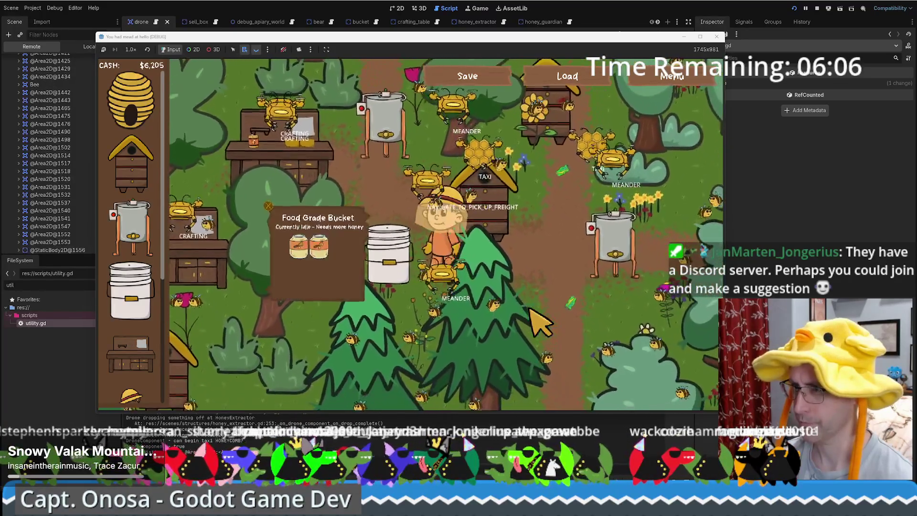
pyautogui.press('w')
pyautogui.press('a')
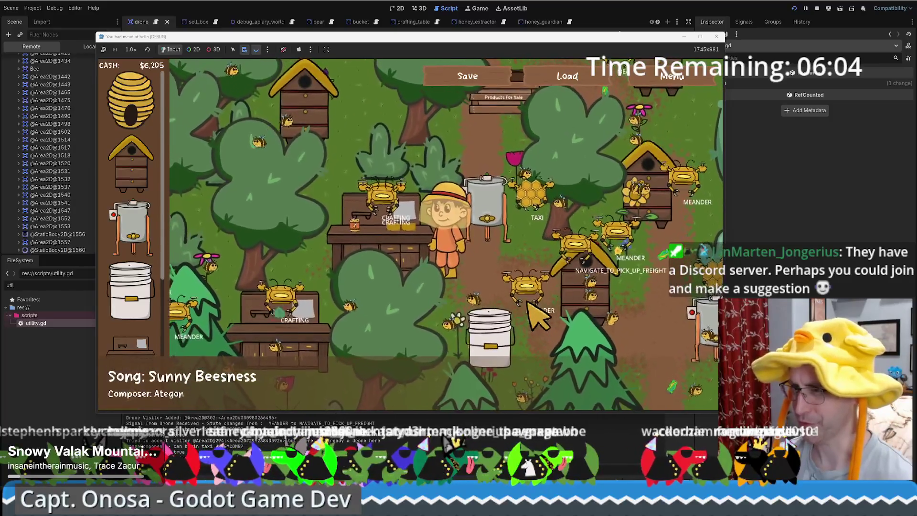
pyautogui.press('w')
pyautogui.press('a')
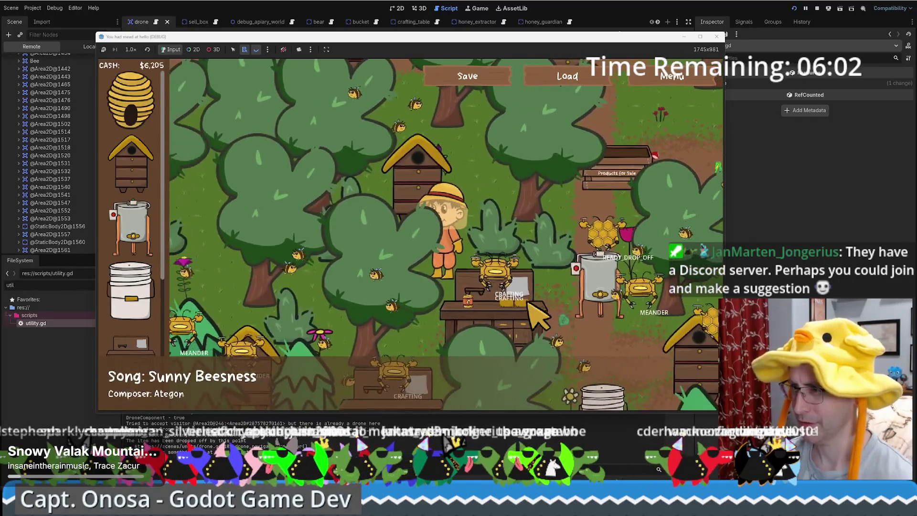
pyautogui.press('s')
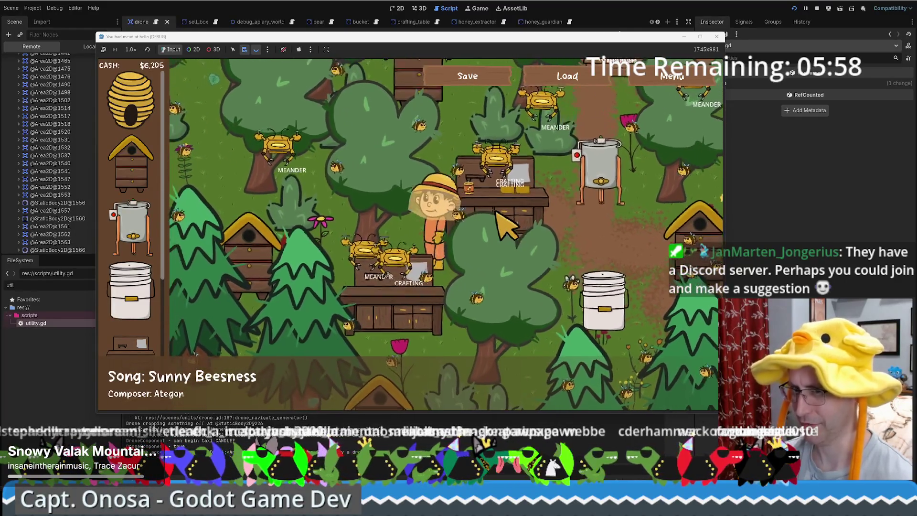
pyautogui.click(79, 359)
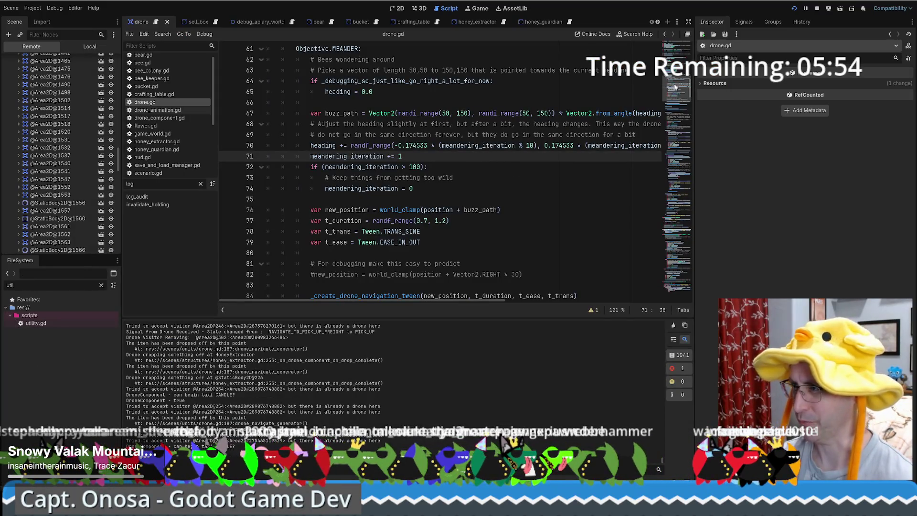
# Step: Unfold drone.gd's Objective.CRAFTING block and place the cursor in the NAVIGATE_TO_CRAFTING_POSITION branch
pyautogui.moveTo(677, 91)
pyautogui.mouseDown()
pyautogui.moveTo(679, 83)
pyautogui.moveTo(686, 103)
pyautogui.mouseUp()
pyautogui.click(370, 140)
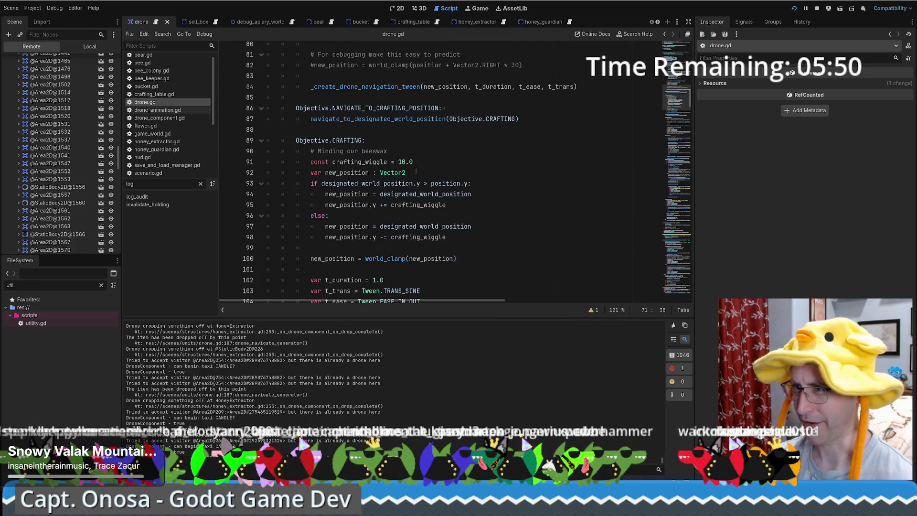
pyautogui.click(382, 109)
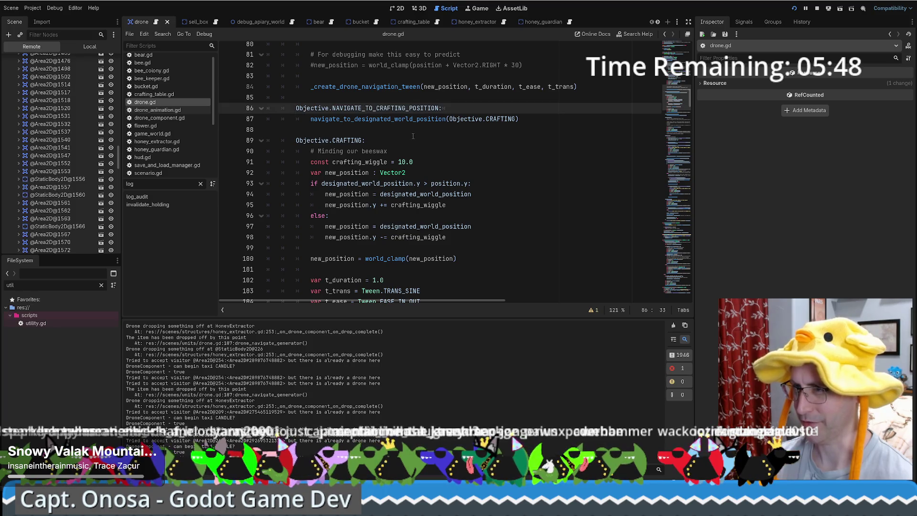
pyautogui.scroll(8, 413, 136)
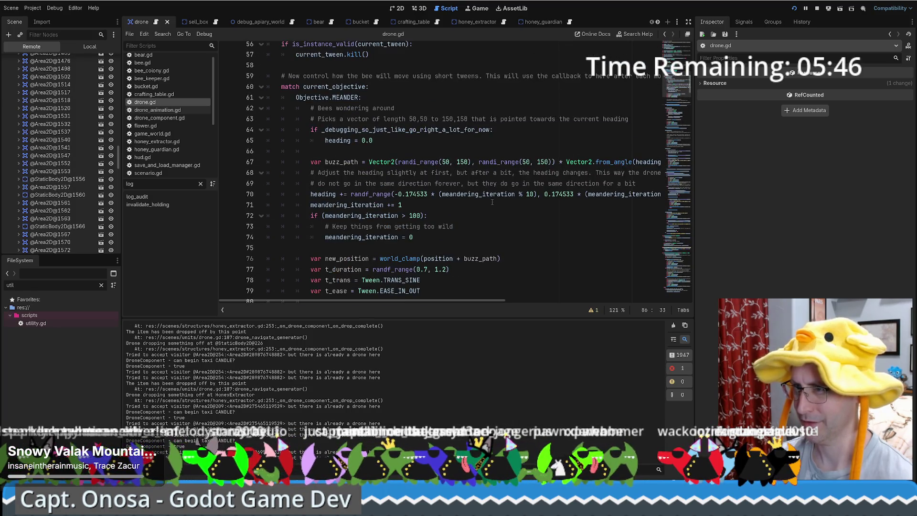
pyautogui.scroll(-4, 492, 202)
pyautogui.scroll(3, 478, 194)
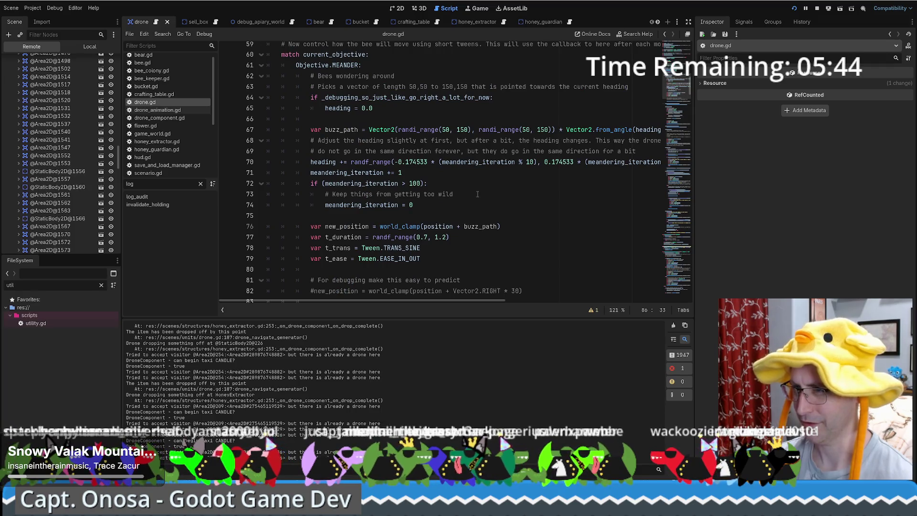
pyautogui.scroll(-4, 475, 194)
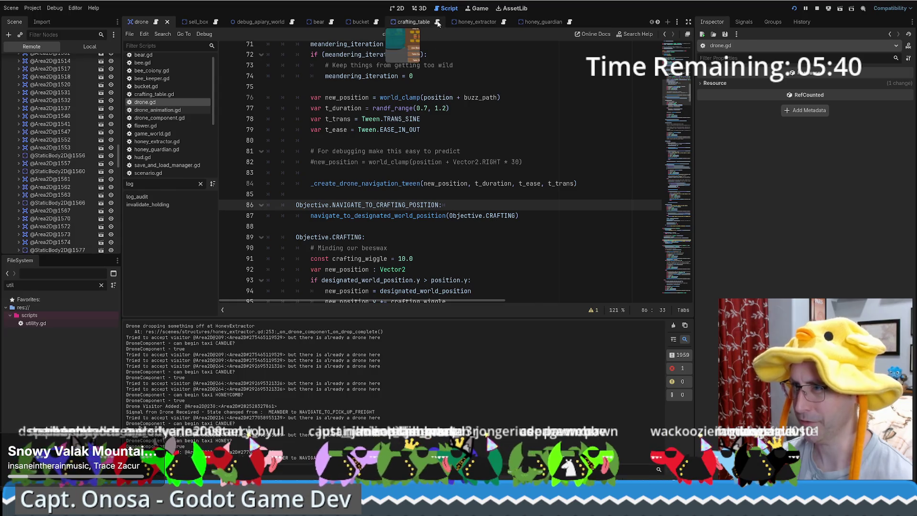
# Step: Switch the script editor to crafting_table.gd
pyautogui.hotkey('alt', 'Left')
pyautogui.scroll(-9, 490, 200)
pyautogui.scroll(9, 526, 196)
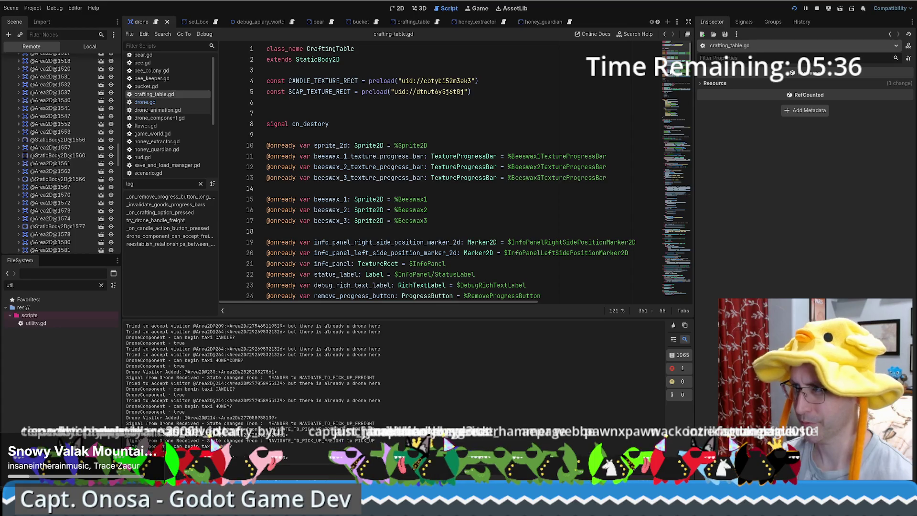
# Step: Scroll crafting_table.gd down to the drone component setup line
pyautogui.scroll(-7, 577, 181)
pyautogui.scroll(-2, 578, 182)
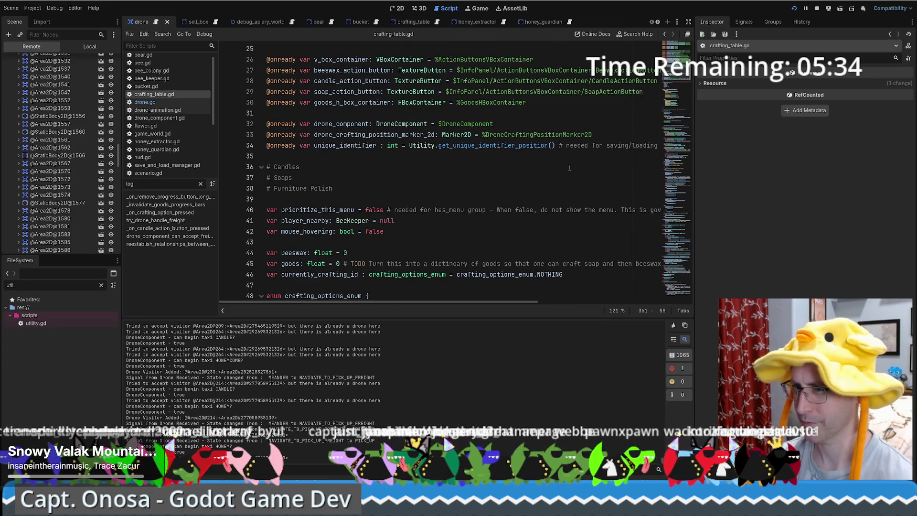
pyautogui.scroll(-14, 568, 172)
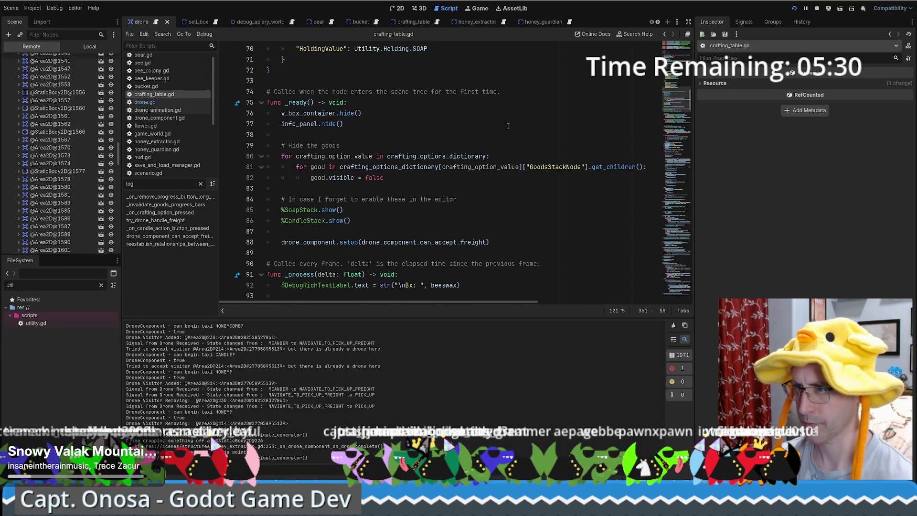
pyautogui.scroll(-3, 508, 126)
pyautogui.scroll(4, 482, 204)
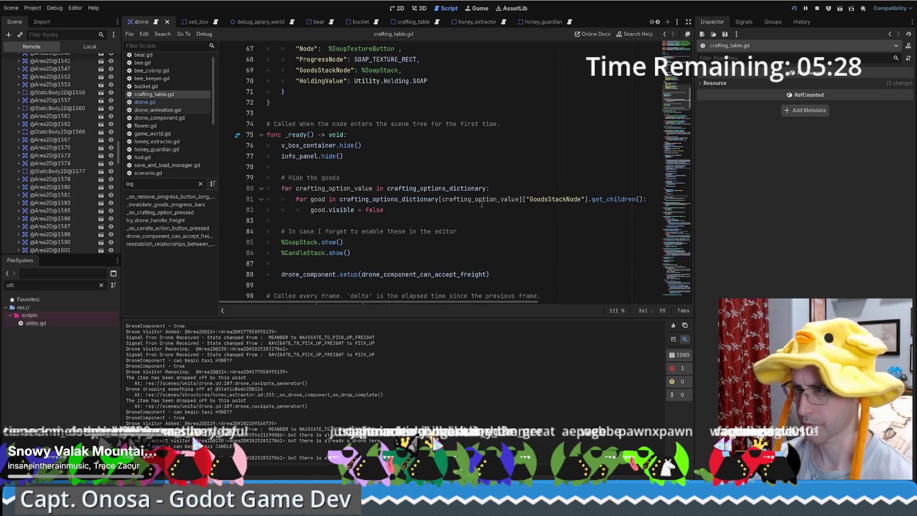
pyautogui.scroll(-3, 482, 204)
pyautogui.click(422, 180)
# Step: Review the rest of crafting_table.gd's drone code, then bring the running game window forward
pyautogui.scroll(-3, 510, 180)
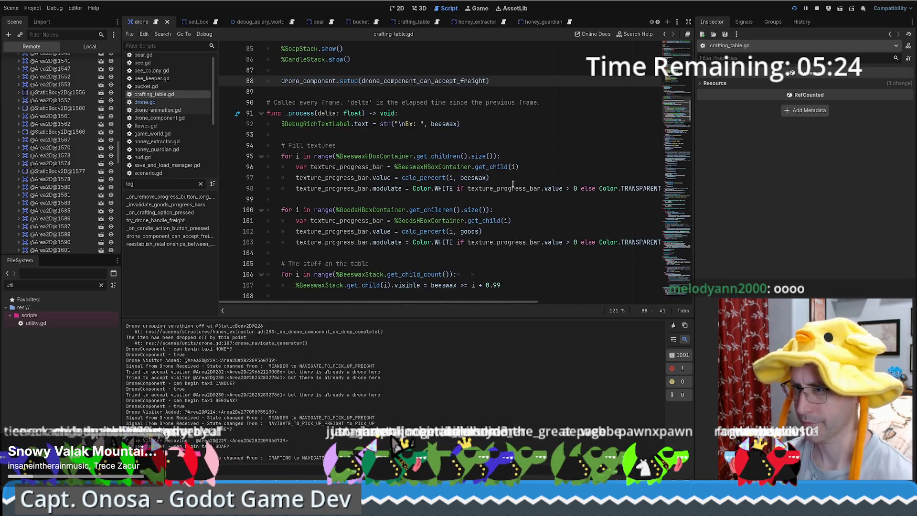
pyautogui.scroll(-9, 515, 180)
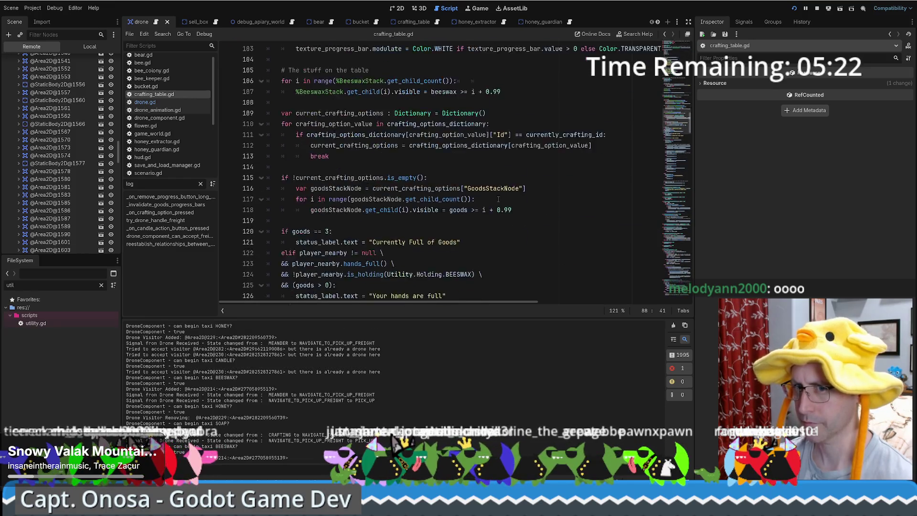
pyautogui.scroll(-10, 507, 197)
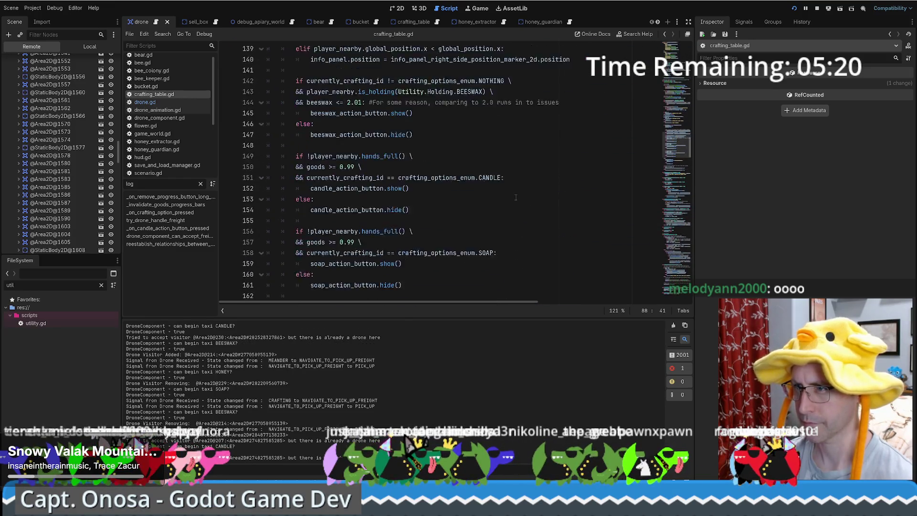
pyautogui.scroll(-7, 514, 196)
pyautogui.click(674, 235)
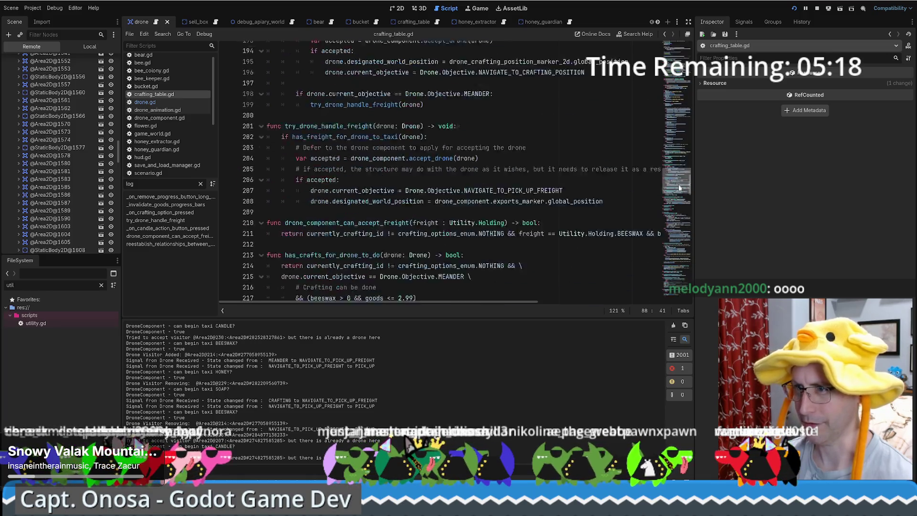
pyautogui.moveTo(674, 235); pyautogui.dragTo(660, 300)
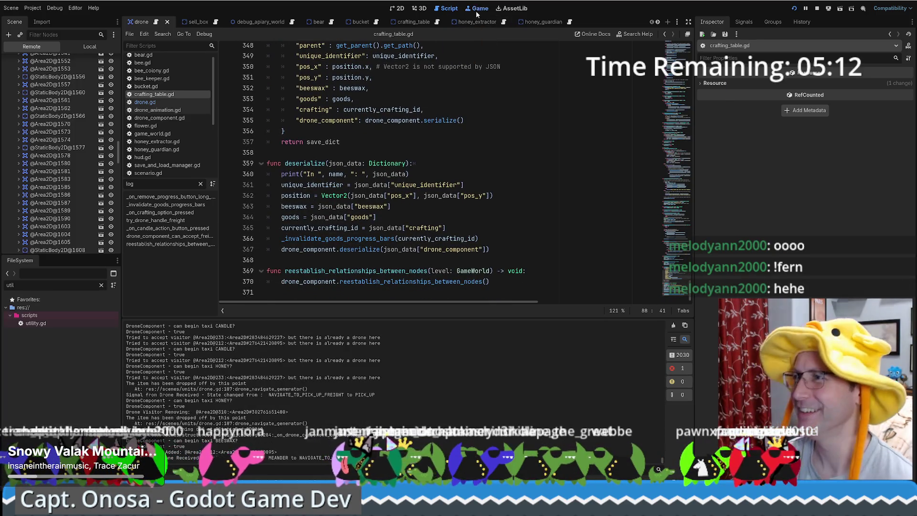
pyautogui.click(475, 10)
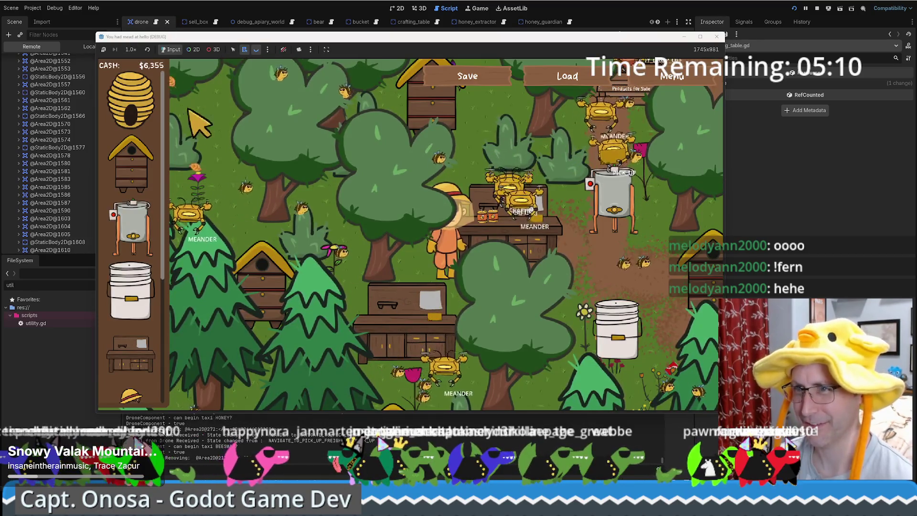
pyautogui.click(57, 179)
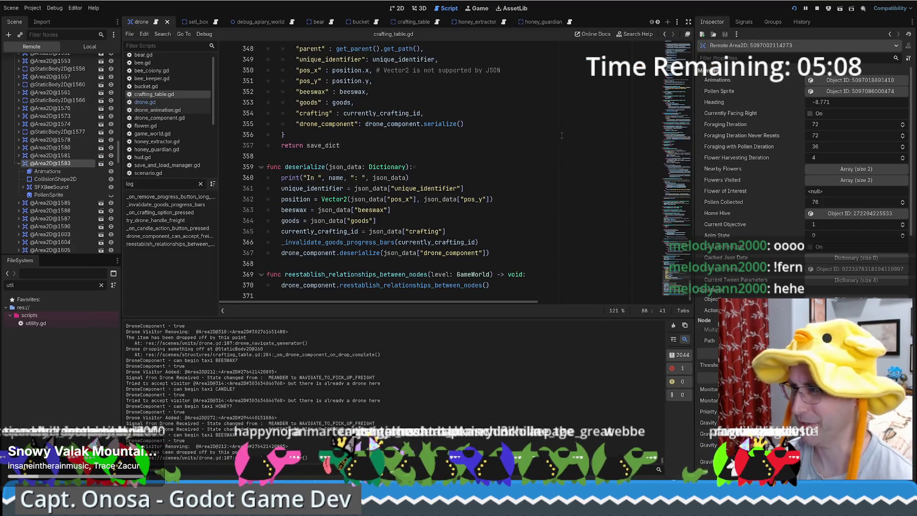
pyautogui.scroll(-10, 802, 182)
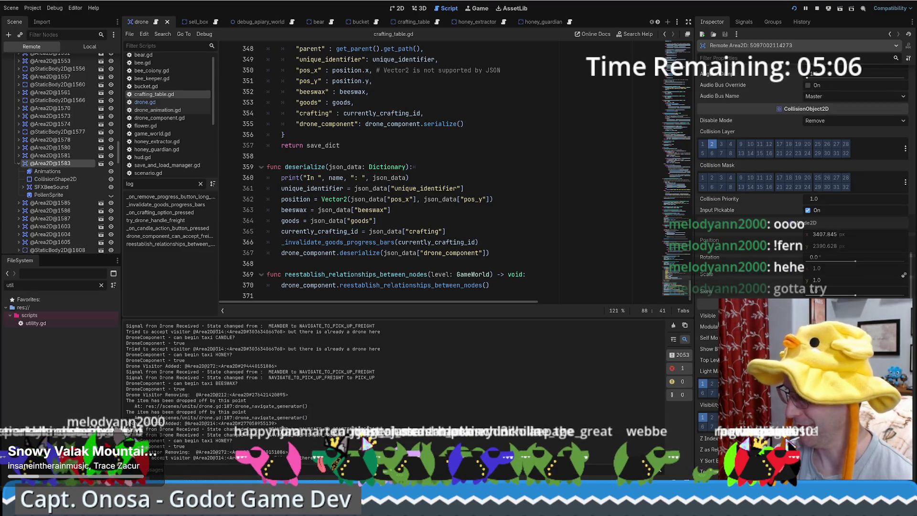
pyautogui.click(850, 327)
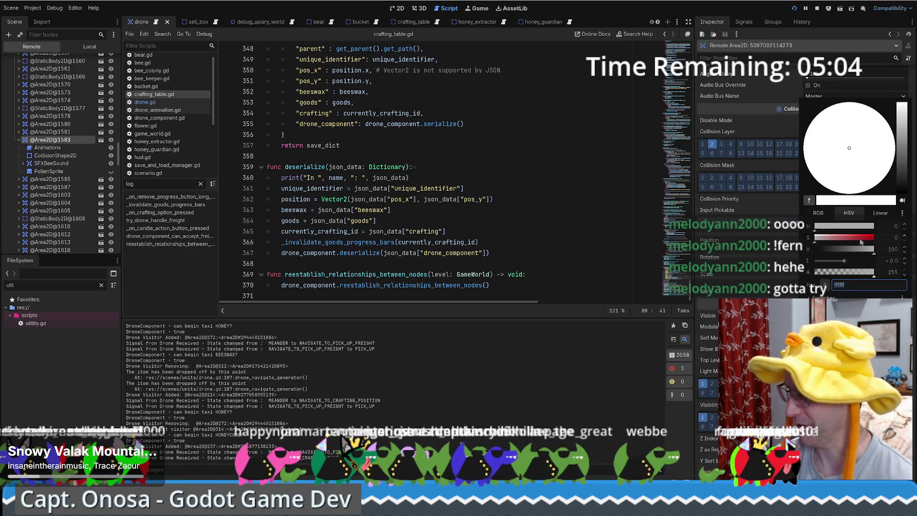
pyautogui.click(820, 213)
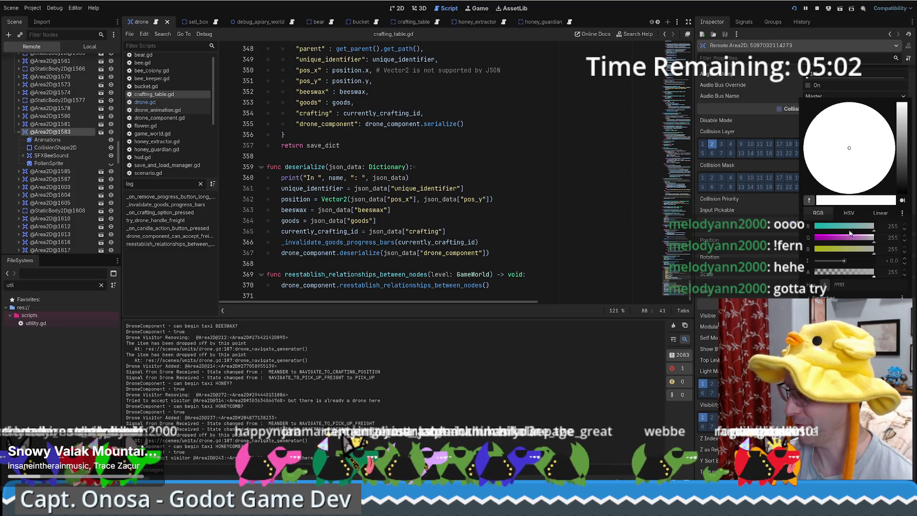
pyautogui.moveTo(845, 248); pyautogui.dragTo(815, 248)
pyautogui.moveTo(860, 228); pyautogui.dragTo(797, 229)
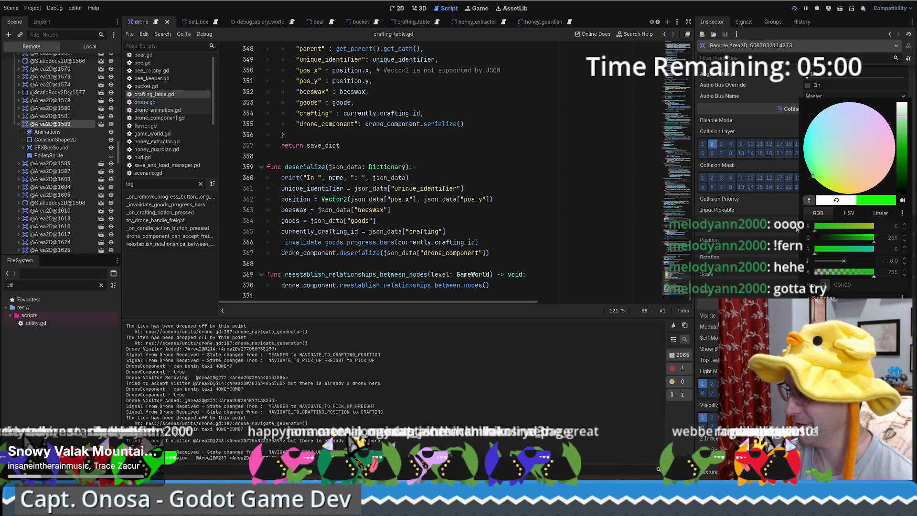
pyautogui.moveTo(900, 163); pyautogui.dragTo(903, 153)
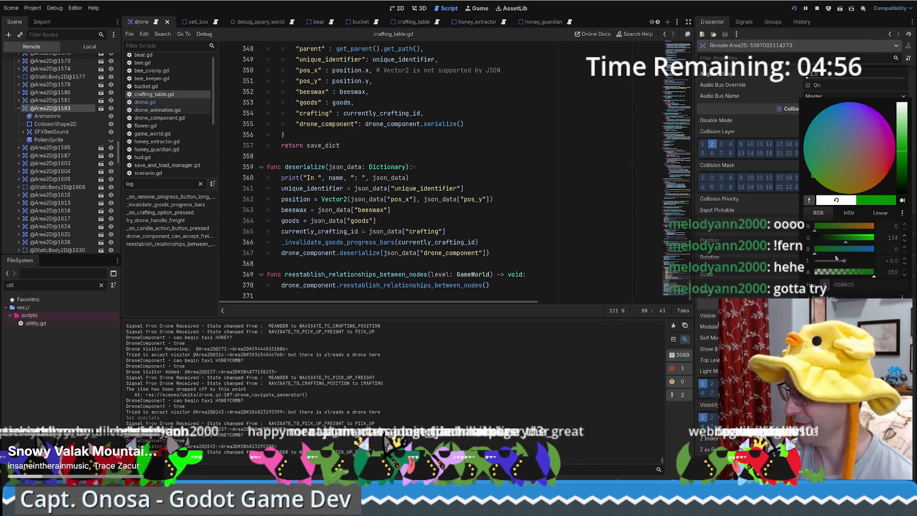
pyautogui.click(752, 275)
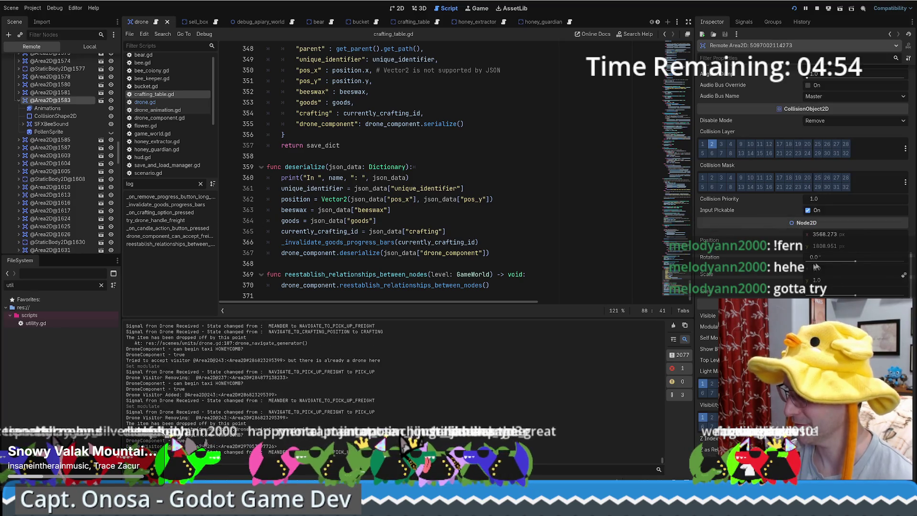
# Step: Dismiss a second colour editor on the bee and return to the Game window
pyautogui.click(855, 327)
pyautogui.press('Escape')
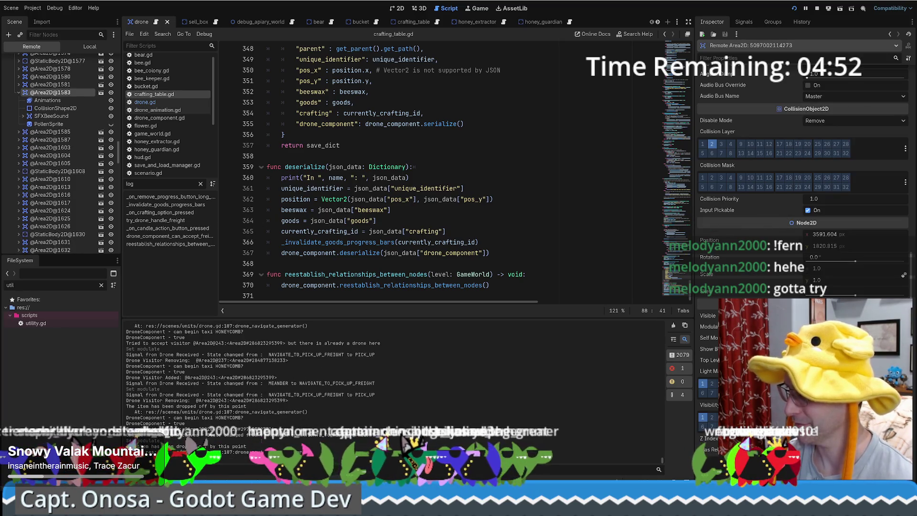
pyautogui.click(475, 8)
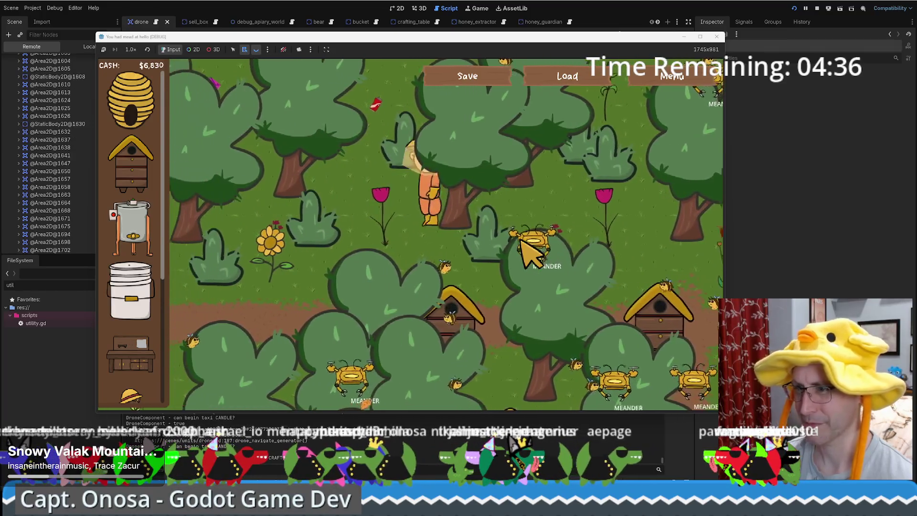
# Step: Maximize the game window and walk the farmer left to sell beeswax and soap
pyautogui.click(700, 37)
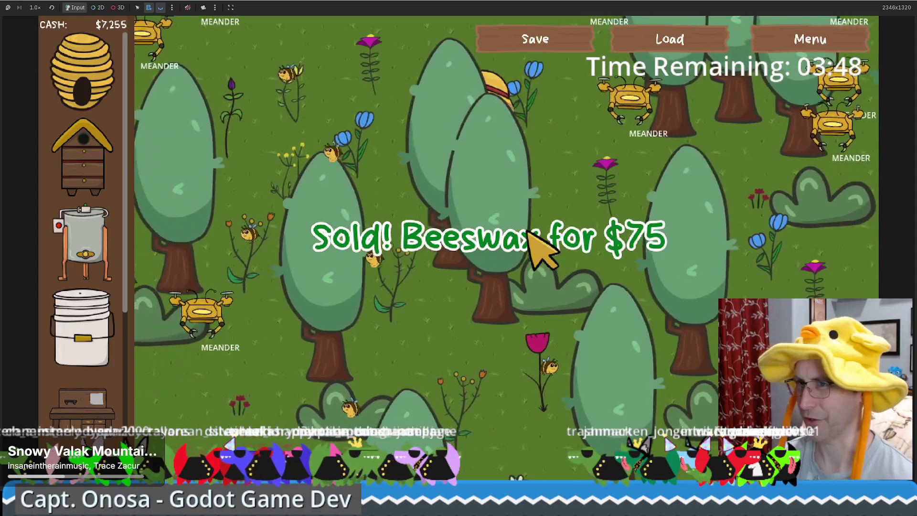
pyautogui.press('a')
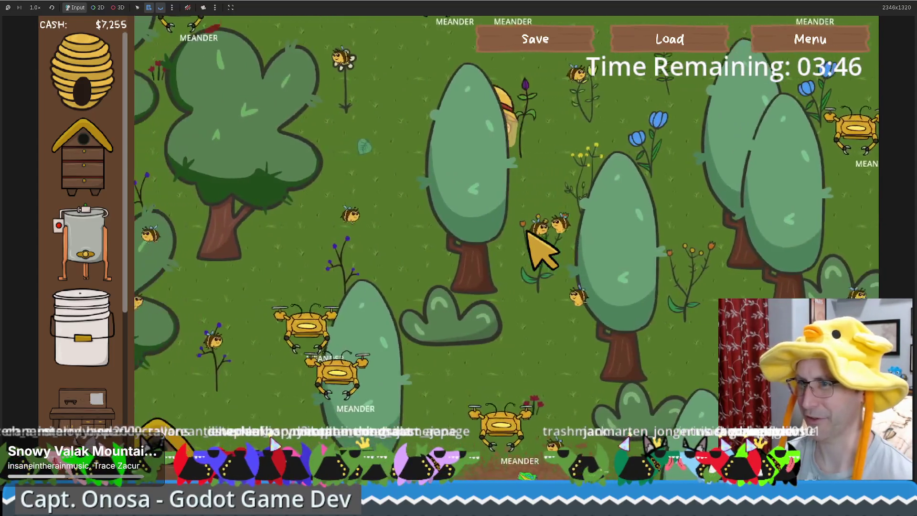
pyautogui.press('s')
pyautogui.press('a')
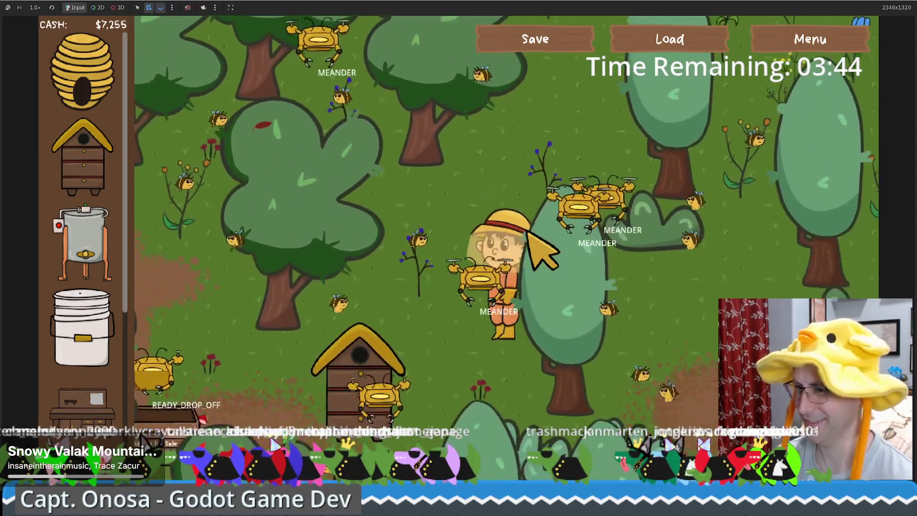
pyautogui.press('s')
pyautogui.press('a')
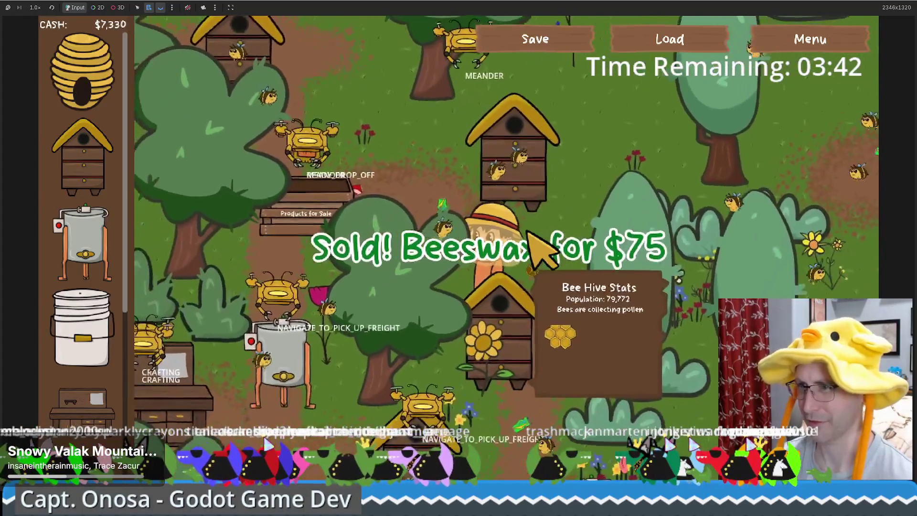
pyautogui.press('w')
pyautogui.press('a')
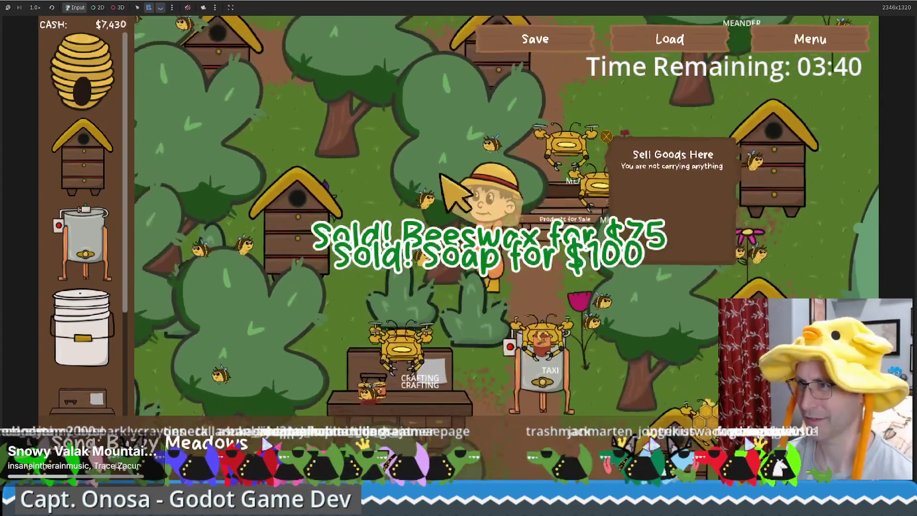
pyautogui.press('a')
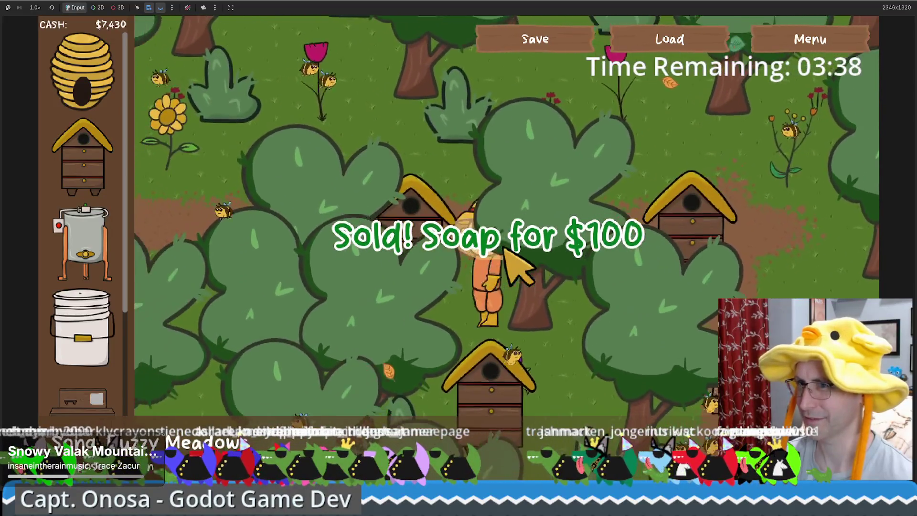
pyautogui.press('s')
pyautogui.press('a')
pyautogui.press('s')
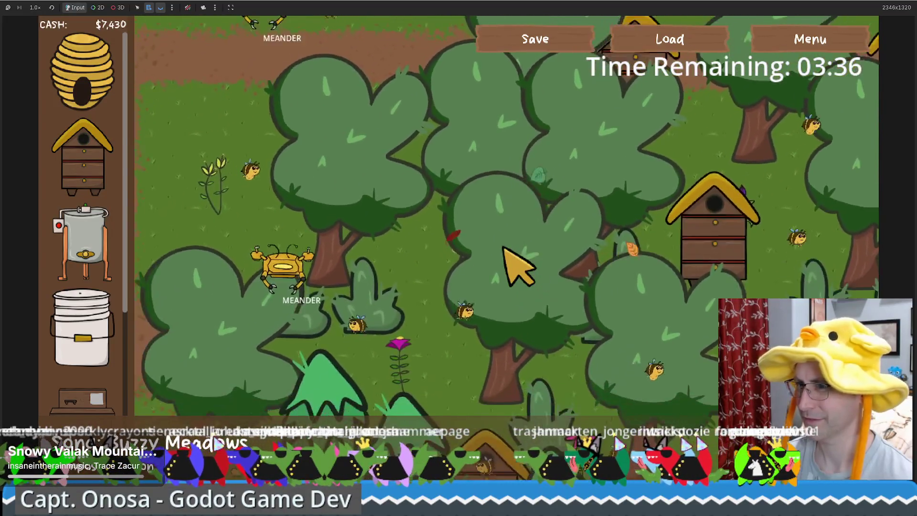
# Step: Walk the farmer down through the trees and right through the pines
pyautogui.press('s')
pyautogui.press('a')
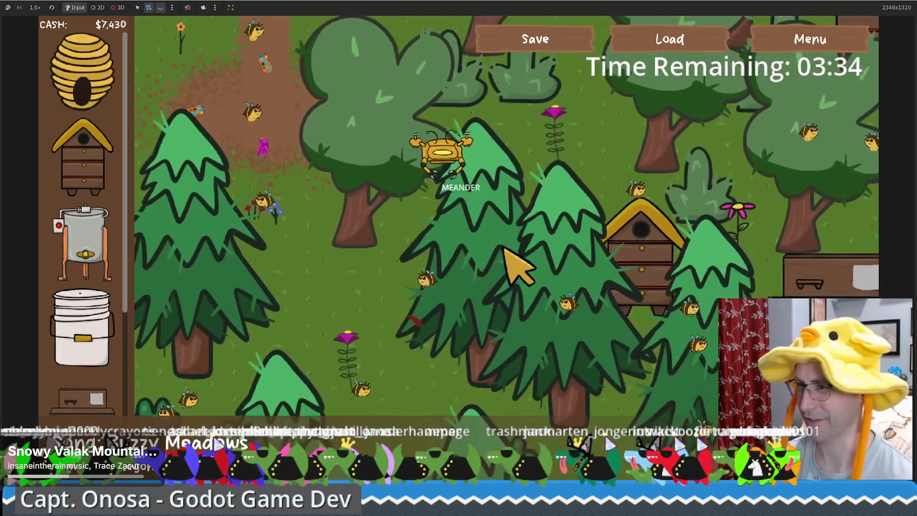
pyautogui.press('s')
pyautogui.press('a')
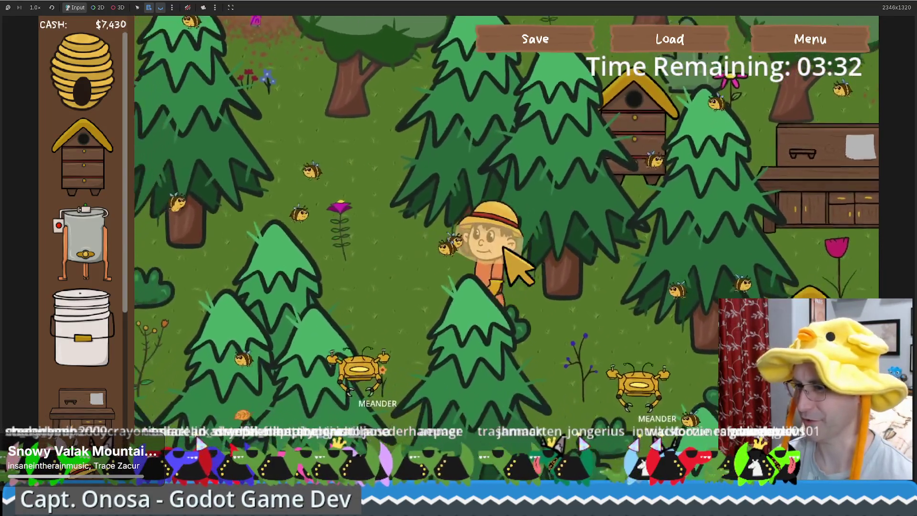
pyautogui.press('s')
pyautogui.press('d')
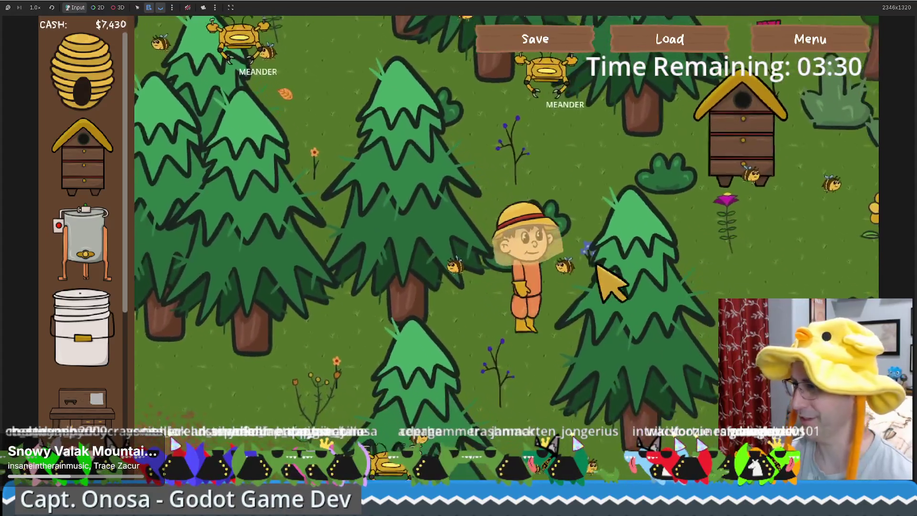
pyautogui.press('d')
pyautogui.press('s')
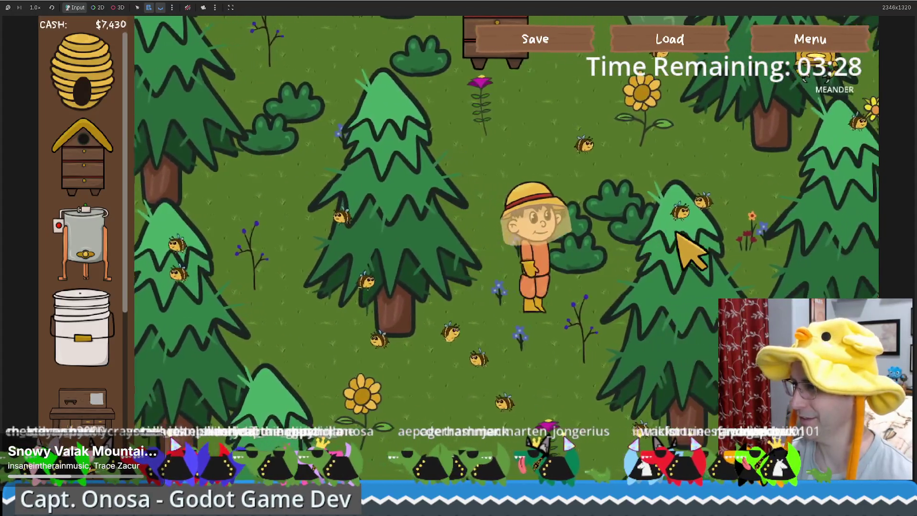
pyautogui.press('w')
# Step: Walk up-right to the honey extractor selling honey and beeswax, then show the game-speed choices
pyautogui.press('d')
pyautogui.press('w')
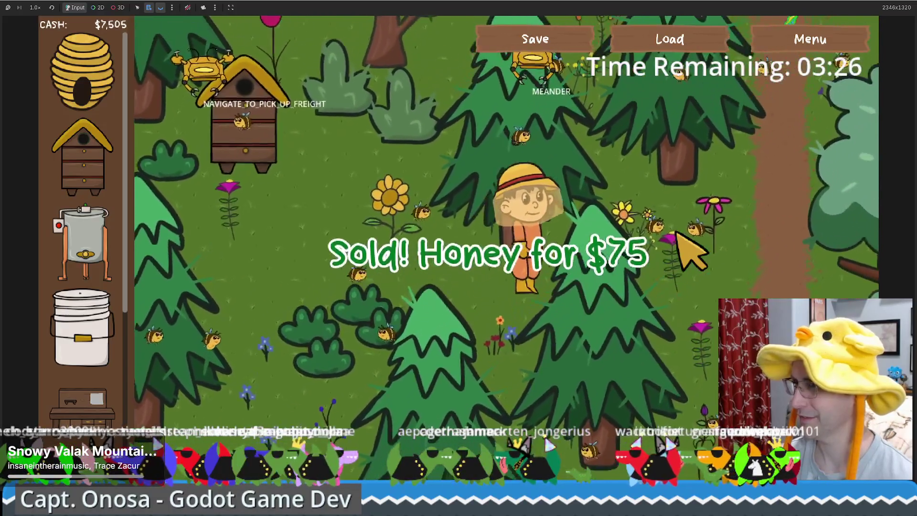
pyautogui.press('w')
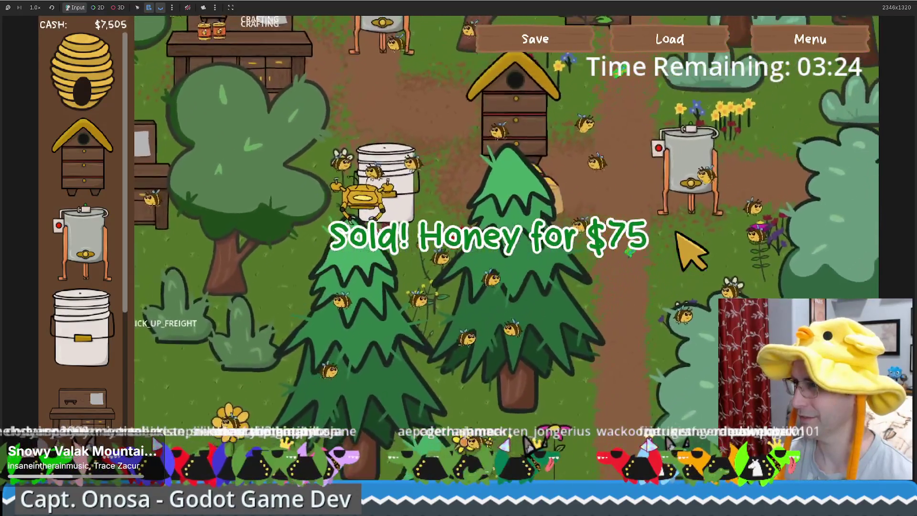
pyautogui.press('d')
pyautogui.press('w')
pyautogui.press('d')
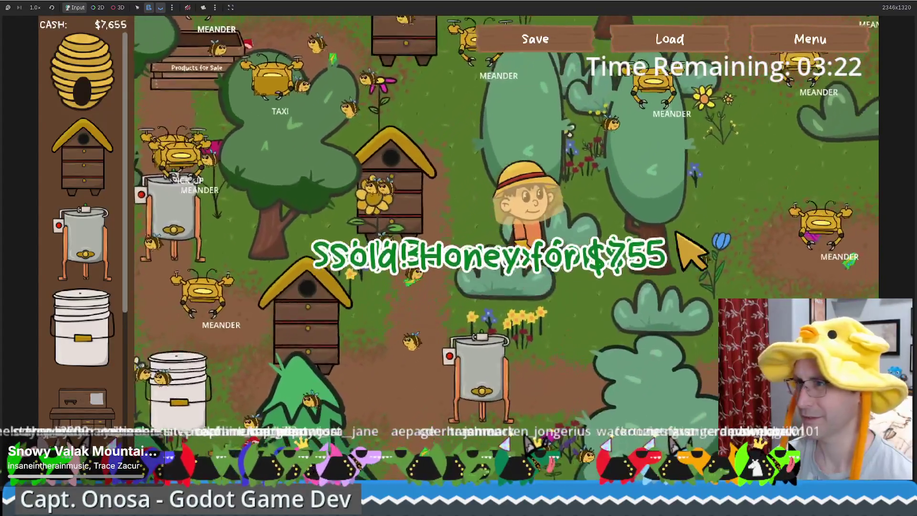
pyautogui.press('w')
pyautogui.press('d')
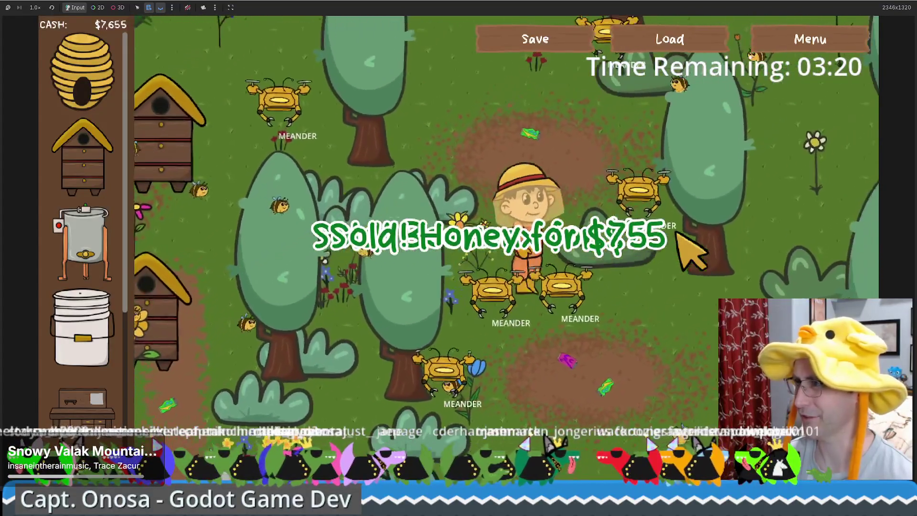
pyautogui.press('w')
pyautogui.press('a')
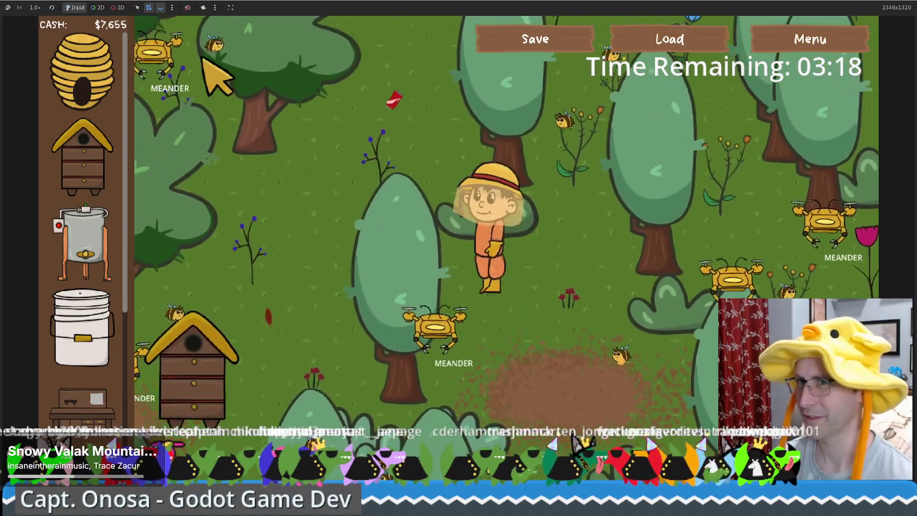
pyautogui.click(35, 8)
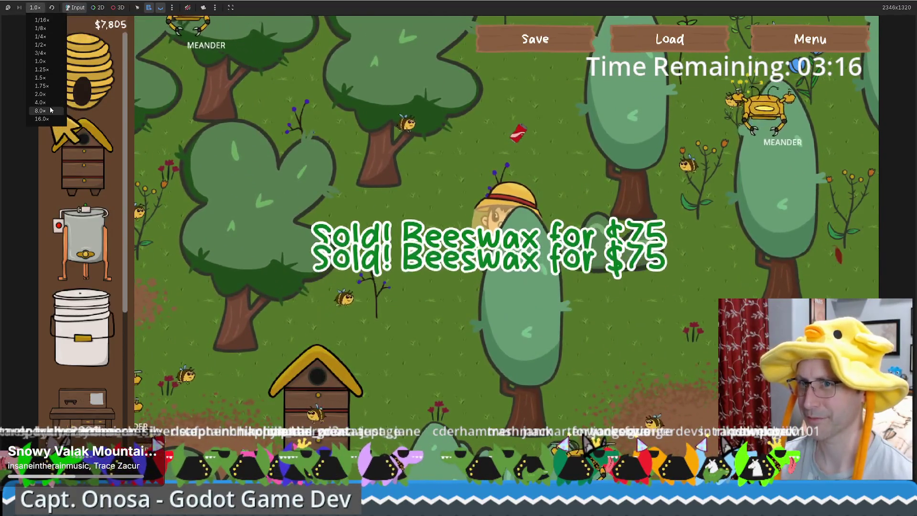
# Step: Run the game at 8.0× speed for a while, then drop it back to 2.0×
pyautogui.click(41, 111)
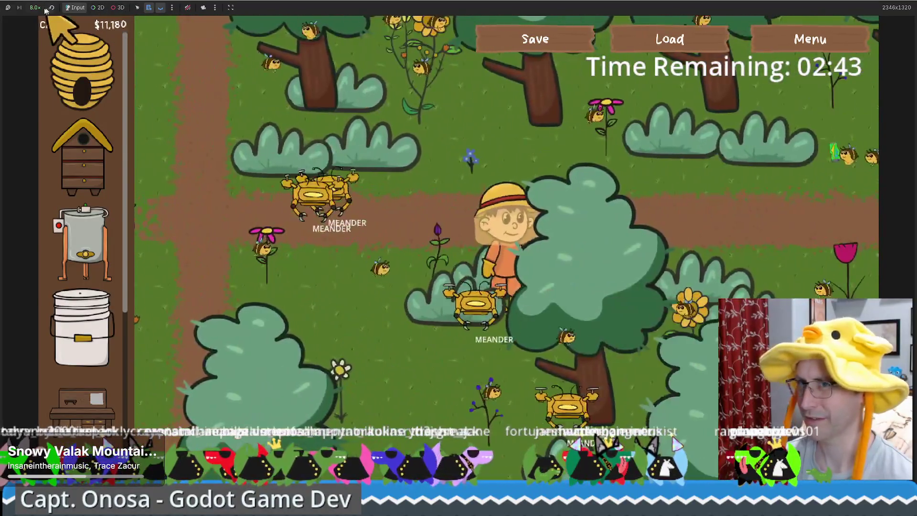
pyautogui.click(35, 7)
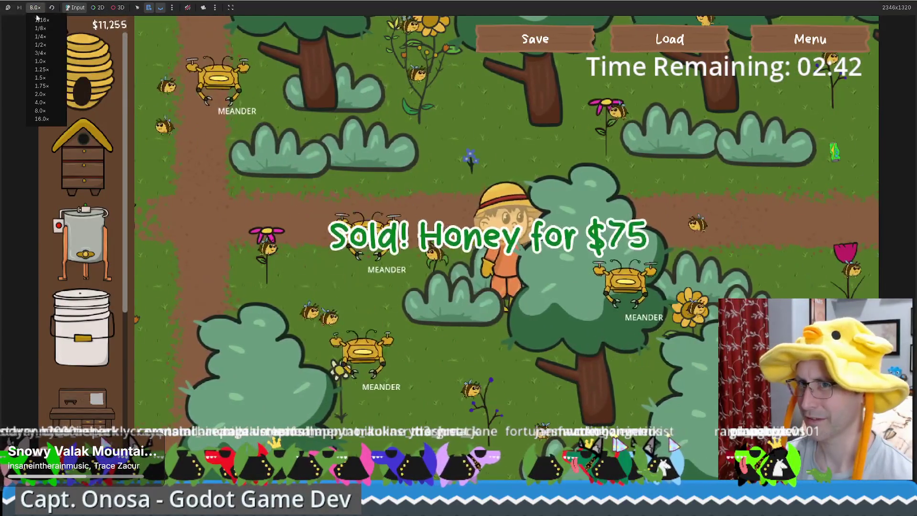
pyautogui.click(39, 94)
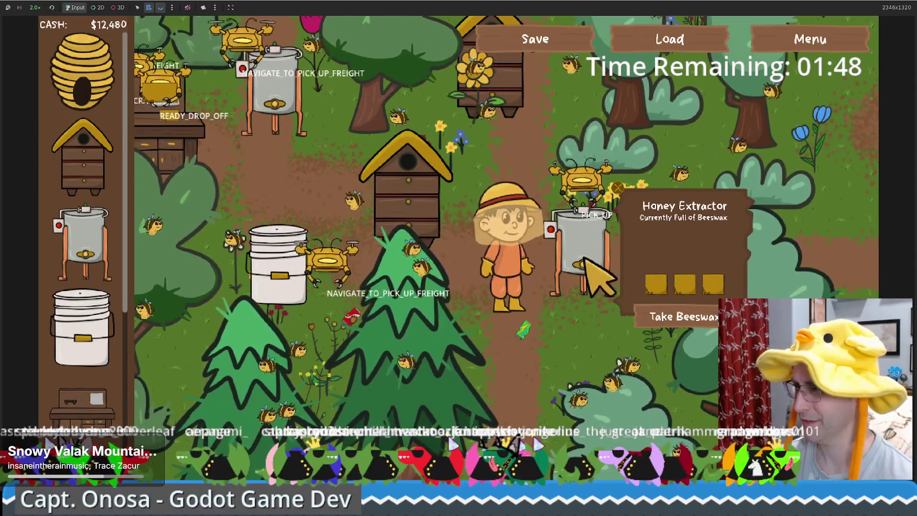
pyautogui.press('d')
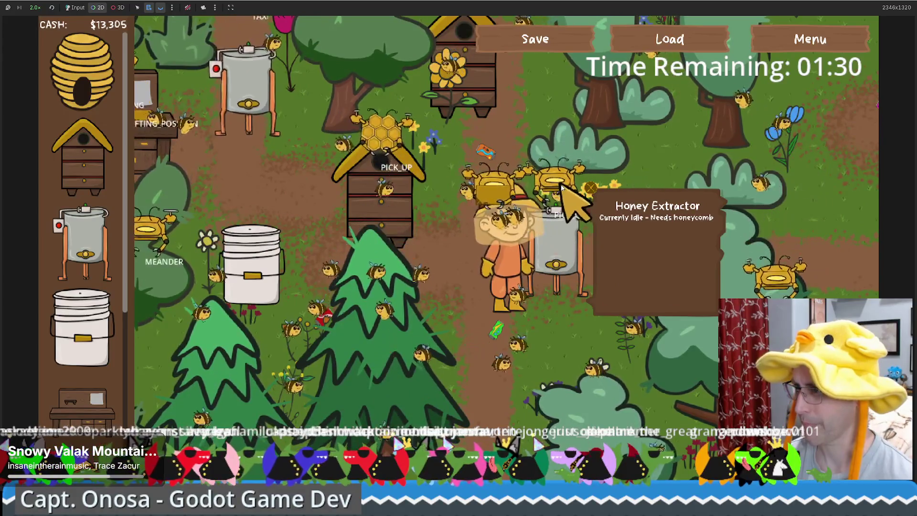
pyautogui.rightClick(559, 186)
pyautogui.click(604, 227)
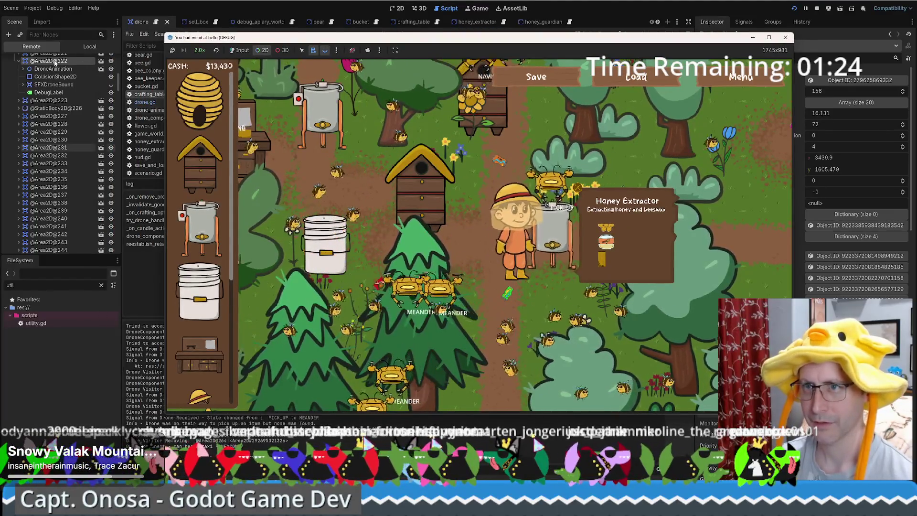
# Step: Scroll the remote Inspector to the drone's Audit Log, then bring the editor back over the game
pyautogui.hotkey('alt', 'Tab')
pyautogui.scroll(-5, 773, 258)
pyautogui.scroll(-2, 772, 258)
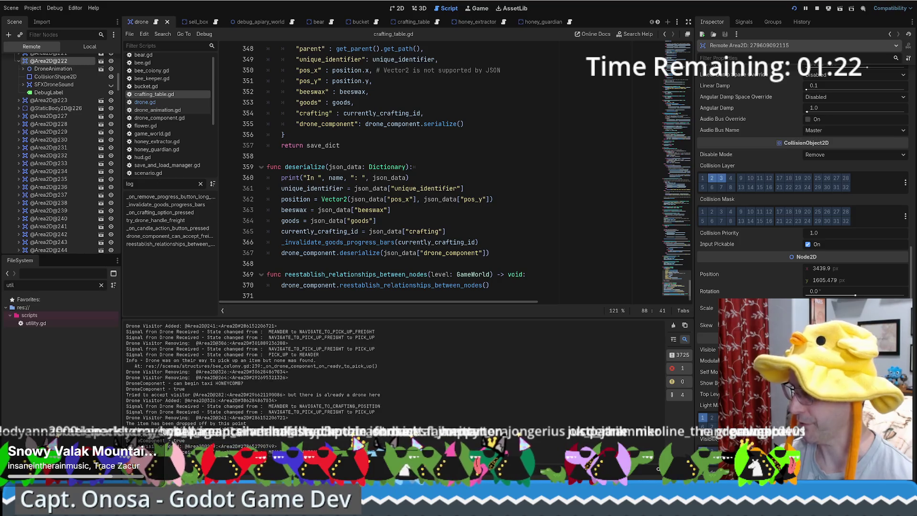
pyautogui.click(855, 361)
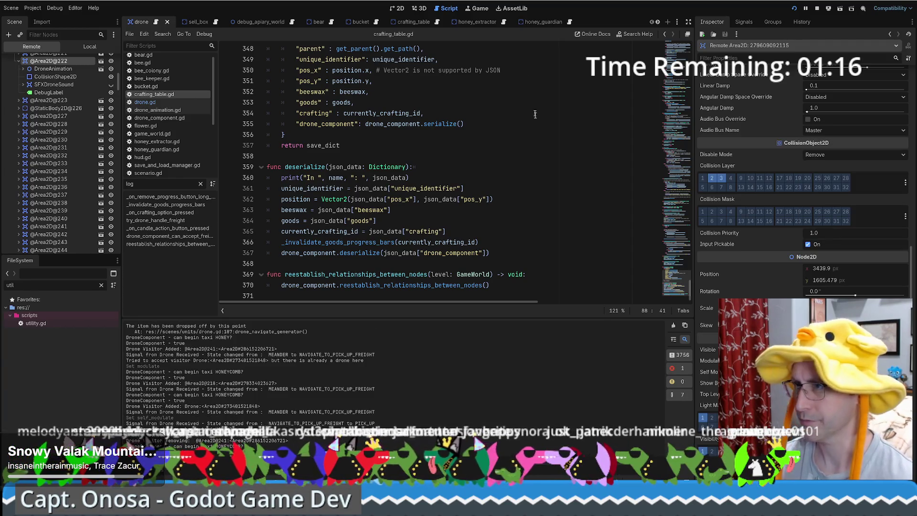
pyautogui.hotkey('alt', 'Tab')
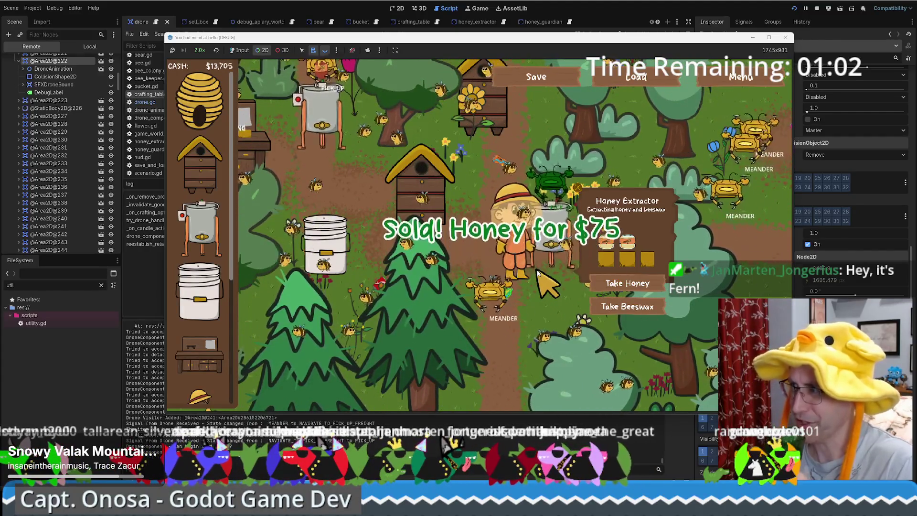
pyautogui.click(632, 3)
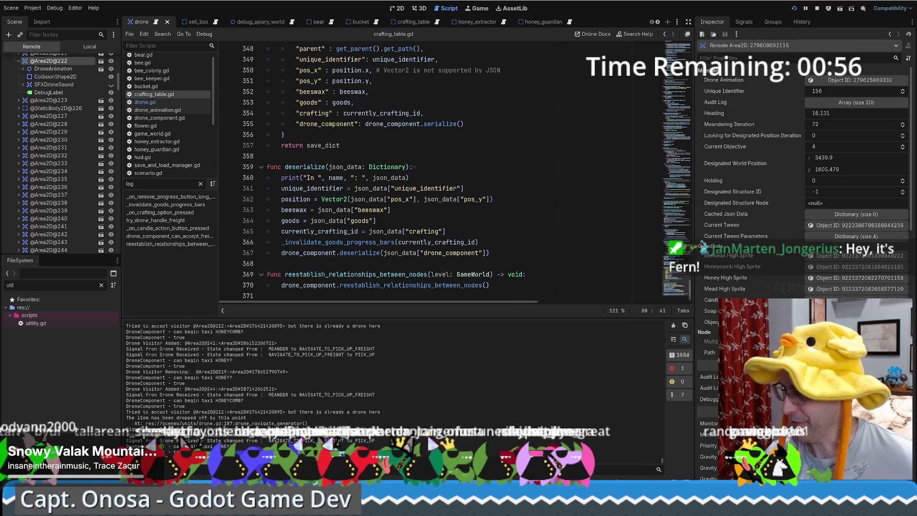
# Step: Expand the drone's Audit Log array and entries 0–4, widening the Inspector to read them
pyautogui.click(841, 102)
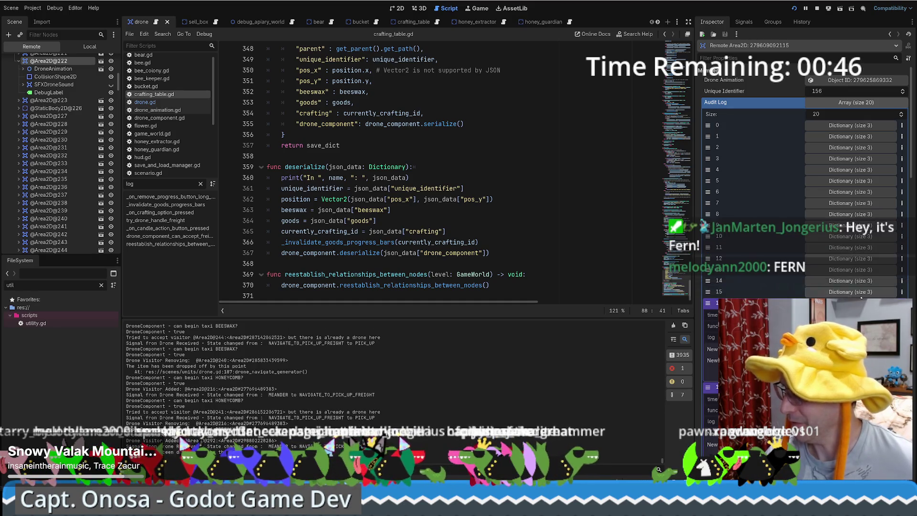
pyautogui.click(848, 126)
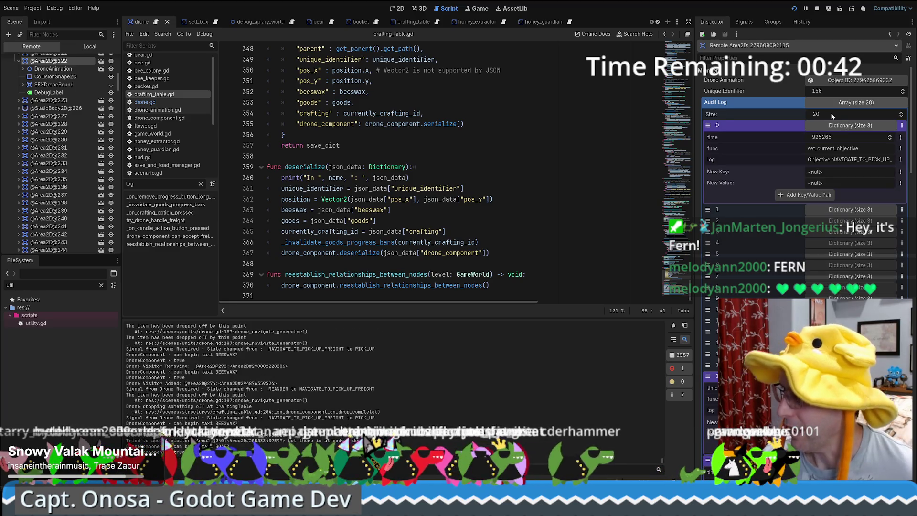
pyautogui.moveTo(696, 161); pyautogui.dragTo(543, 162)
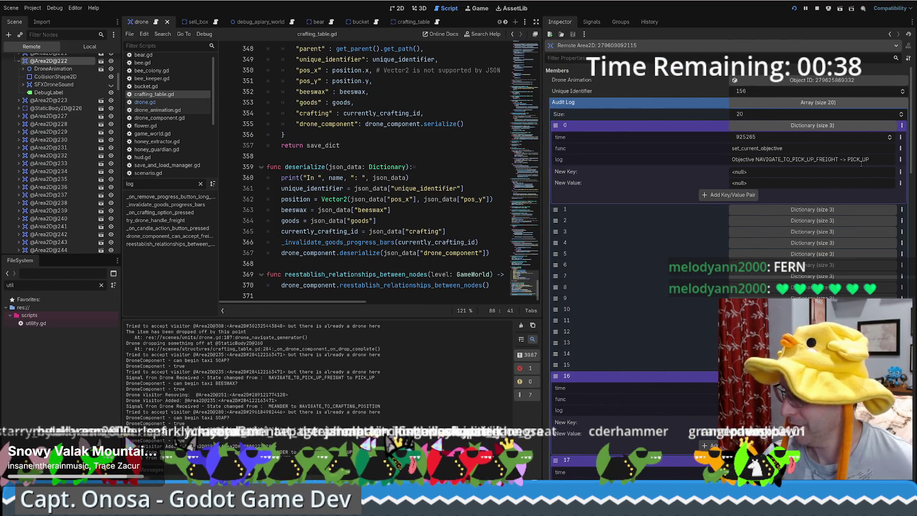
pyautogui.moveTo(869, 159); pyautogui.dragTo(721, 158)
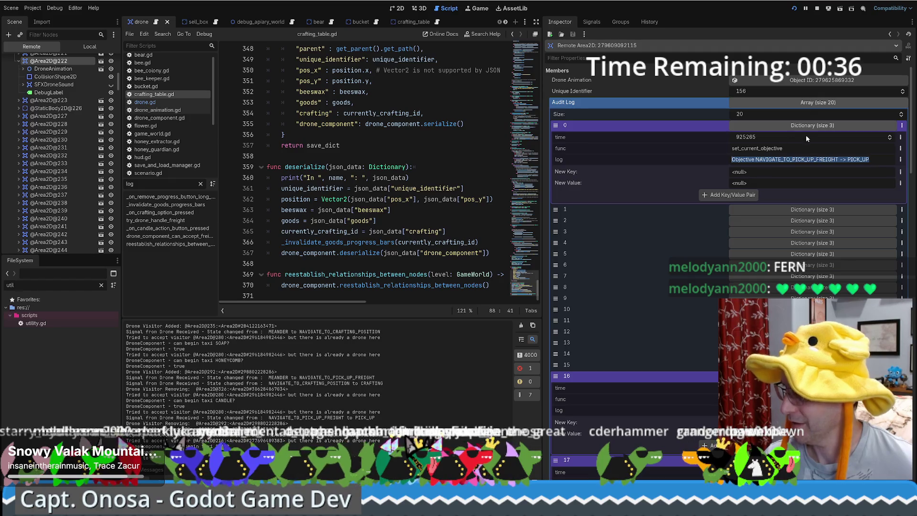
pyautogui.click(823, 213)
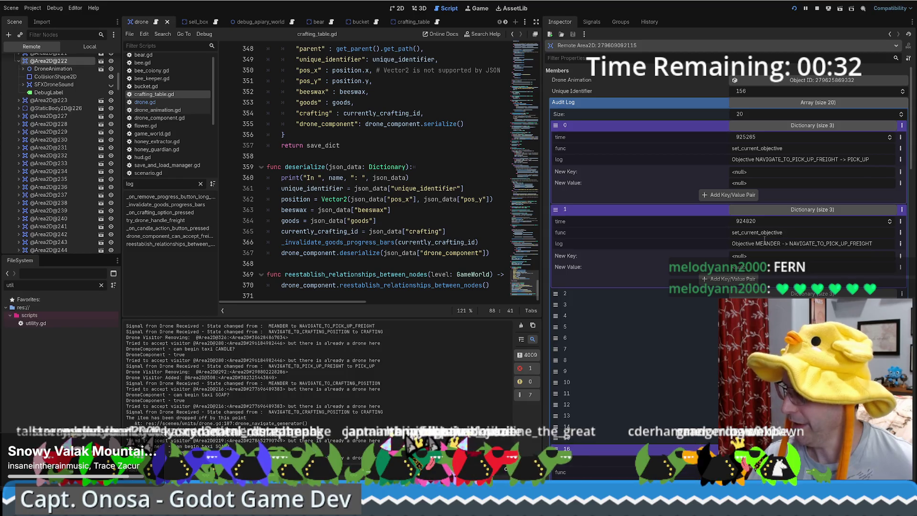
pyautogui.click(823, 294)
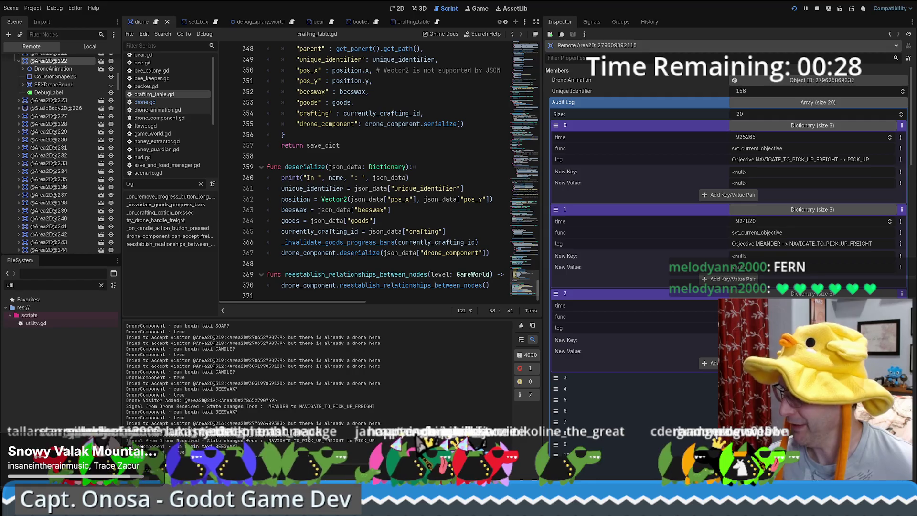
pyautogui.click(824, 378)
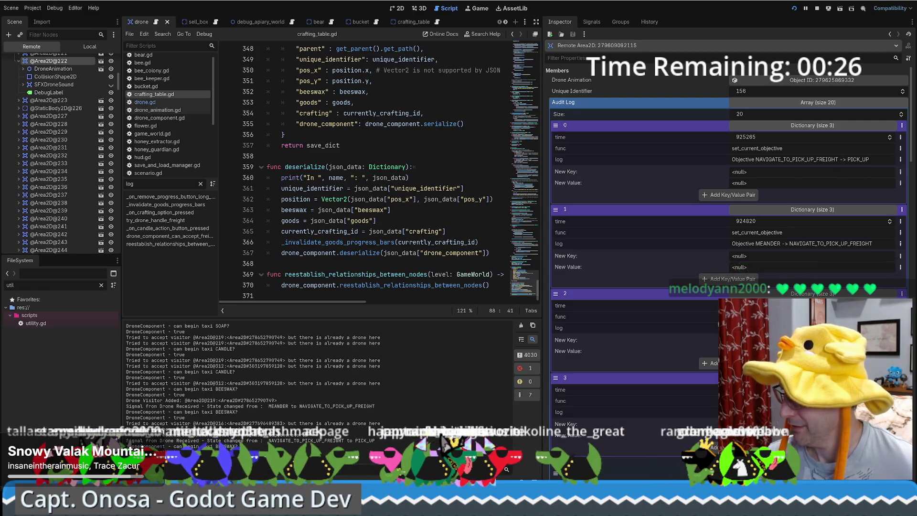
pyautogui.scroll(-3, 728, 239)
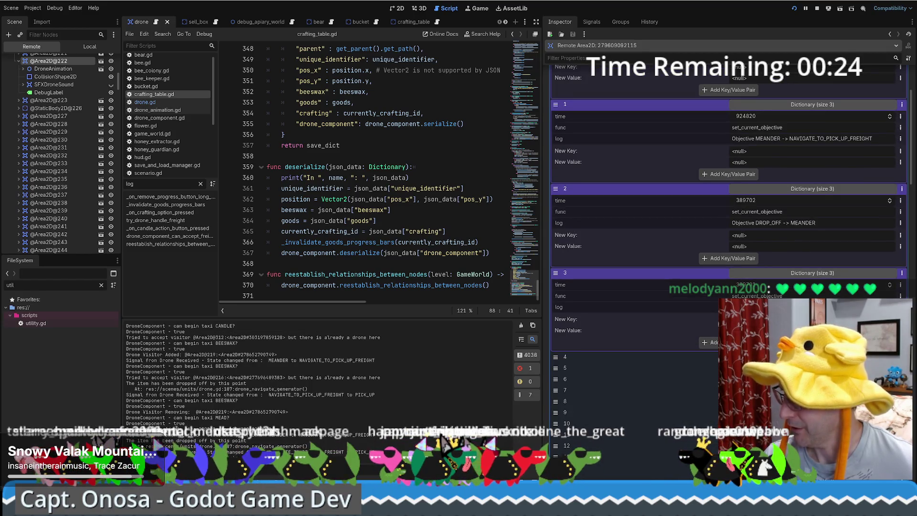
pyautogui.click(812, 357)
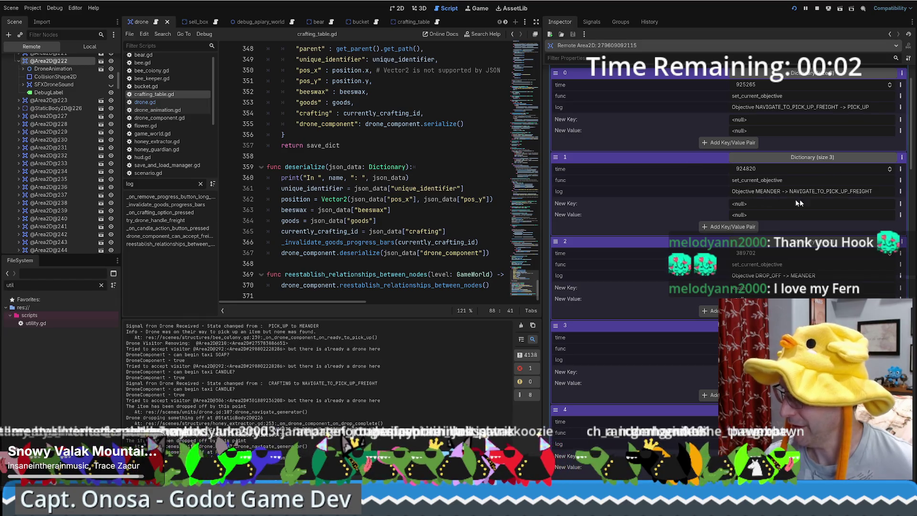
# Step: Readjust the script/Inspector split and return to drone.gd with Alt+Left
pyautogui.scroll(2, 783, 191)
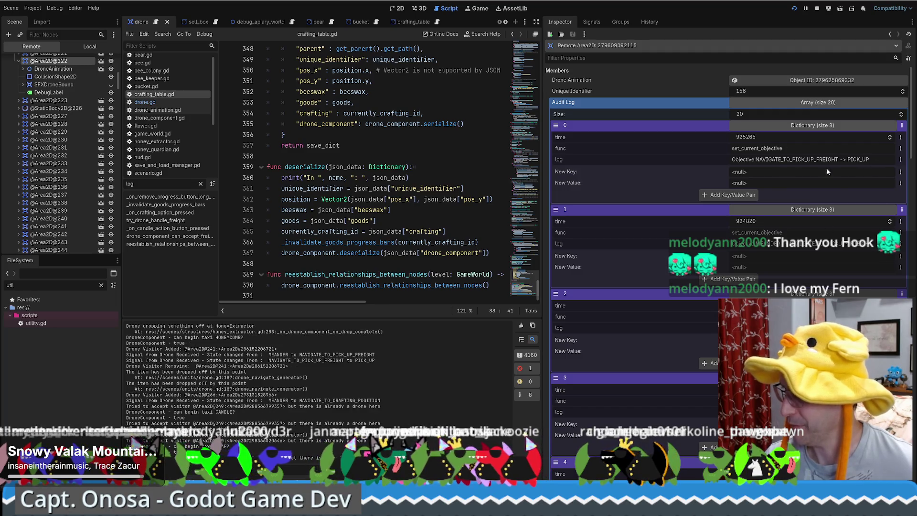
pyautogui.moveTo(544, 168); pyautogui.dragTo(648, 168)
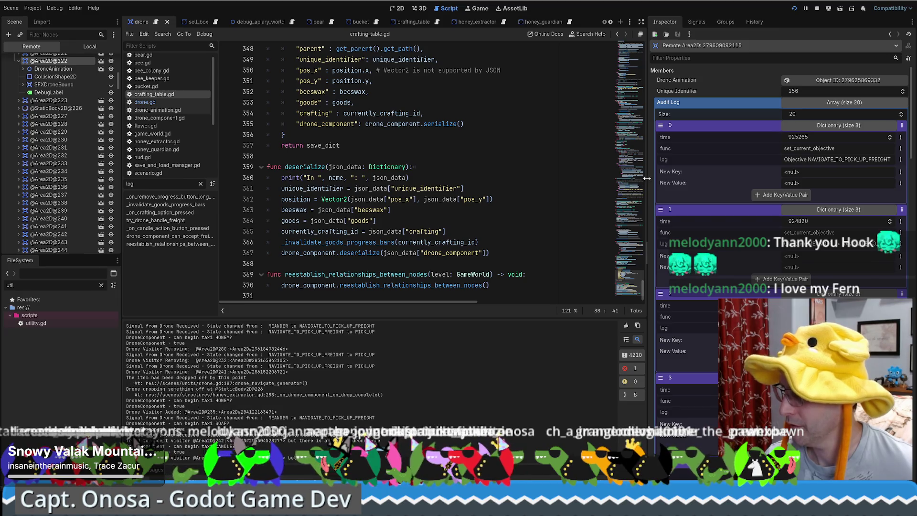
pyautogui.moveTo(648, 178)
pyautogui.mouseDown()
pyautogui.moveTo(509, 179)
pyautogui.moveTo(621, 179)
pyautogui.moveTo(576, 180)
pyautogui.mouseUp()
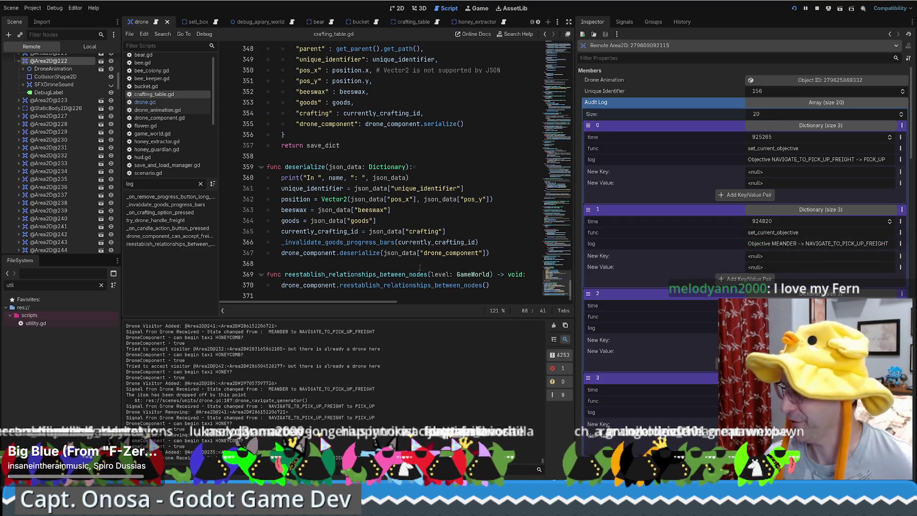
pyautogui.scroll(-1, 438, 274)
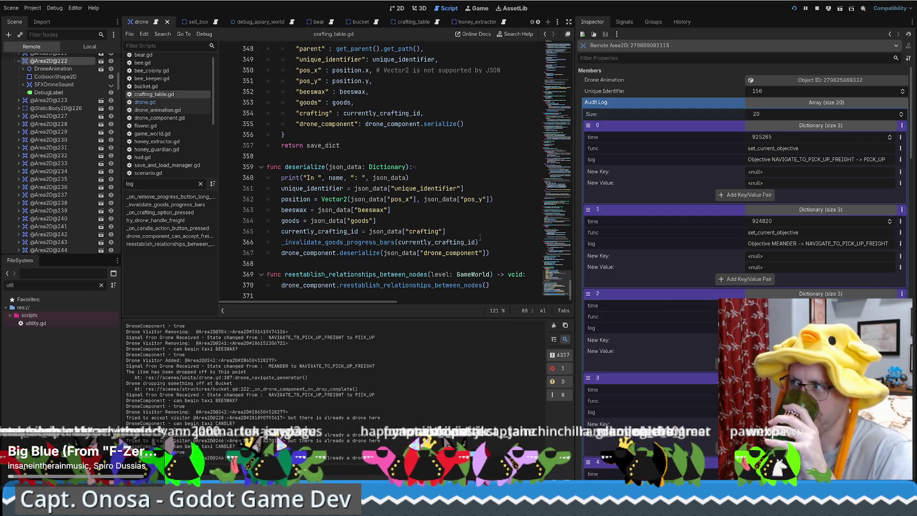
pyautogui.hotkey('alt', 'Left')
pyautogui.hotkey('alt', 'Left')
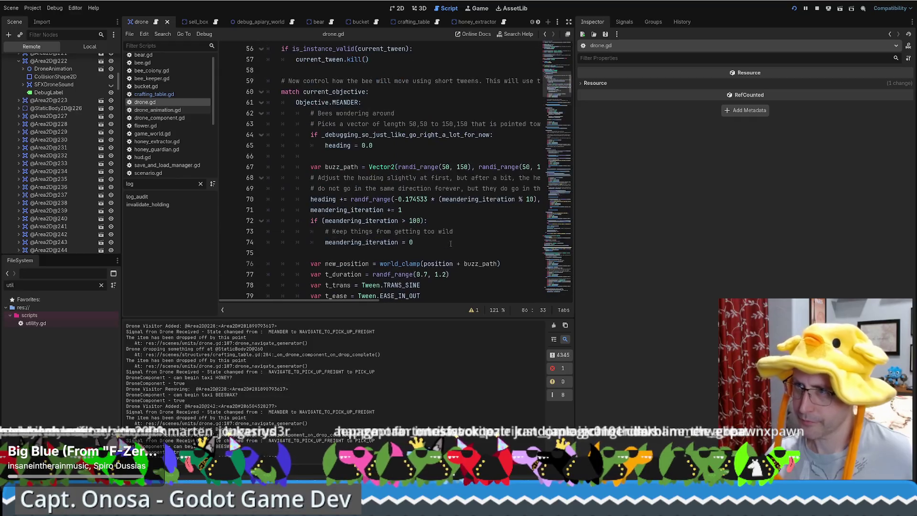
# Step: Read the Objective.PICK_UP world_clamp tween setup on lines 120–121, then widen the script view
pyautogui.scroll(-9, 449, 245)
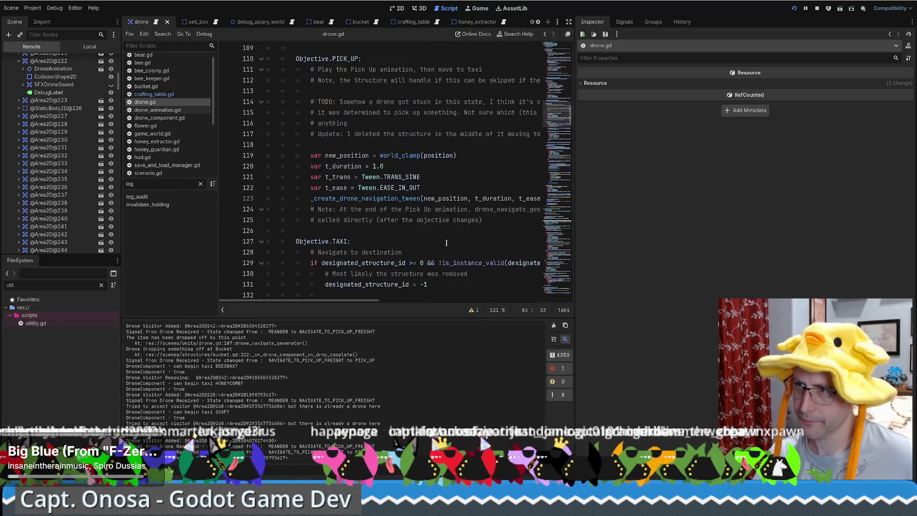
pyautogui.scroll(2, 430, 225)
pyautogui.click(429, 226)
pyautogui.scroll(-3, 426, 210)
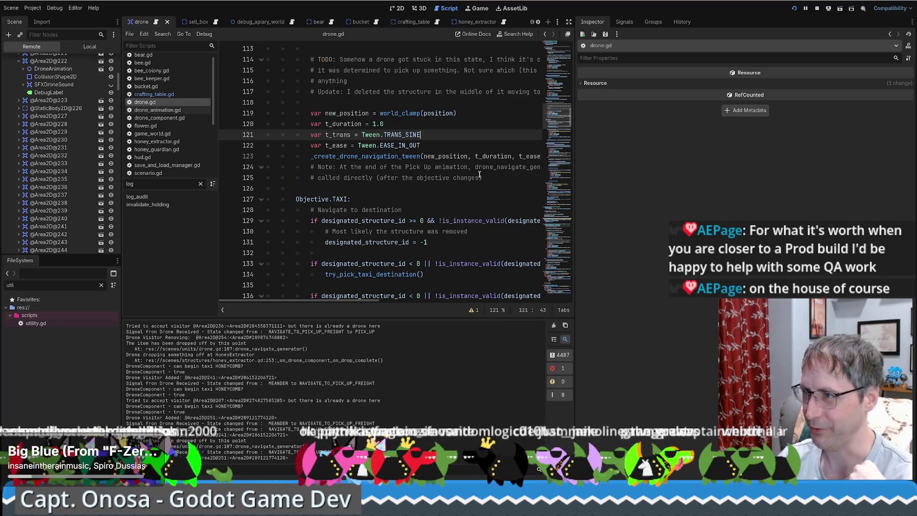
pyautogui.scroll(2, 480, 174)
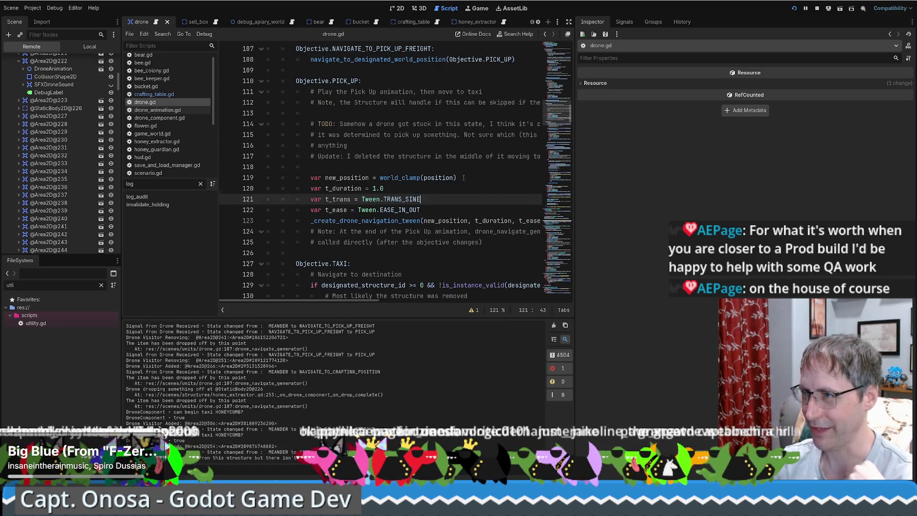
pyautogui.scroll(-1, 463, 178)
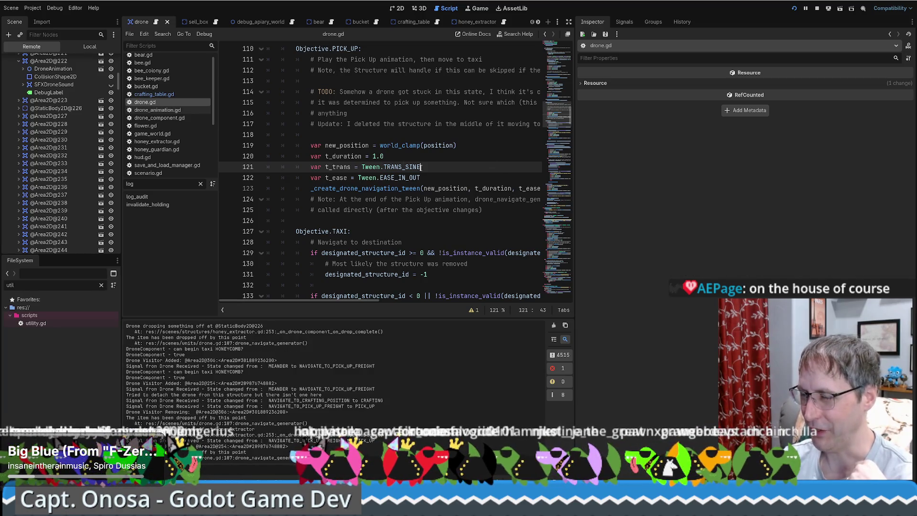
pyautogui.click(427, 160)
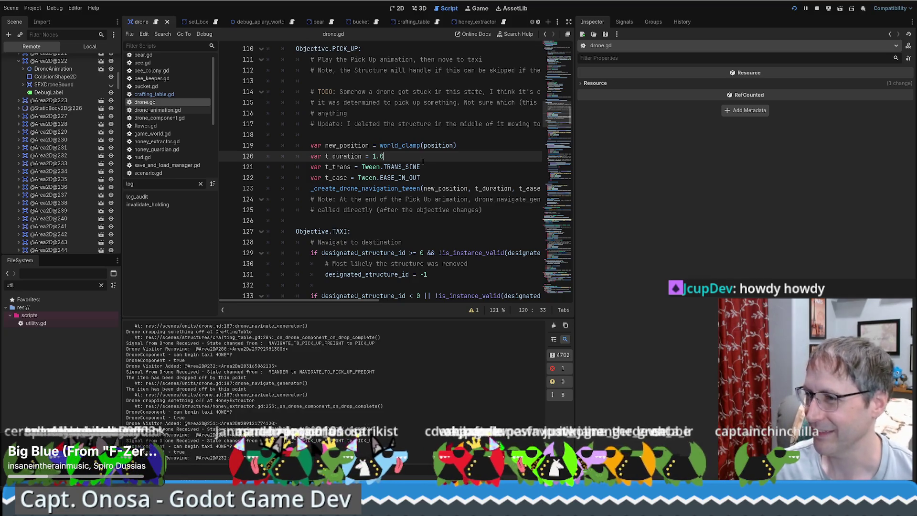
pyautogui.moveTo(575, 175)
pyautogui.mouseDown()
pyautogui.moveTo(735, 175)
pyautogui.moveTo(685, 175)
pyautogui.mouseUp()
pyautogui.click(458, 179)
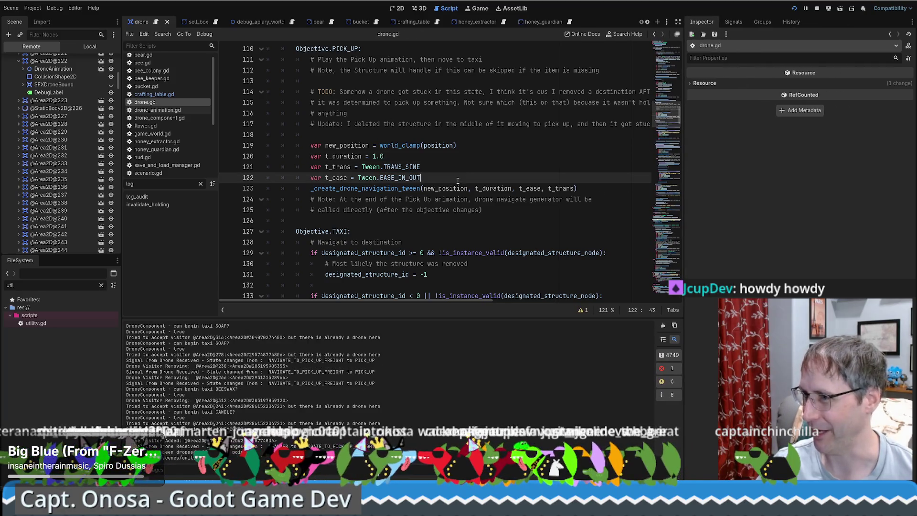
pyautogui.scroll(2, 467, 178)
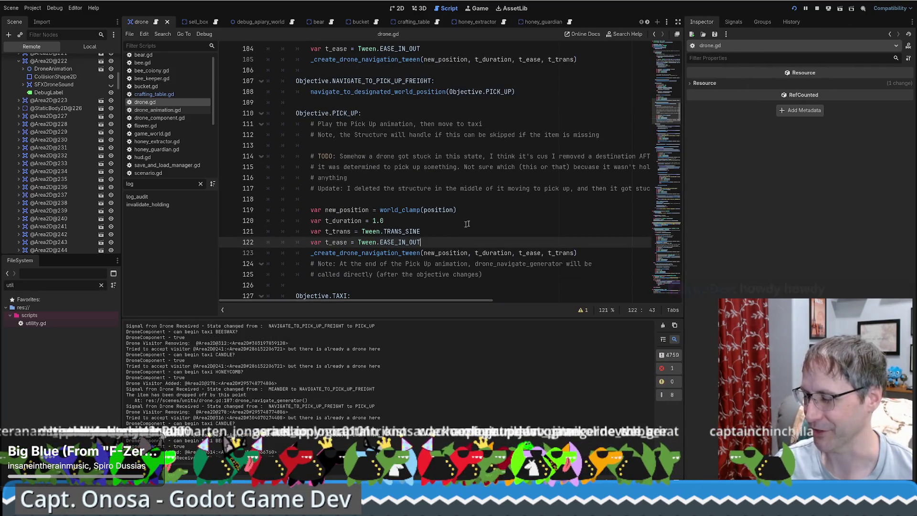
pyautogui.scroll(-1, 475, 223)
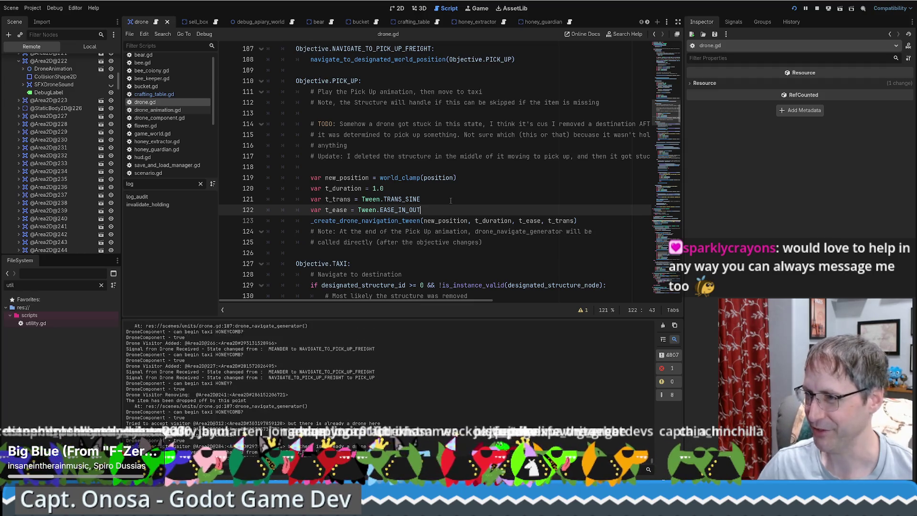
pyautogui.press('Up')
pyautogui.press('Up')
pyautogui.press('Up')
pyautogui.press('End')
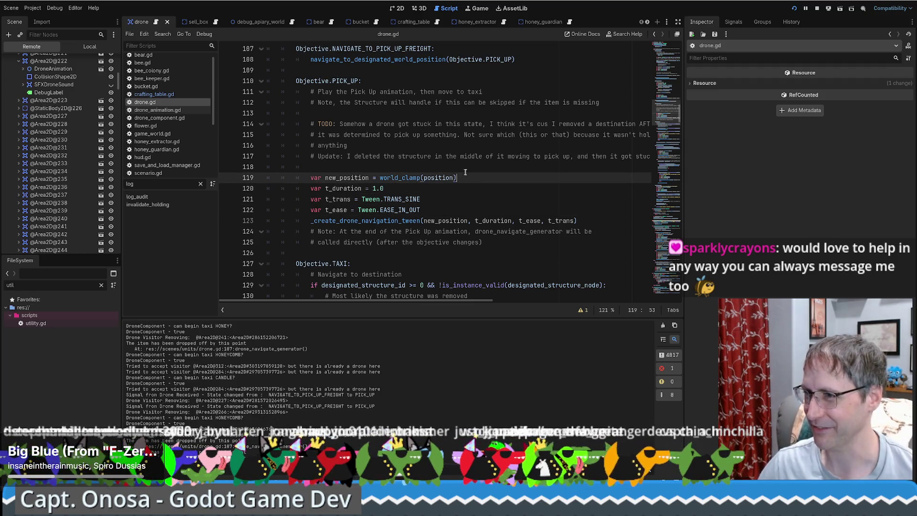
pyautogui.press('Up')
pyautogui.scroll(1, 471, 198)
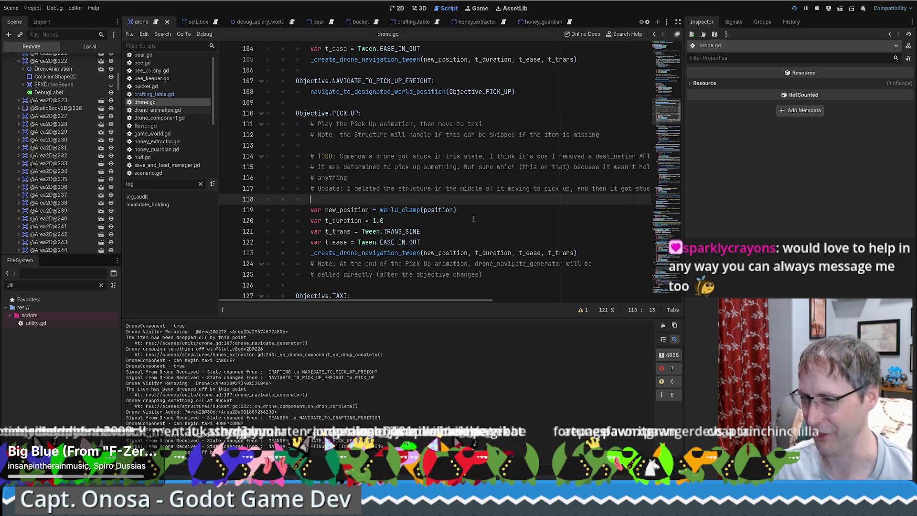
pyautogui.click(474, 219)
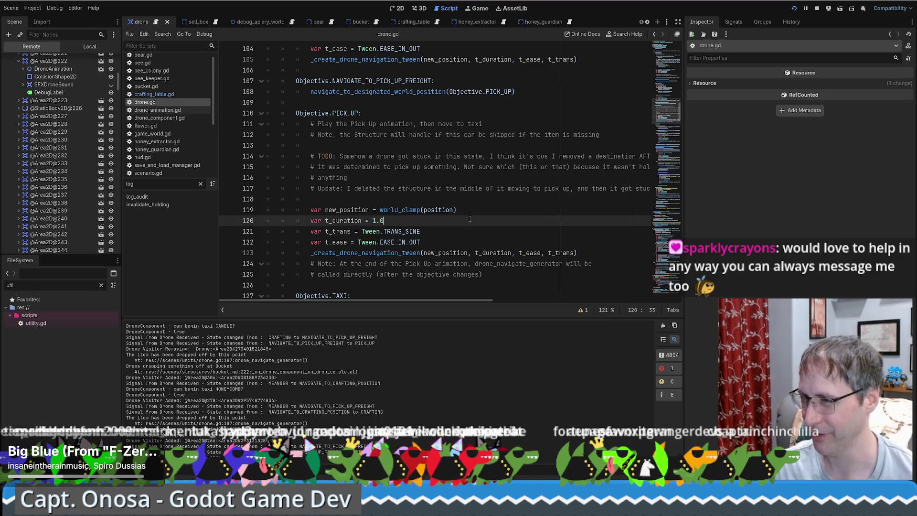
pyautogui.click(467, 209)
pyautogui.click(402, 200)
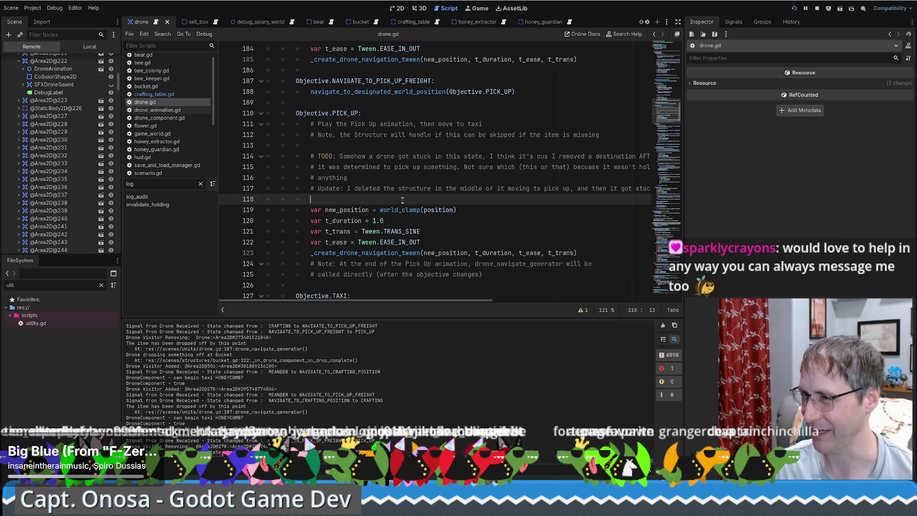
pyautogui.click(372, 145)
pyautogui.scroll(-4, 380, 162)
pyautogui.scroll(3, 387, 177)
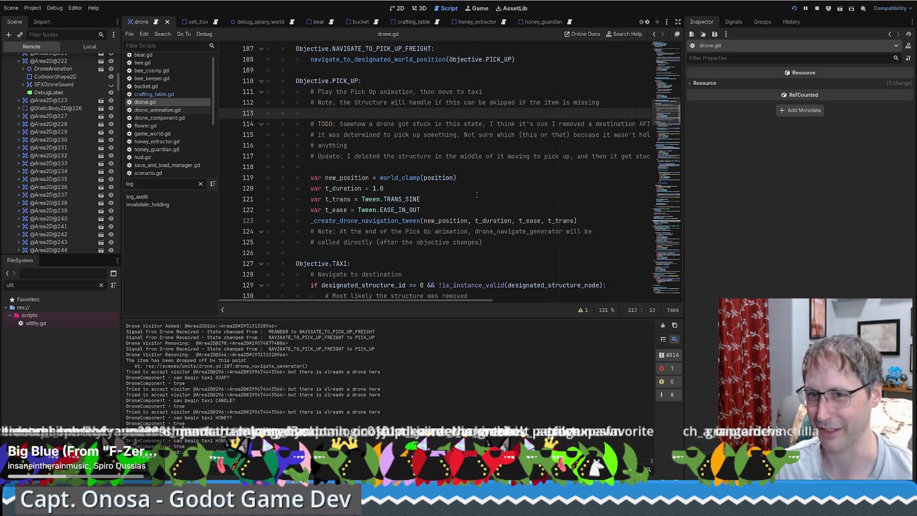
pyautogui.scroll(-4, 477, 195)
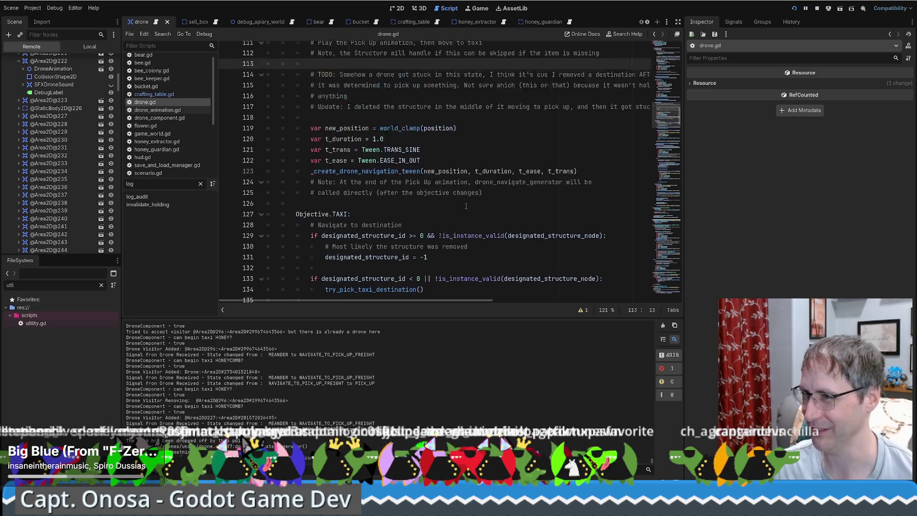
pyautogui.scroll(2, 476, 190)
pyautogui.scroll(2, 473, 190)
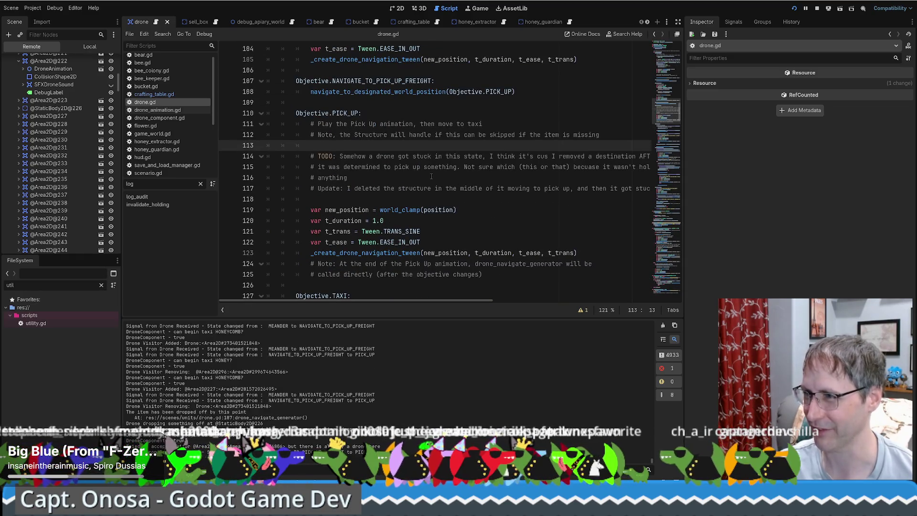
pyautogui.scroll(-2, 430, 188)
pyautogui.scroll(2, 428, 200)
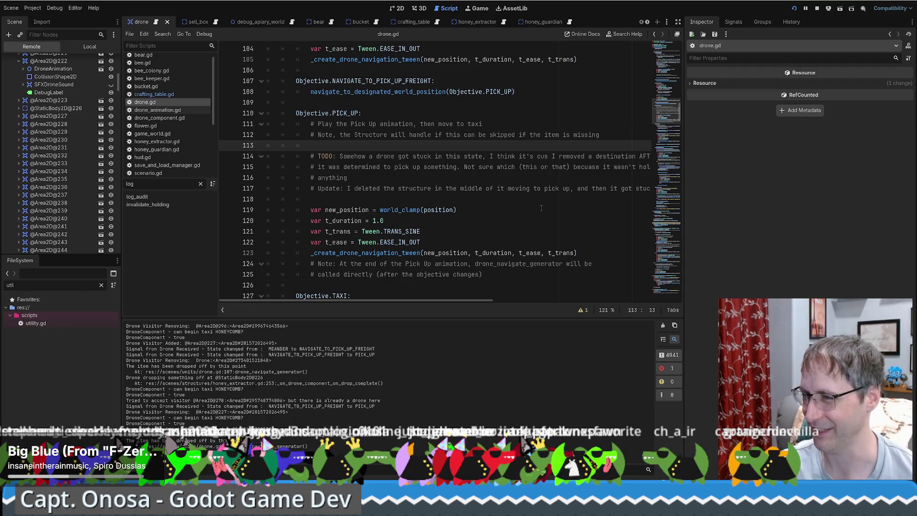
pyautogui.scroll(-2, 523, 230)
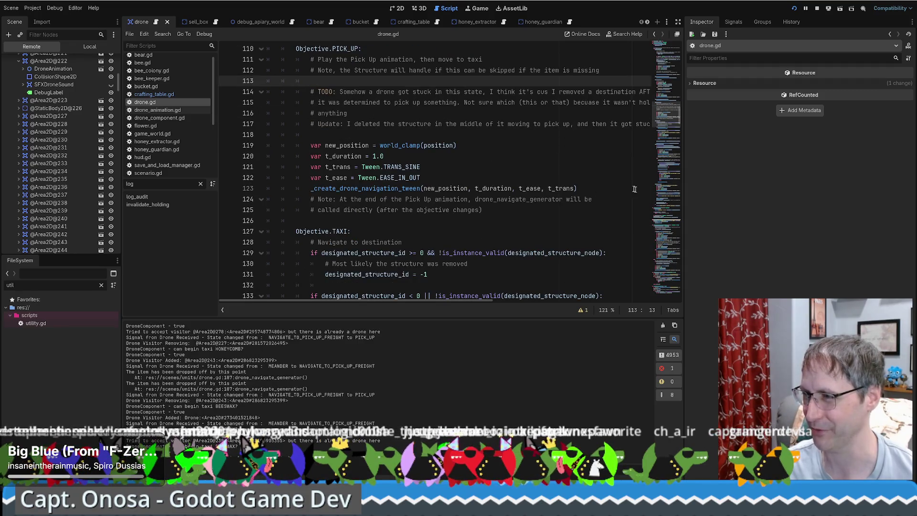
pyautogui.scroll(-1, 639, 190)
pyautogui.scroll(3, 540, 194)
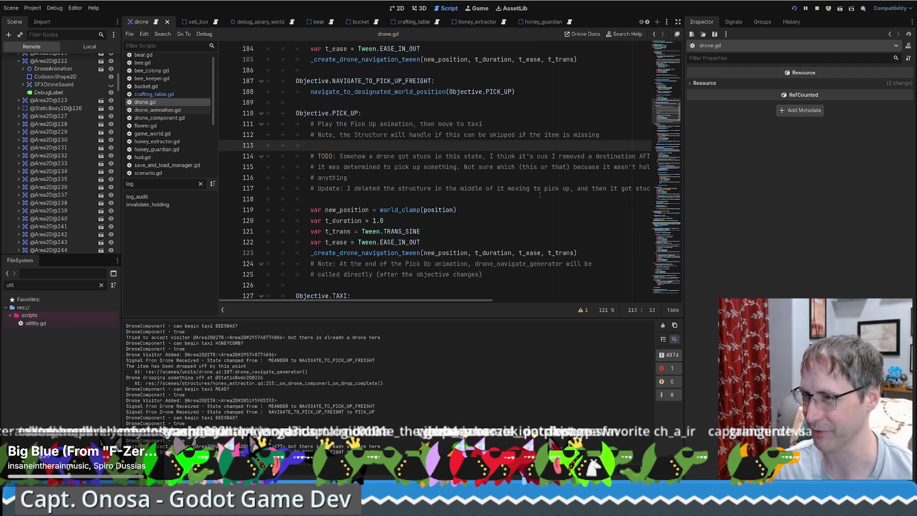
pyautogui.scroll(-2, 540, 194)
pyautogui.scroll(2, 474, 163)
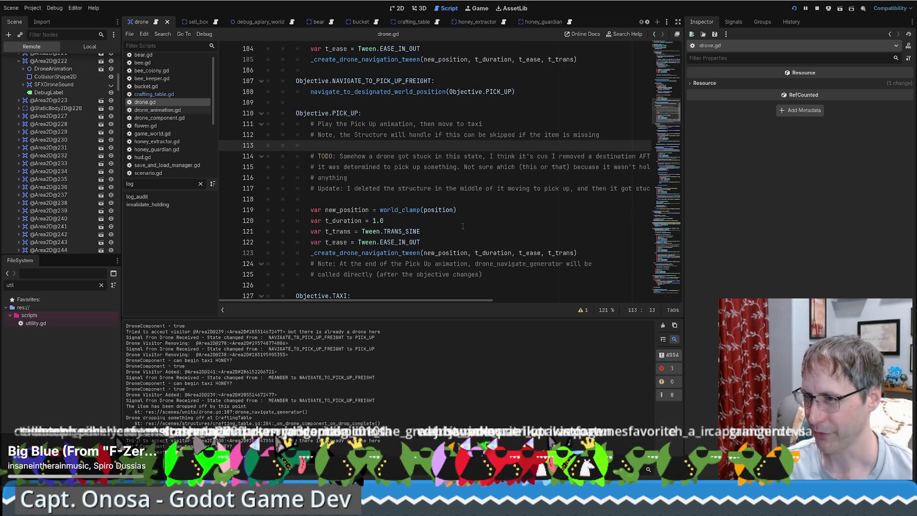
pyautogui.doubleClick(365, 253)
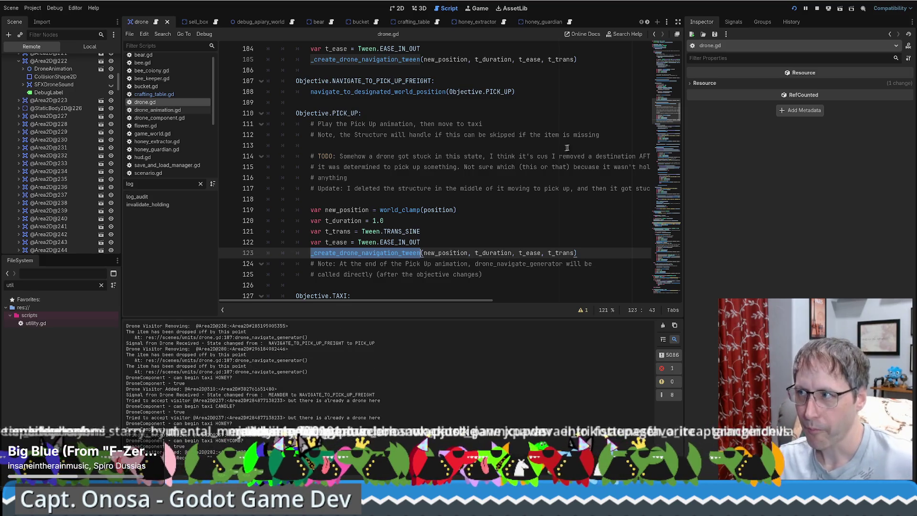
pyautogui.moveTo(661, 115); pyautogui.dragTo(670, 54)
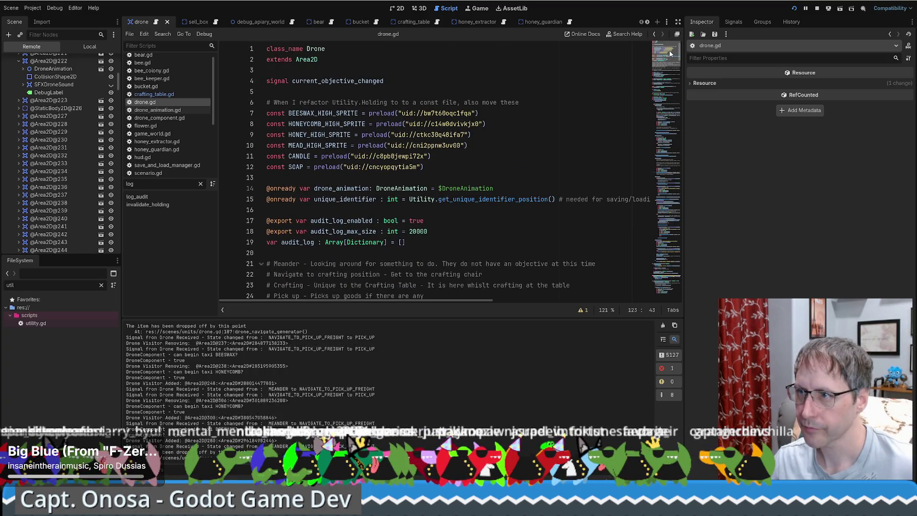
pyautogui.scroll(-4, 671, 54)
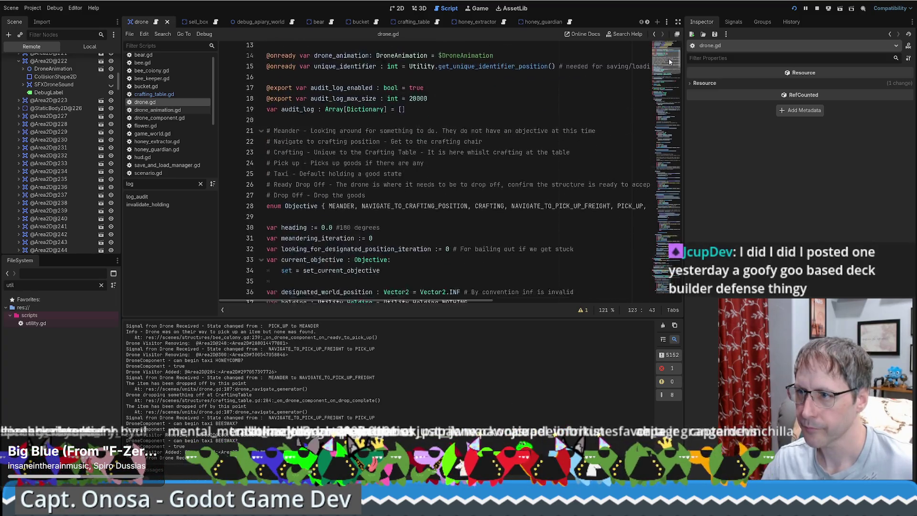
pyautogui.scroll(-2, 668, 63)
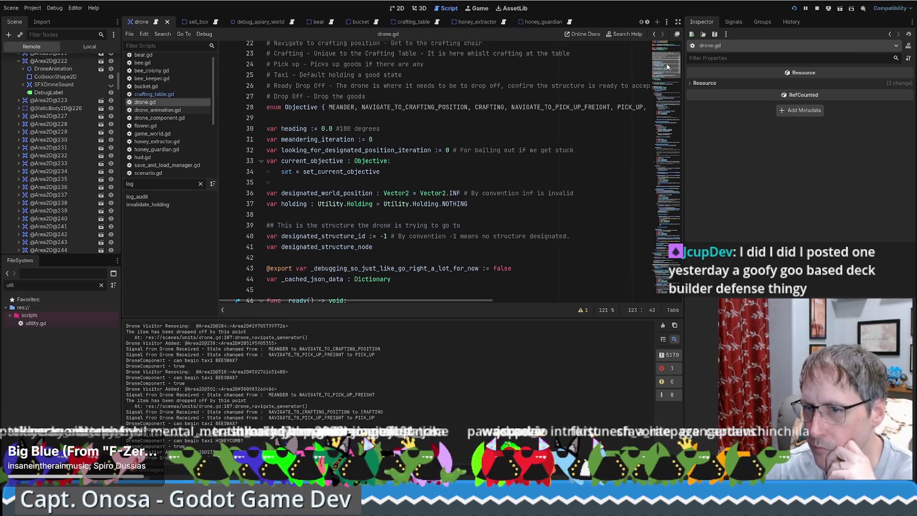
pyautogui.scroll(1, 667, 66)
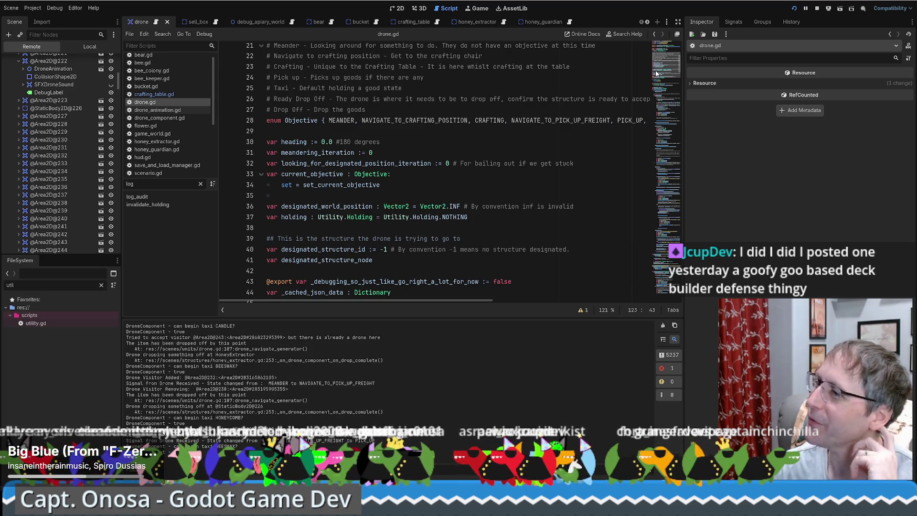
pyautogui.scroll(7, 663, 59)
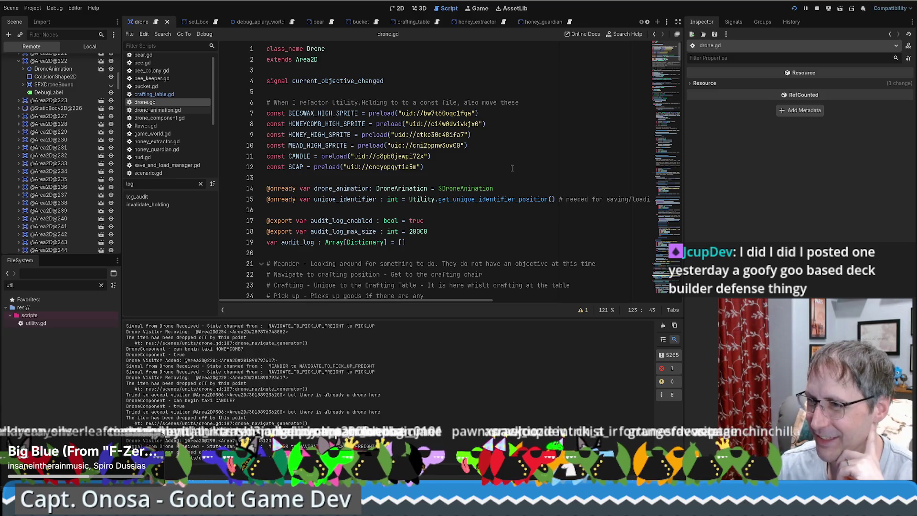
pyautogui.scroll(-3, 501, 165)
pyautogui.scroll(-5, 487, 171)
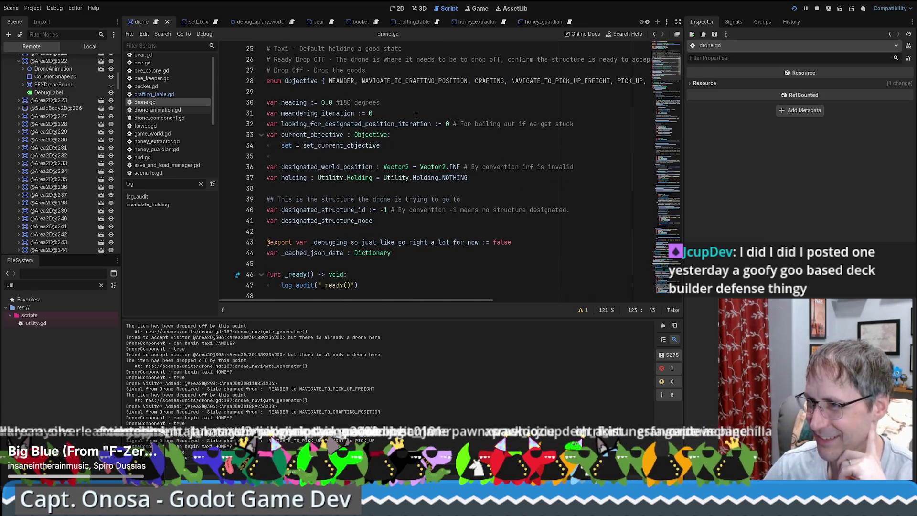
pyautogui.scroll(-1, 408, 98)
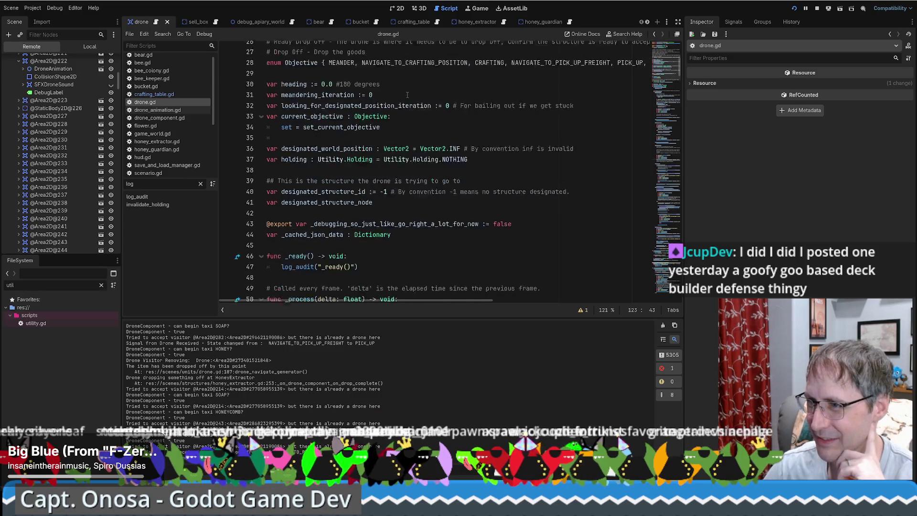
pyautogui.scroll(-2, 408, 95)
pyautogui.doubleClick(334, 145)
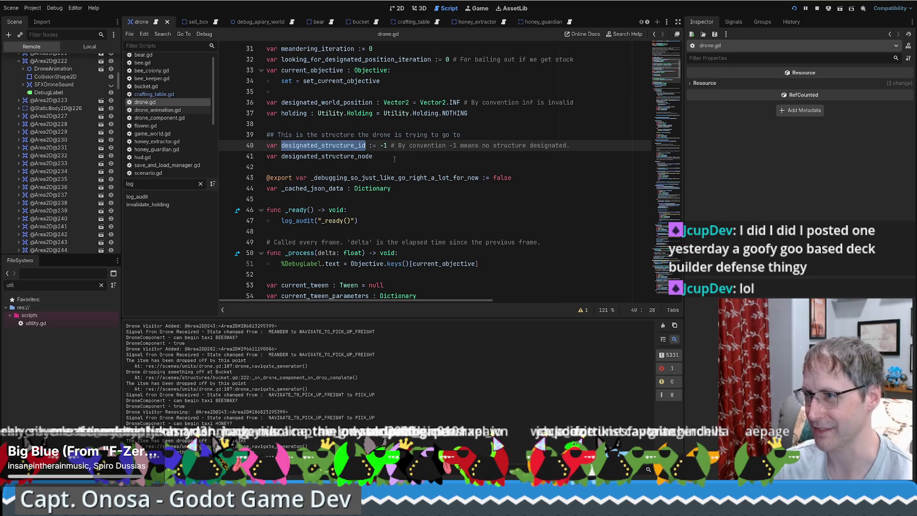
pyautogui.hotkey('alt', 'Left')
pyautogui.scroll(2, 407, 189)
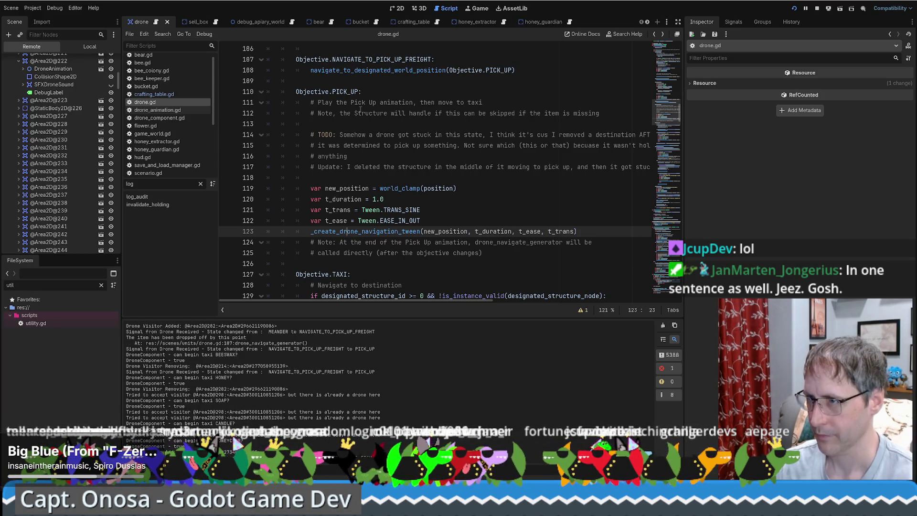
pyautogui.doubleClick(360, 112)
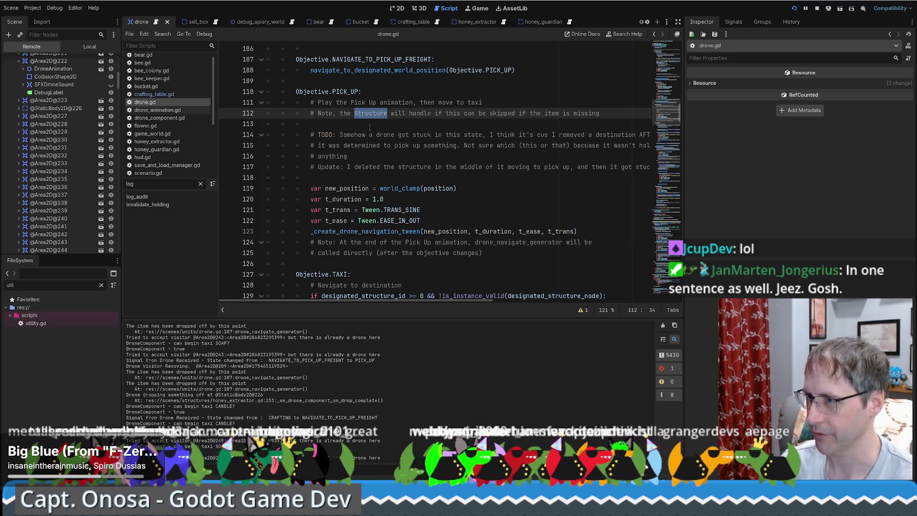
pyautogui.scroll(1, 549, 157)
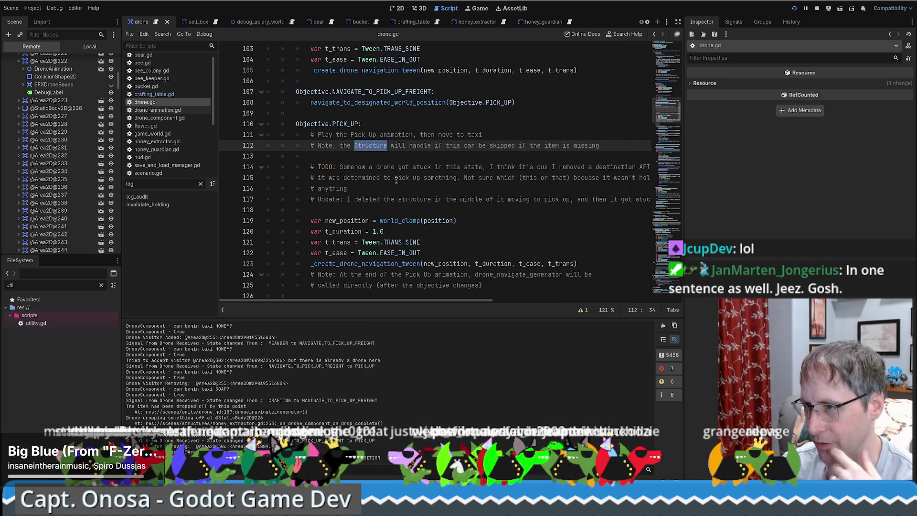
pyautogui.doubleClick(366, 263)
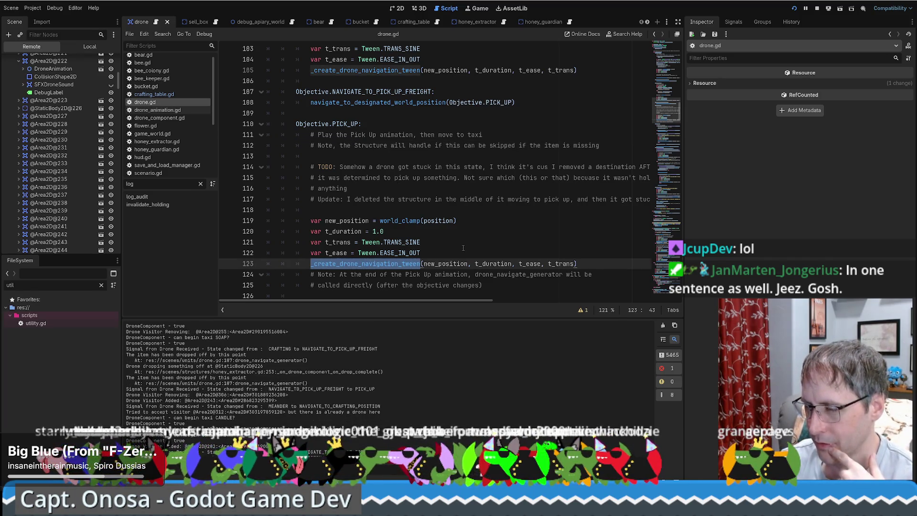
pyautogui.scroll(-2, 459, 246)
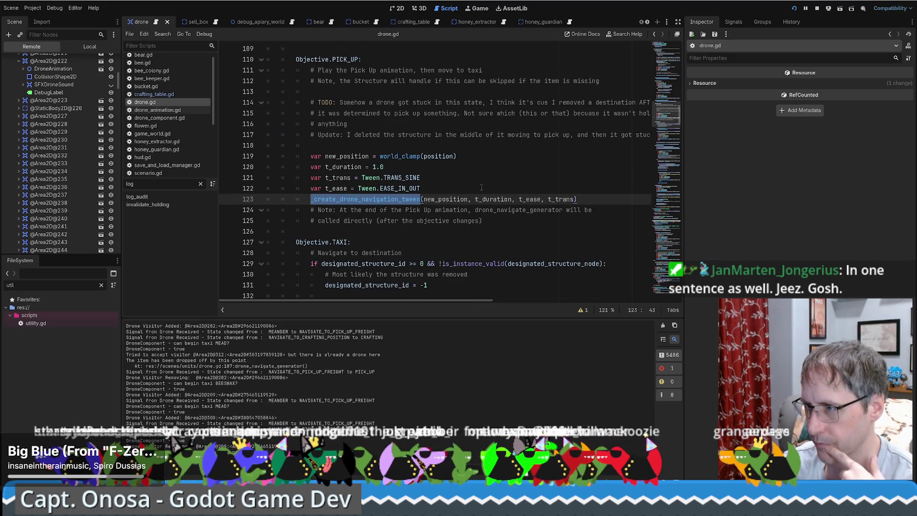
pyautogui.scroll(3, 526, 184)
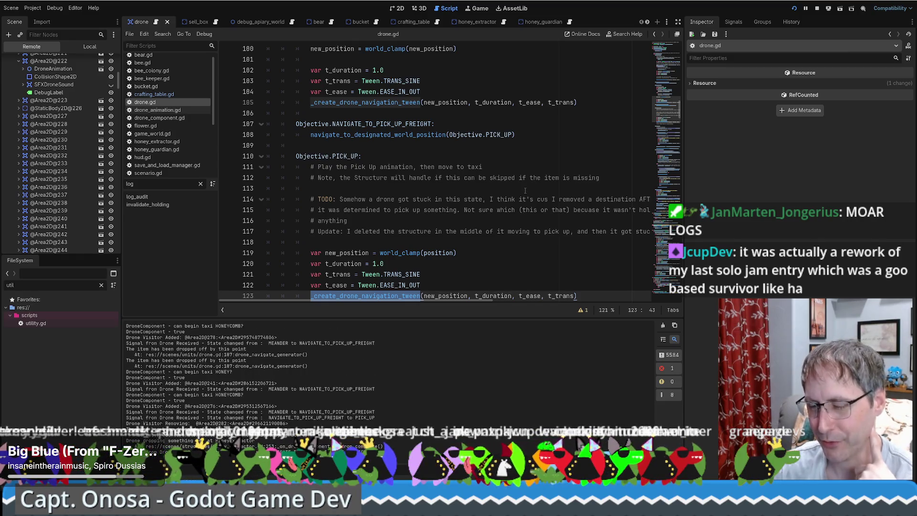
pyautogui.scroll(-3, 527, 191)
pyautogui.scroll(2, 564, 186)
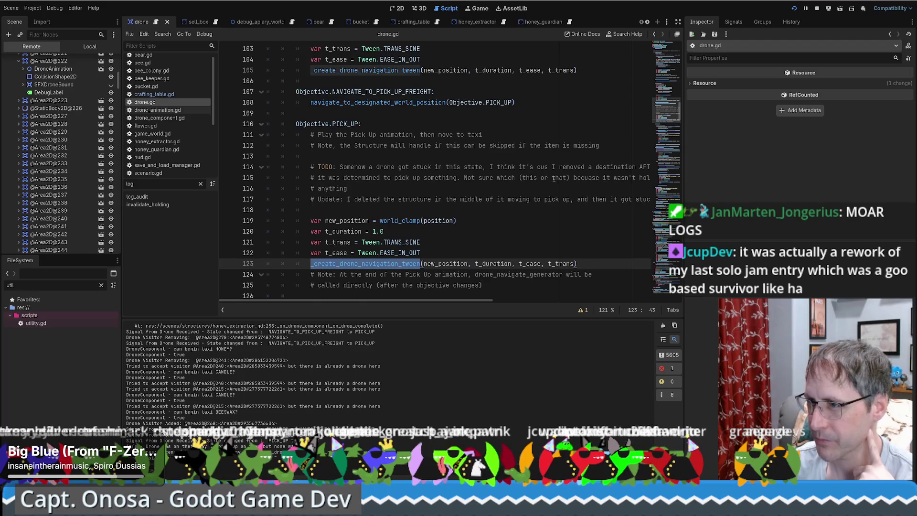
pyautogui.scroll(-2, 559, 184)
pyautogui.scroll(2, 554, 180)
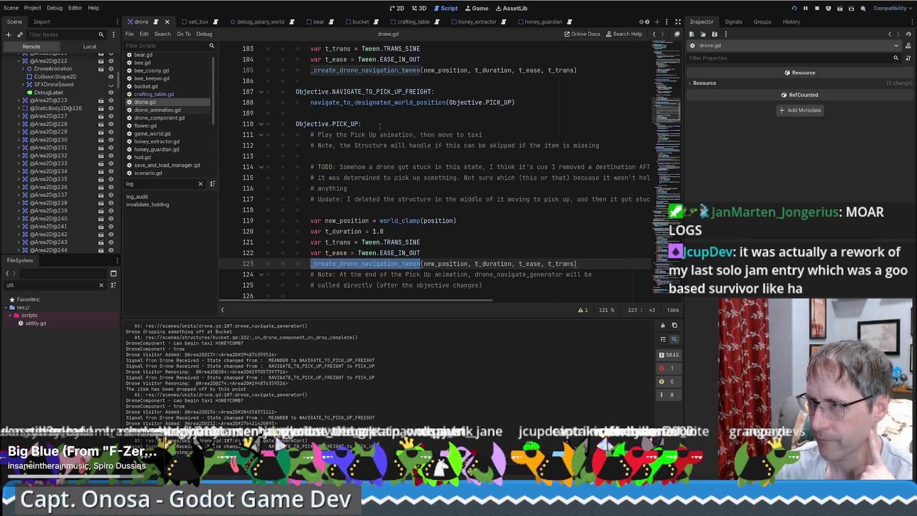
pyautogui.click(598, 145)
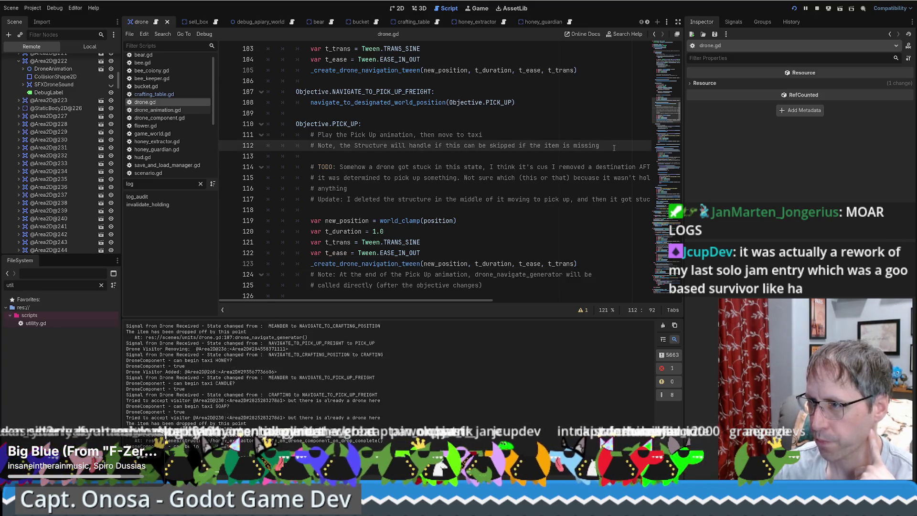
pyautogui.scroll(1, 501, 137)
pyautogui.scroll(-1, 453, 134)
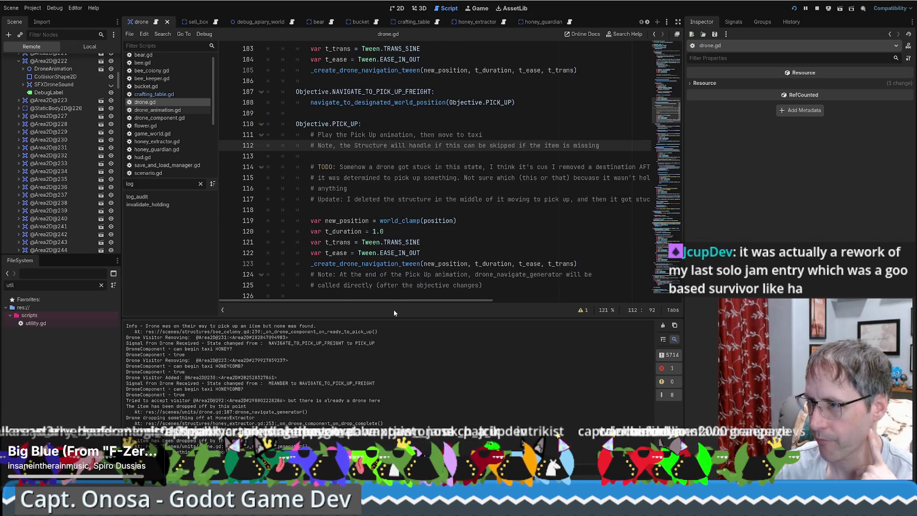
pyautogui.moveTo(398, 301)
pyautogui.mouseDown()
pyautogui.moveTo(434, 300)
pyautogui.moveTo(377, 292)
pyautogui.mouseUp()
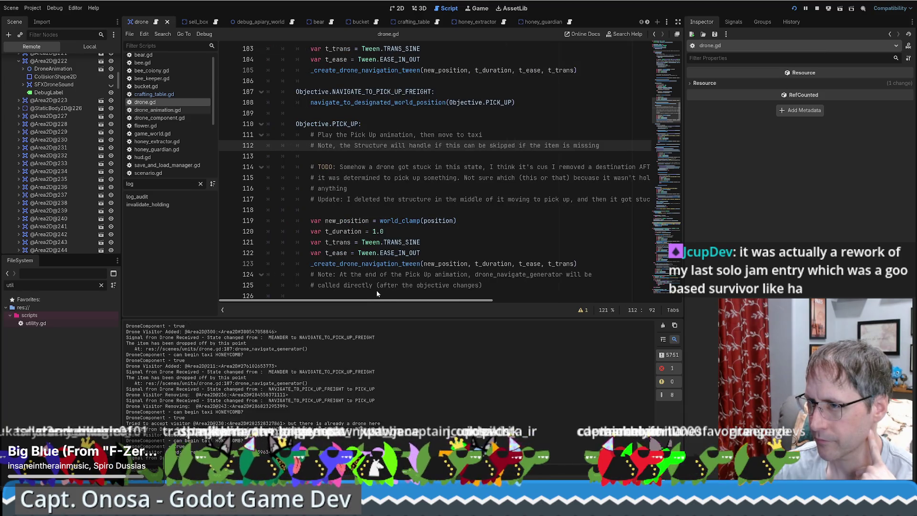
pyautogui.moveTo(376, 290)
pyautogui.mouseDown()
pyautogui.moveTo(449, 292)
pyautogui.moveTo(372, 285)
pyautogui.mouseUp()
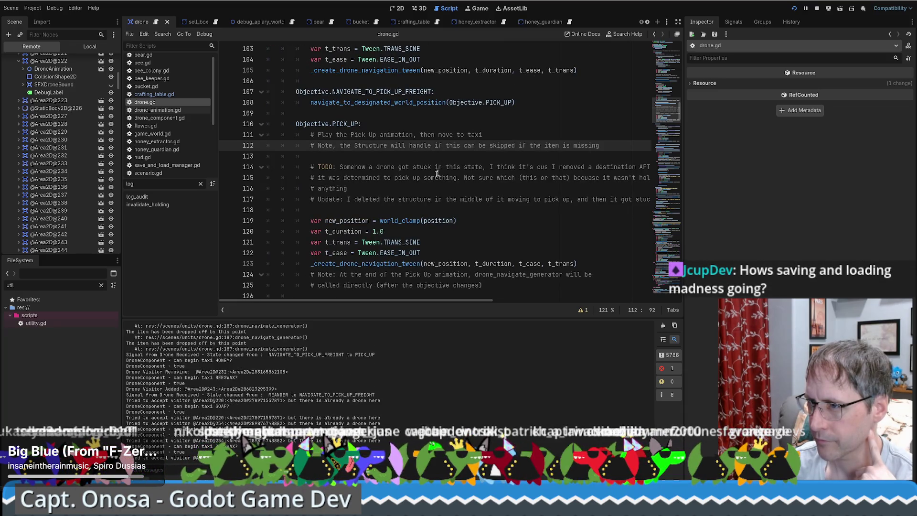
pyautogui.click(393, 209)
pyautogui.scroll(-1, 465, 167)
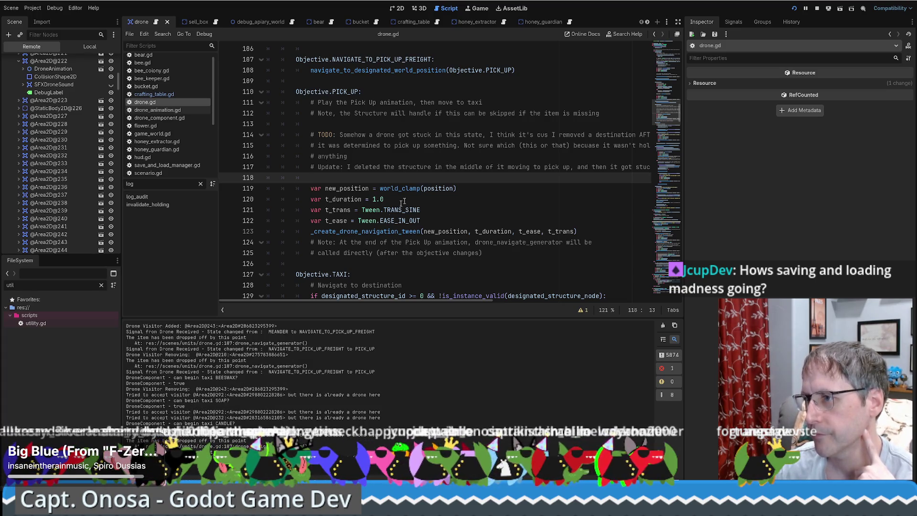
pyautogui.scroll(-1, 379, 226)
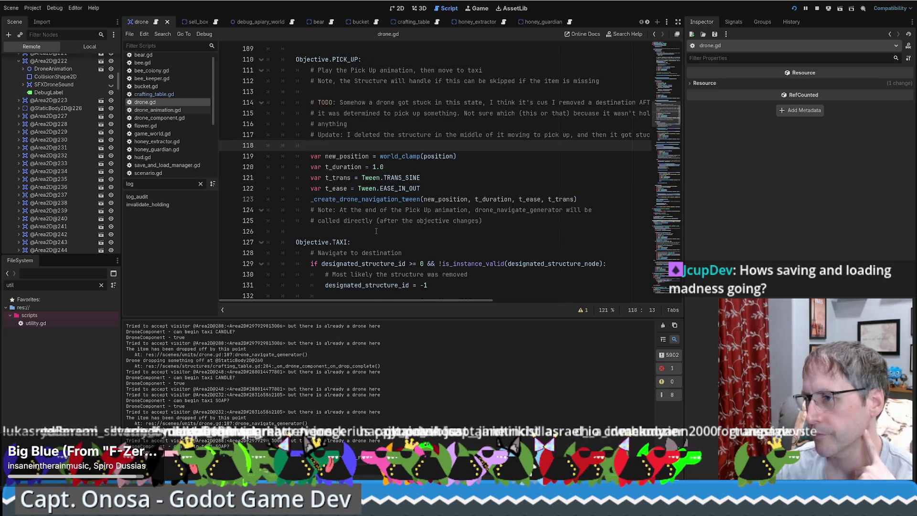
pyautogui.scroll(1, 376, 231)
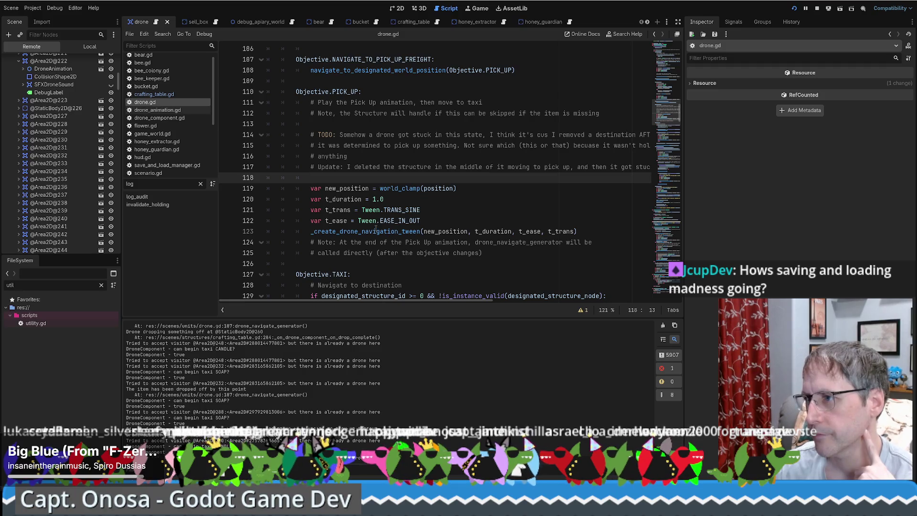
pyautogui.click(583, 227)
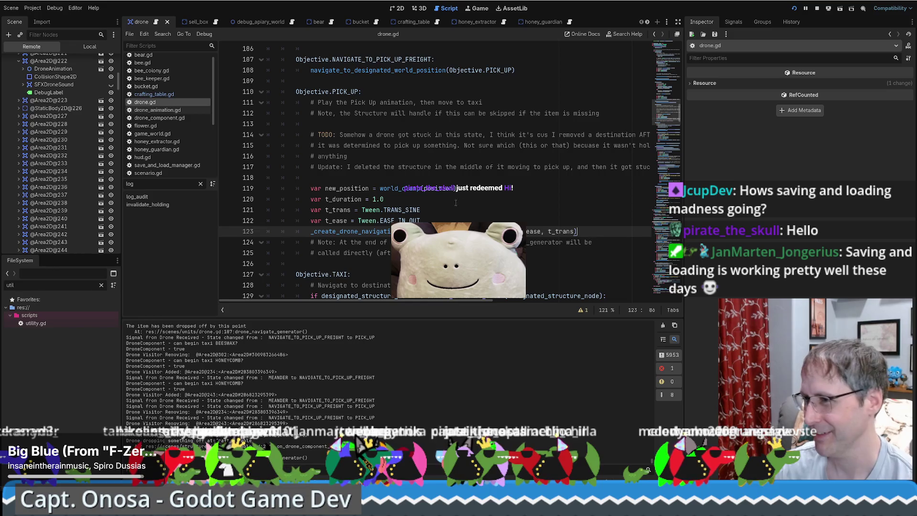
pyautogui.scroll(-2, 455, 203)
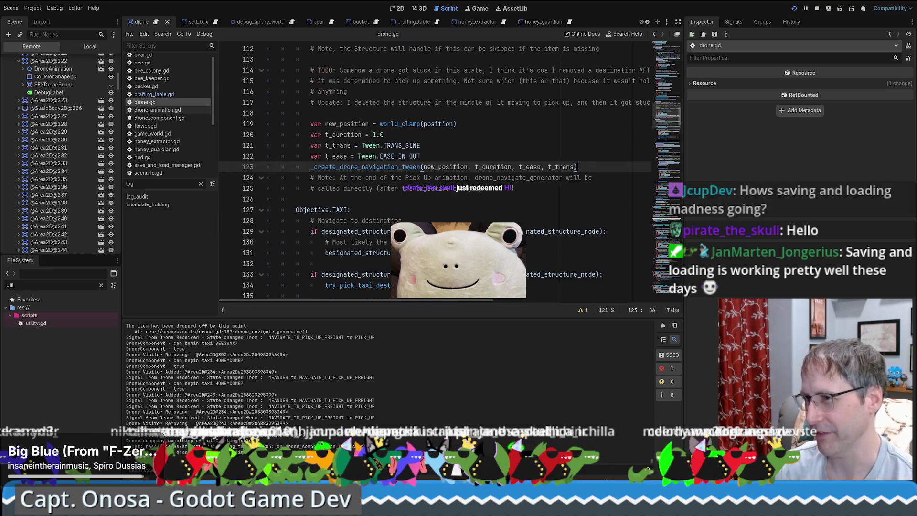
pyautogui.scroll(2, 455, 202)
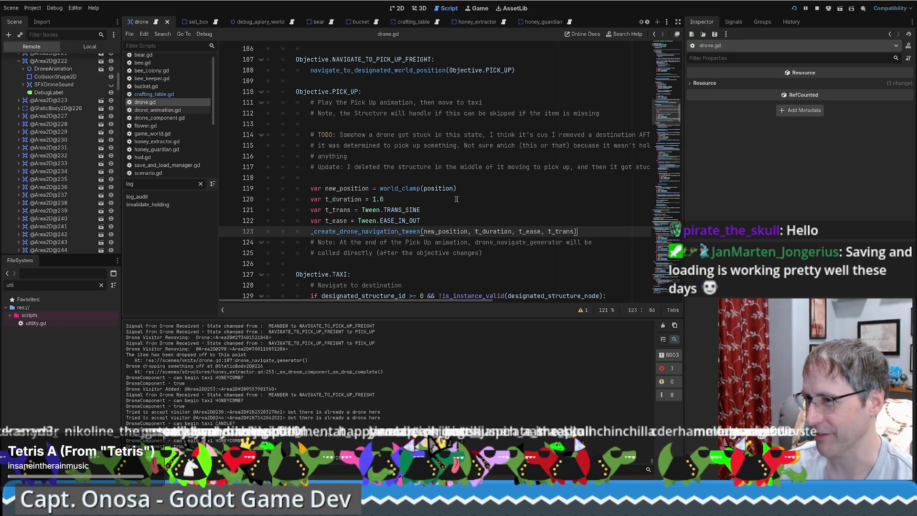
pyautogui.scroll(-1, 499, 189)
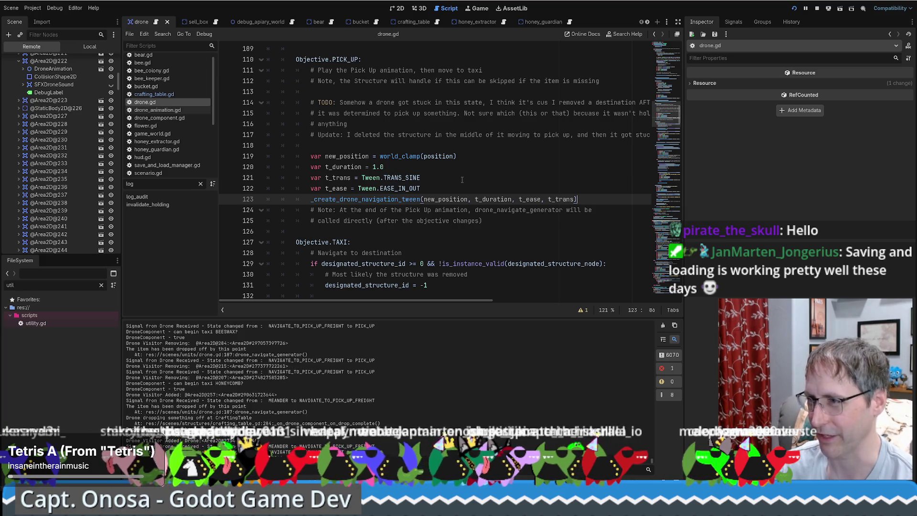
pyautogui.scroll(3, 453, 189)
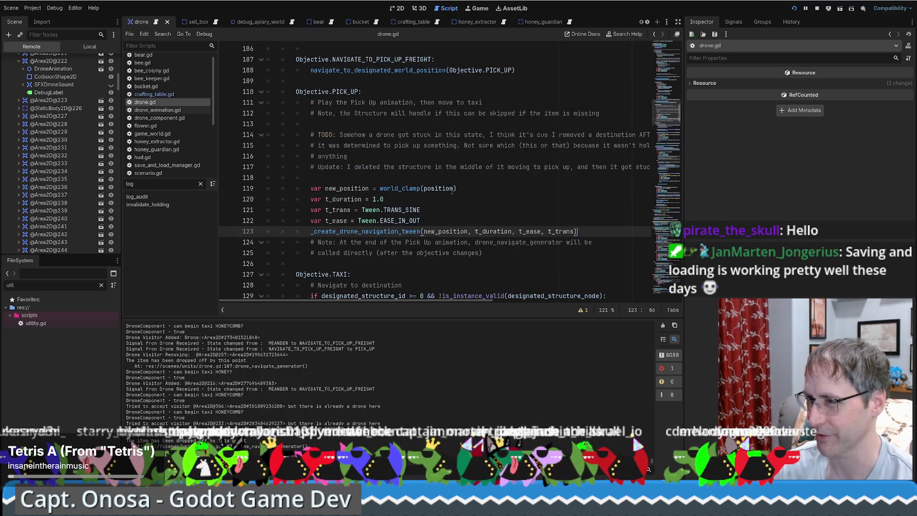
pyautogui.scroll(-3, 448, 203)
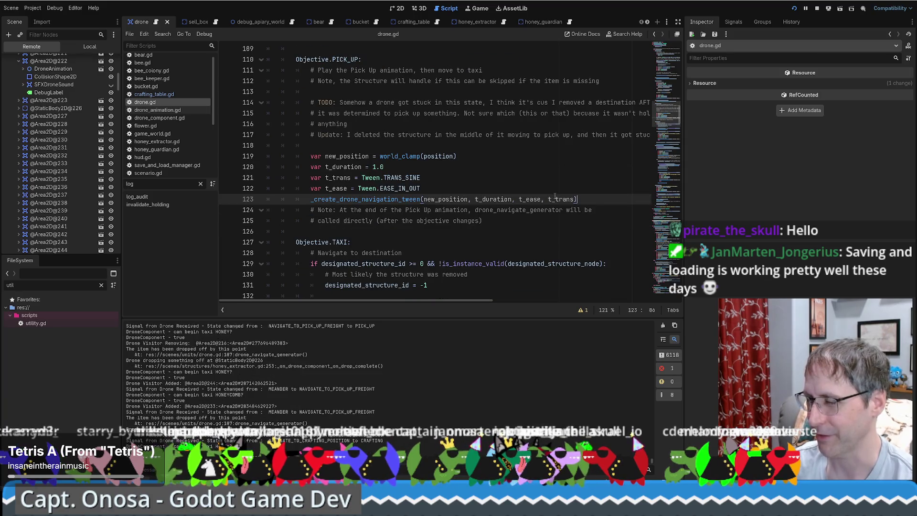
pyautogui.click(543, 177)
pyautogui.click(568, 188)
pyautogui.click(595, 200)
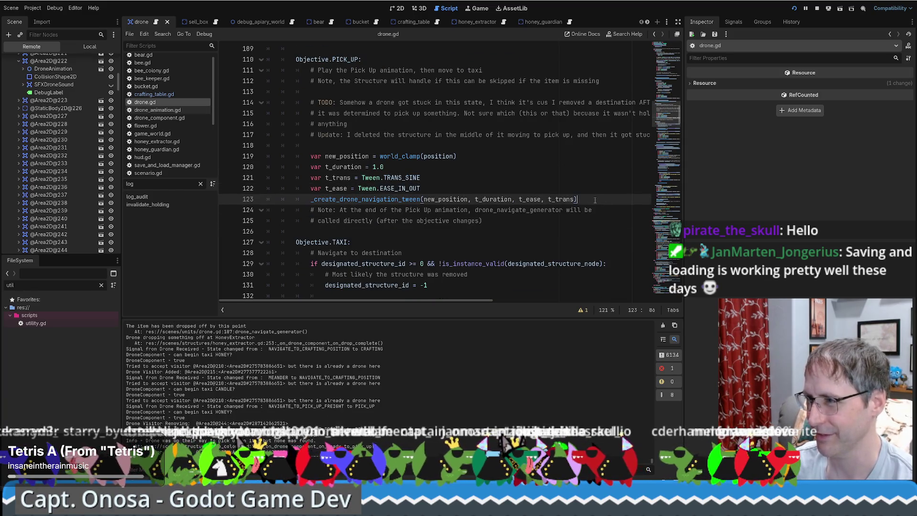
pyautogui.scroll(-1, 594, 206)
pyautogui.scroll(2, 581, 189)
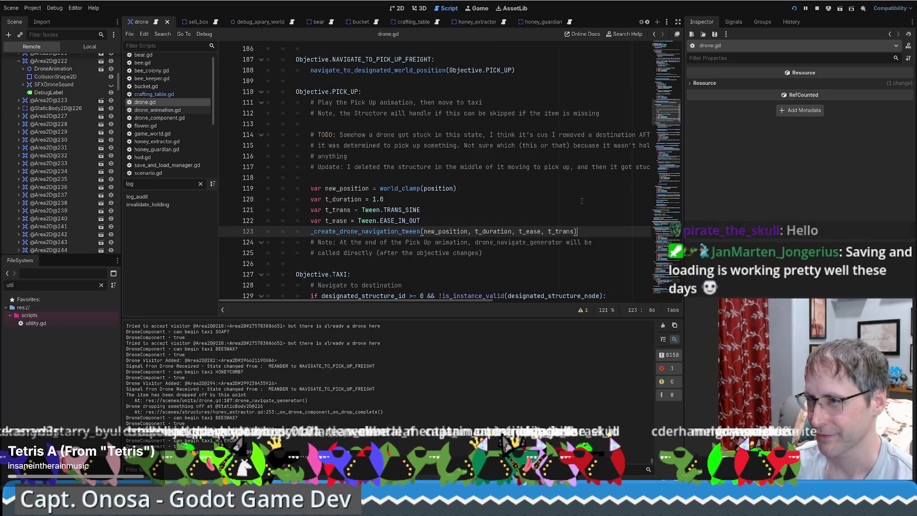
pyautogui.scroll(-1, 581, 201)
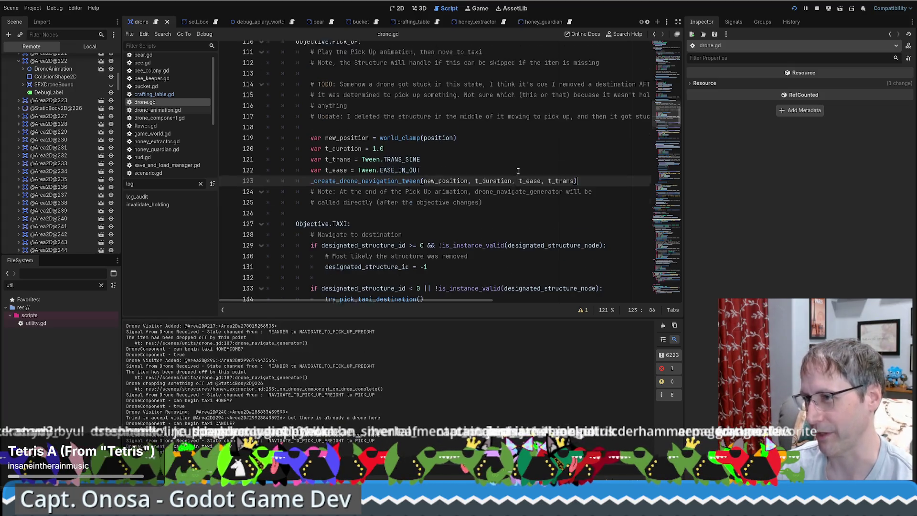
pyautogui.scroll(1, 511, 164)
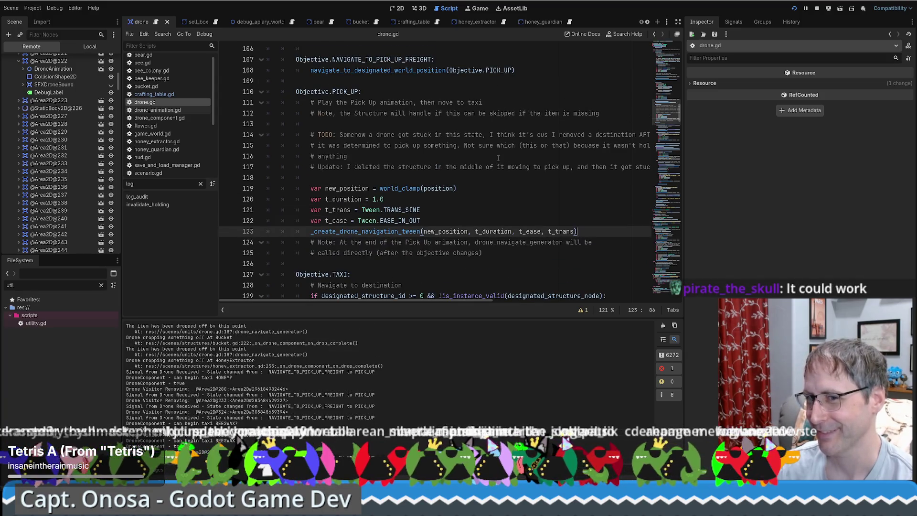
pyautogui.scroll(-1, 485, 177)
pyautogui.scroll(1, 485, 177)
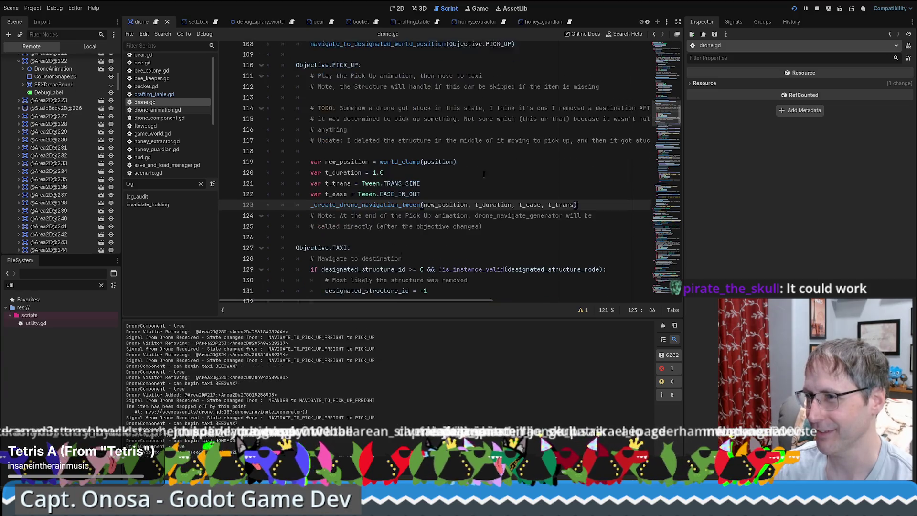
pyautogui.scroll(-1, 487, 183)
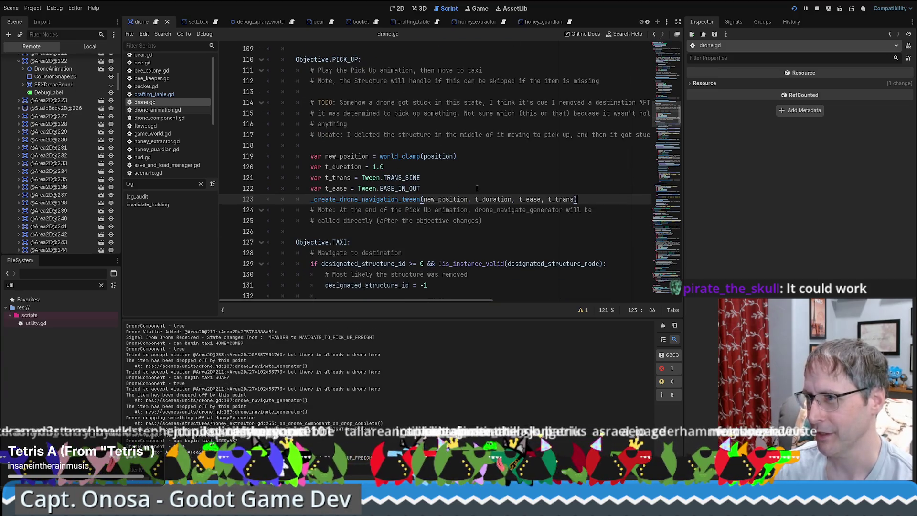
pyautogui.moveTo(296, 59); pyautogui.dragTo(347, 124)
pyautogui.moveTo(440, 136)
pyautogui.mouseDown()
pyautogui.moveTo(587, 211)
pyautogui.moveTo(575, 218)
pyautogui.mouseUp()
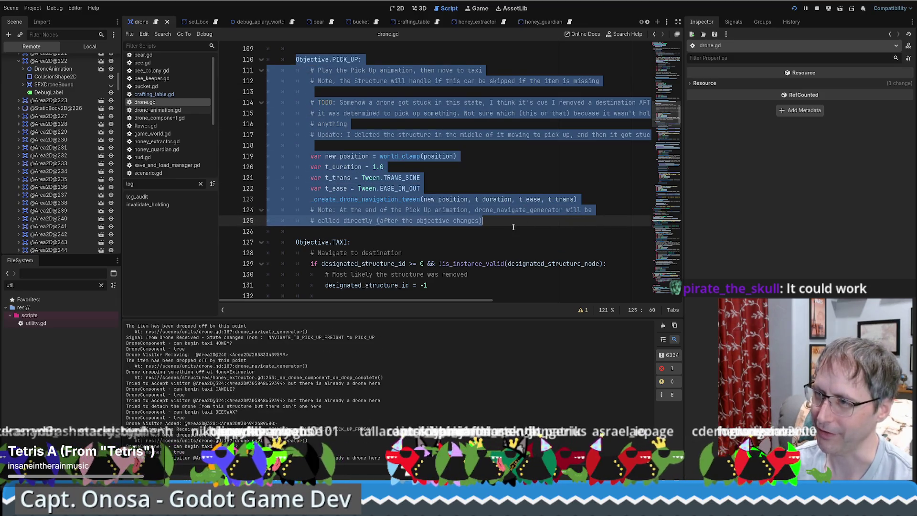
pyautogui.click(338, 199)
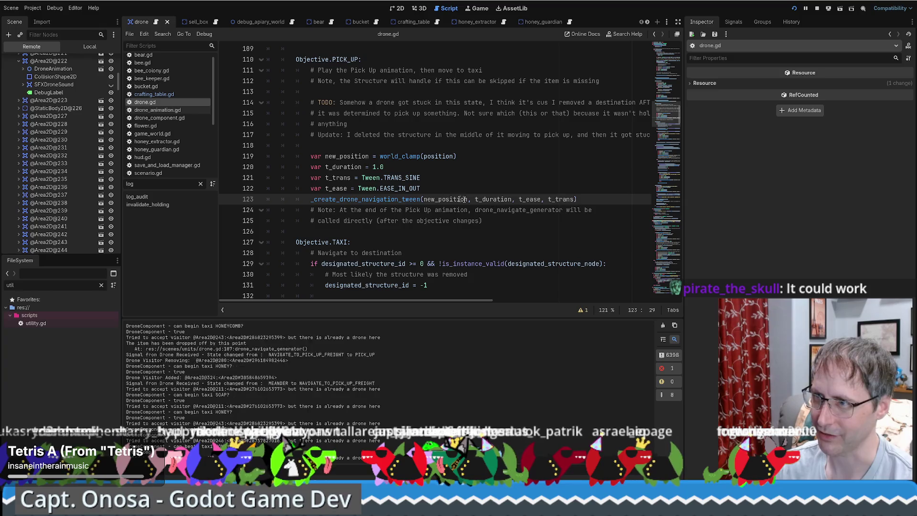
pyautogui.click(605, 201)
pyautogui.scroll(-6, 520, 204)
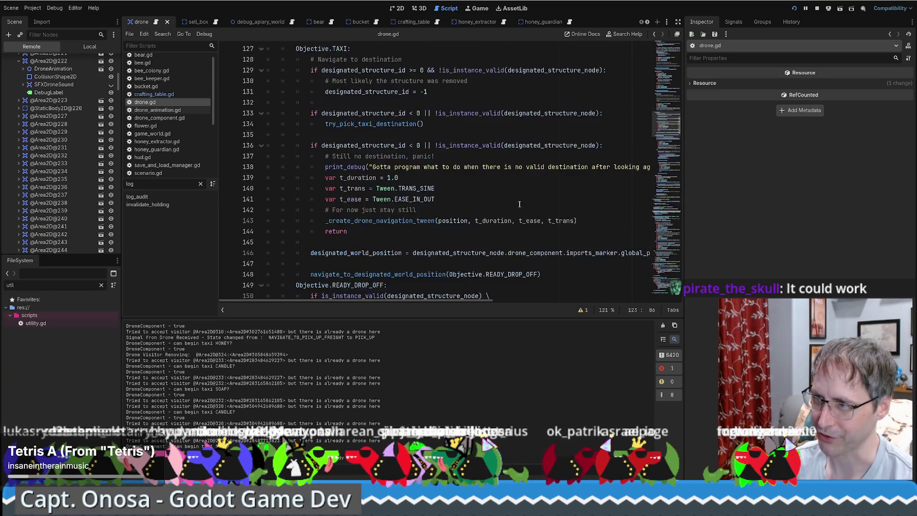
pyautogui.scroll(-1, 520, 204)
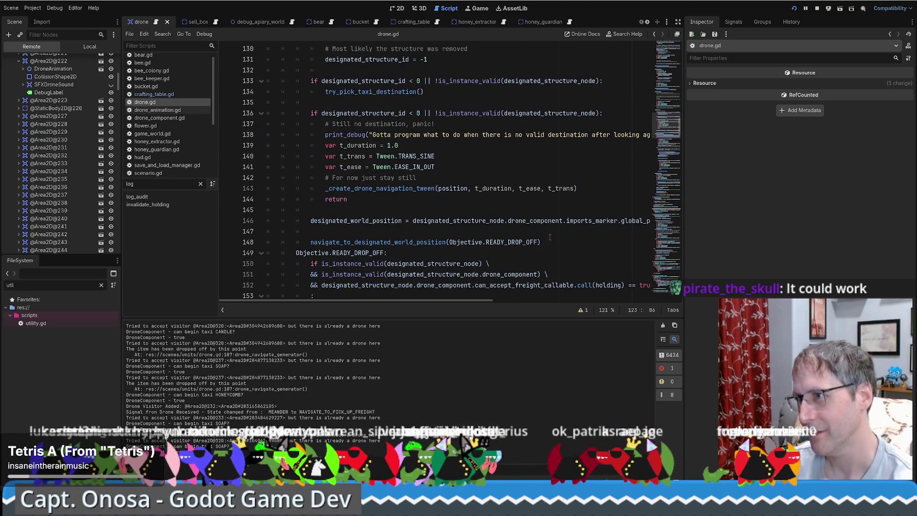
pyautogui.scroll(11, 485, 199)
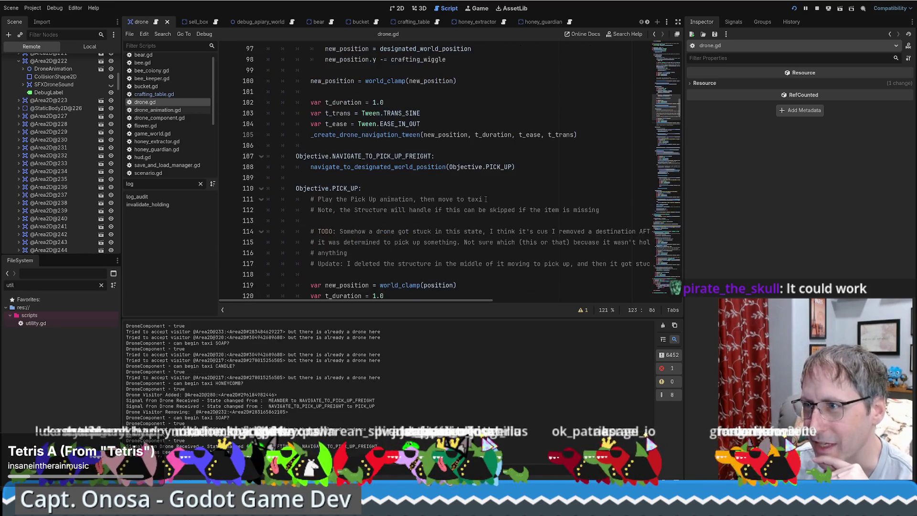
pyautogui.scroll(5, 486, 199)
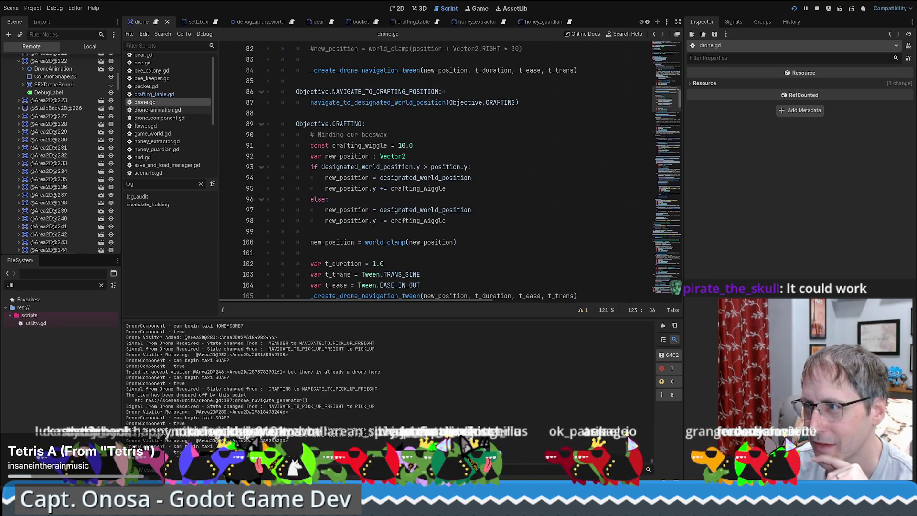
pyautogui.scroll(8, 444, 213)
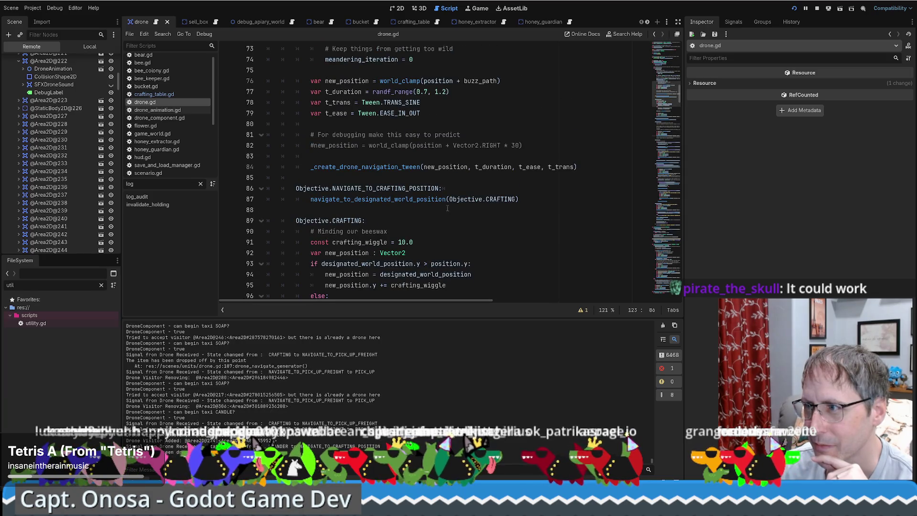
pyautogui.scroll(-6, 449, 210)
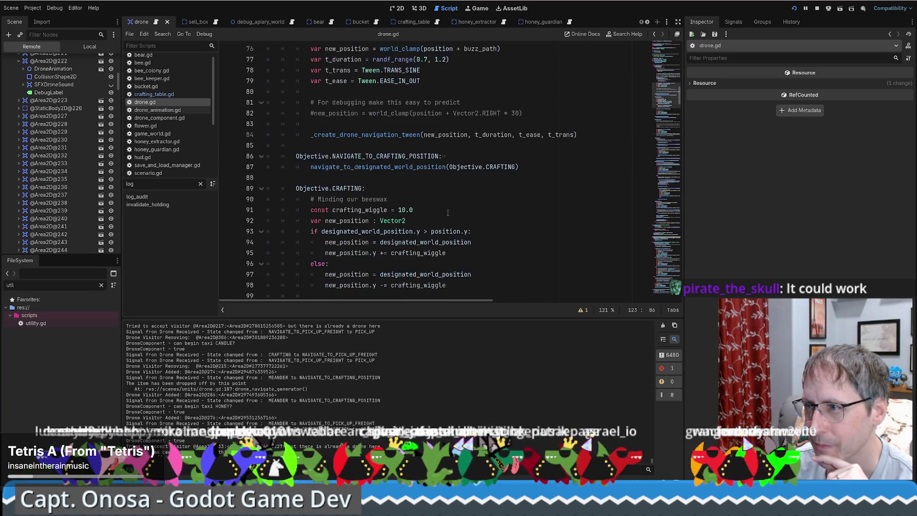
pyautogui.doubleClick(377, 135)
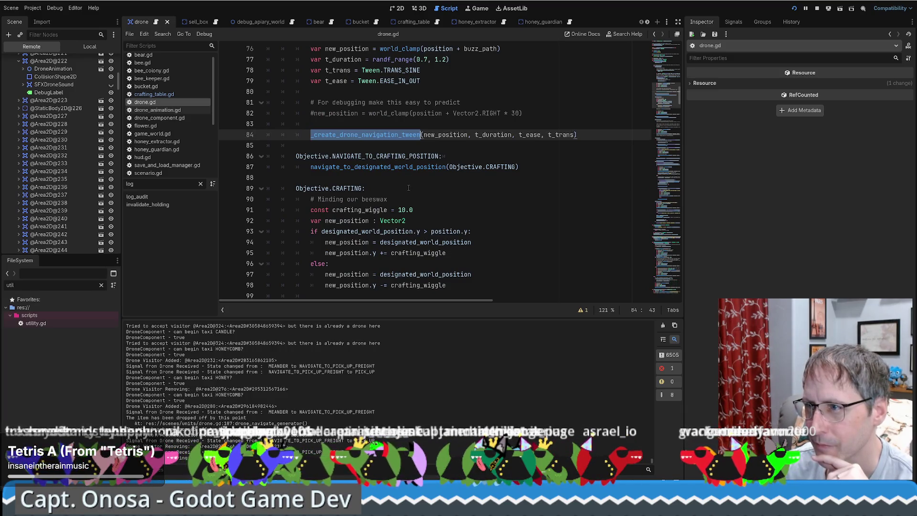
pyautogui.scroll(-8, 408, 187)
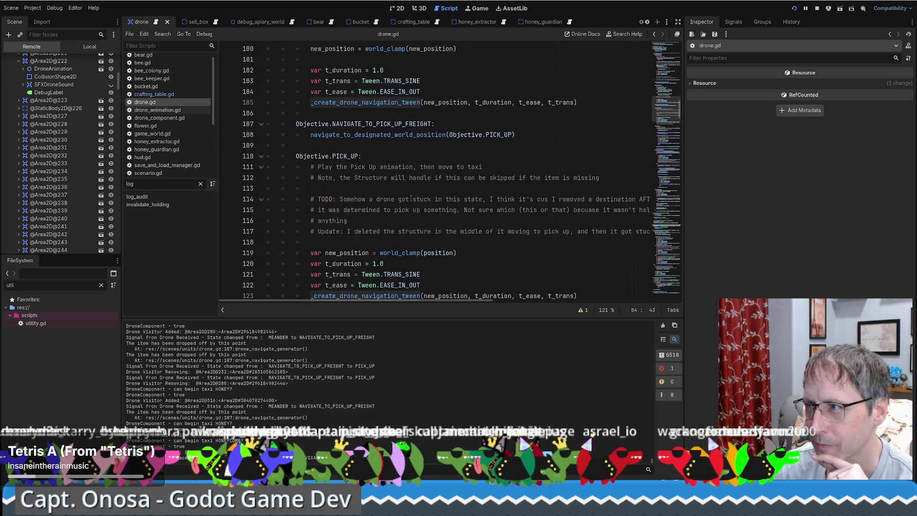
pyautogui.scroll(5, 410, 198)
pyautogui.scroll(-3, 410, 197)
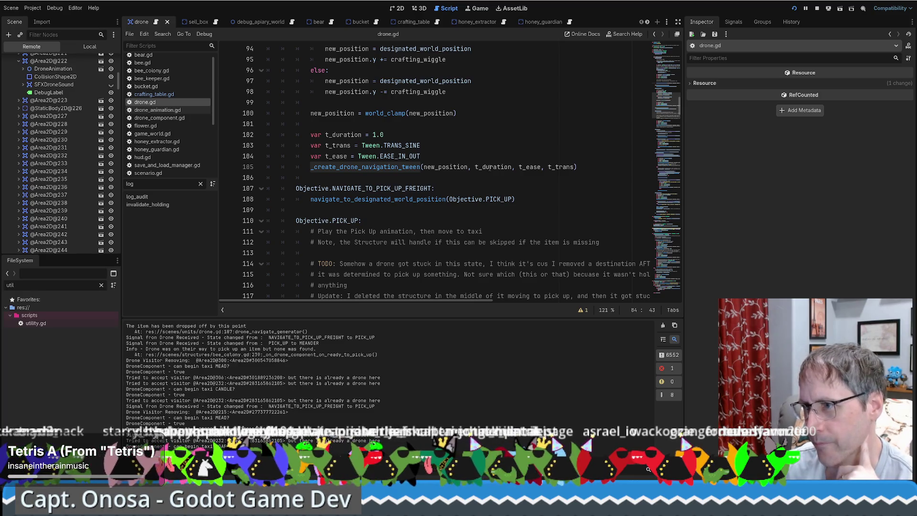
pyautogui.scroll(-9, 488, 168)
pyautogui.scroll(7, 484, 175)
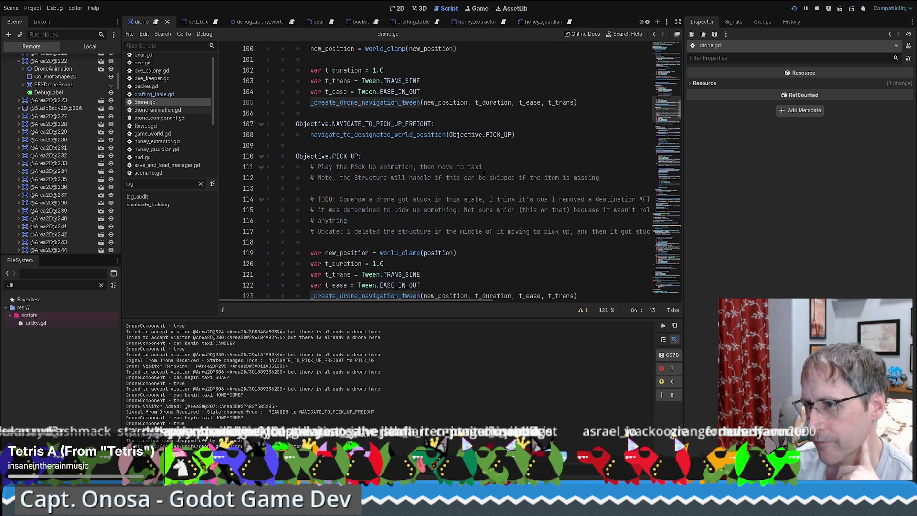
pyautogui.scroll(-2, 484, 175)
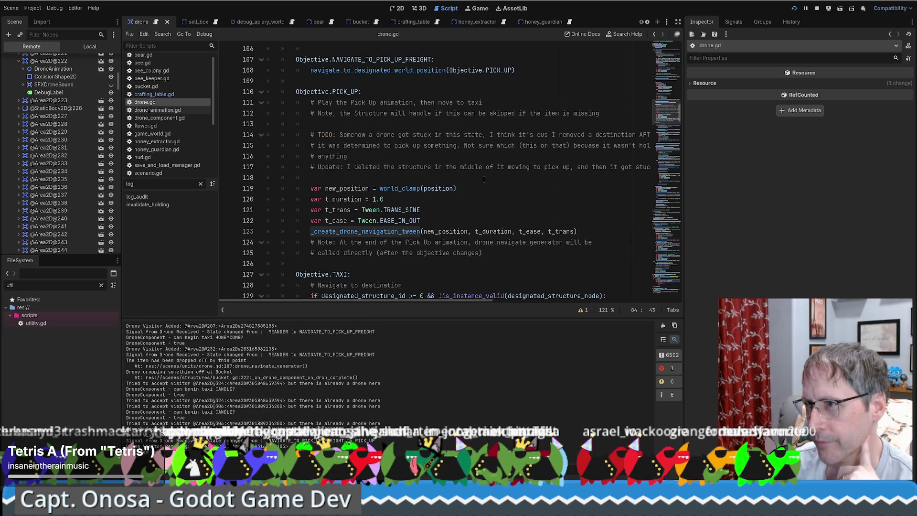
pyautogui.scroll(3, 484, 179)
pyautogui.scroll(-4, 484, 179)
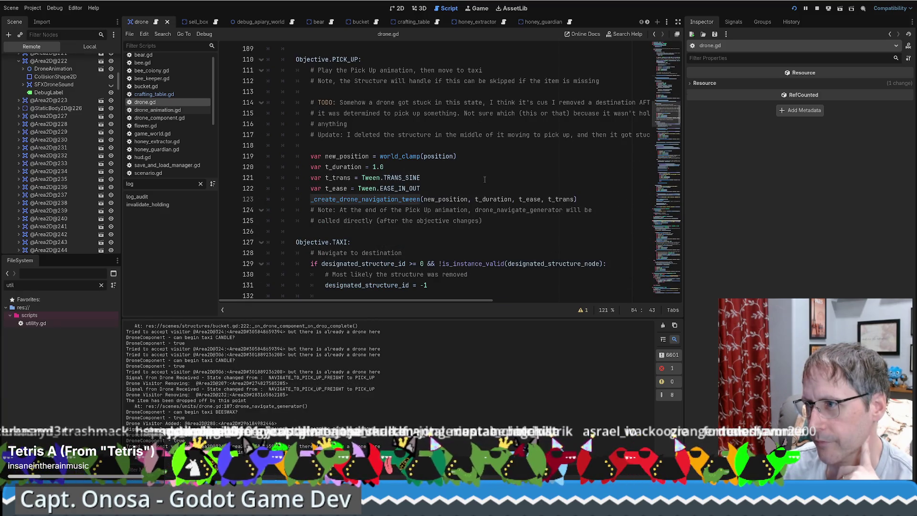
pyautogui.click(485, 178)
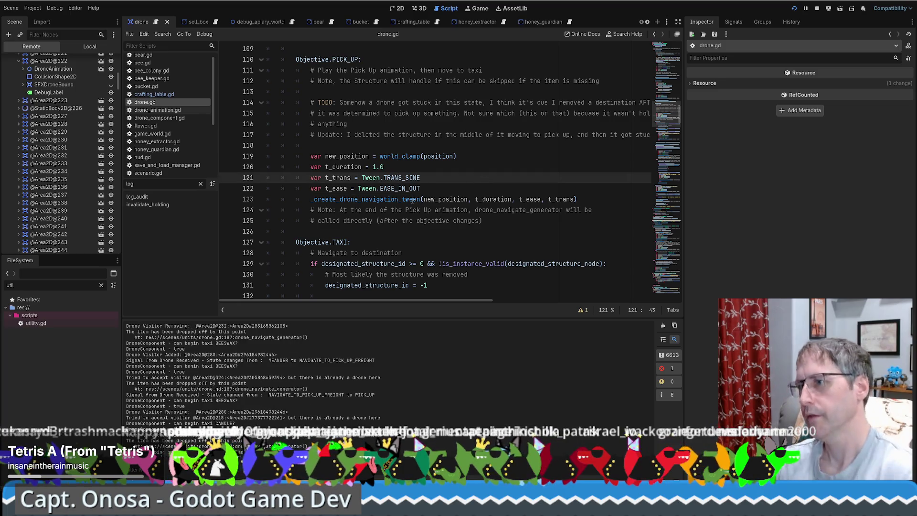
pyautogui.keyDown('ctrl'); pyautogui.click(391, 200); pyautogui.keyUp('ctrl')
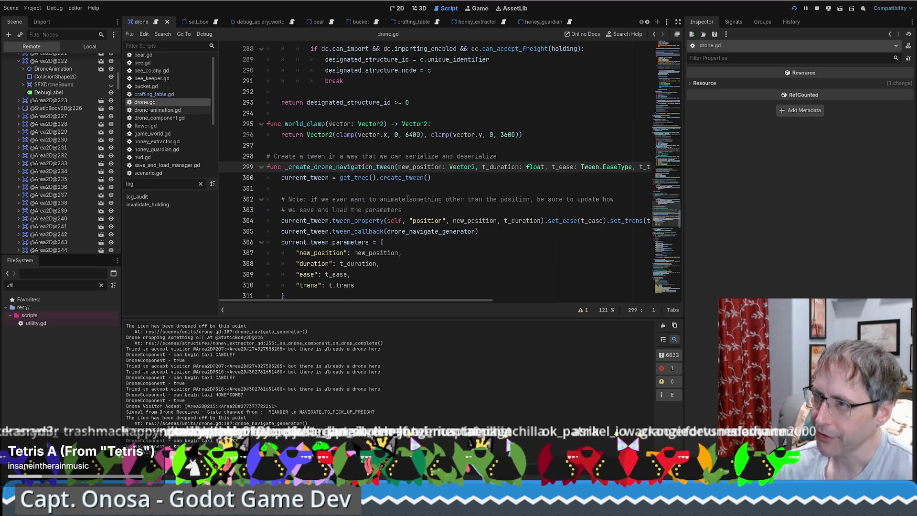
pyautogui.scroll(-3, 410, 191)
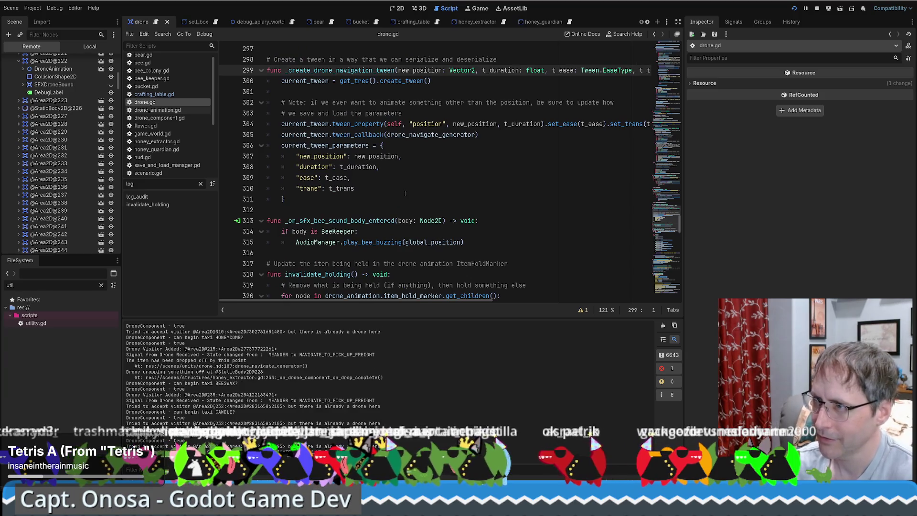
pyautogui.scroll(1, 408, 193)
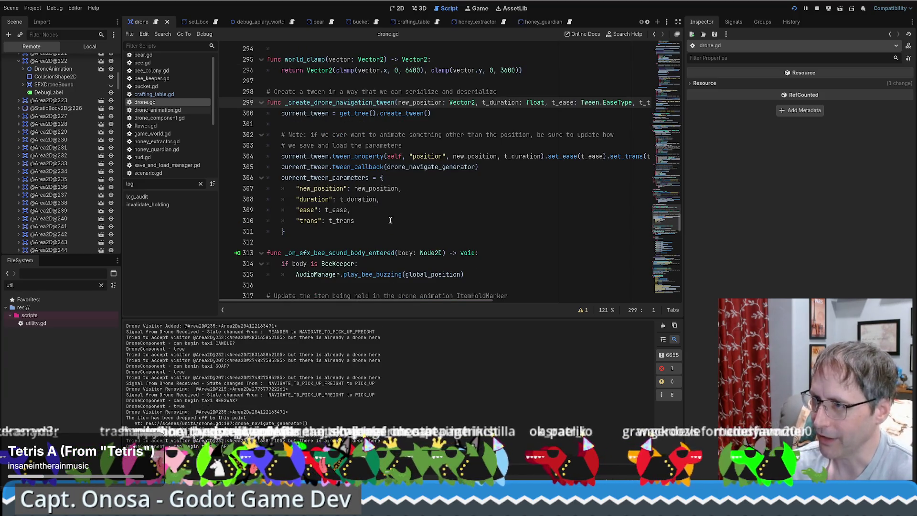
pyautogui.hotkey('alt', 'Left')
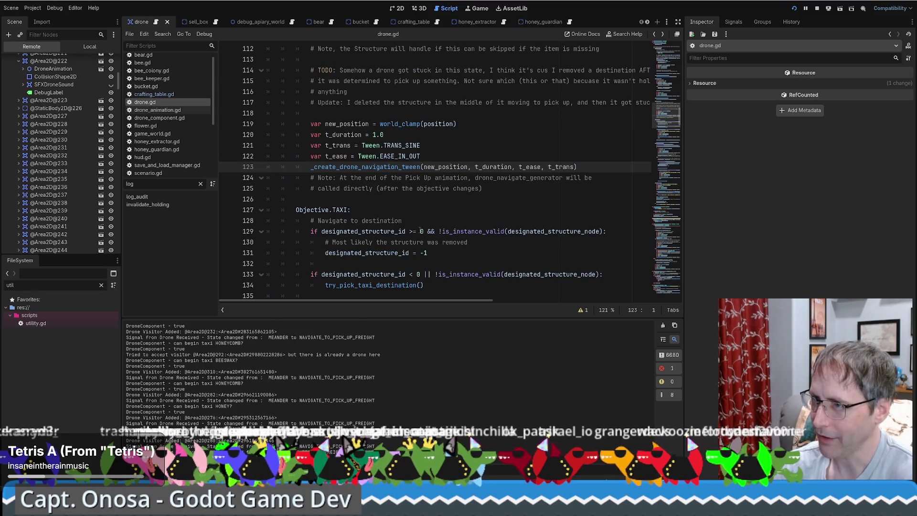
pyautogui.scroll(2, 419, 230)
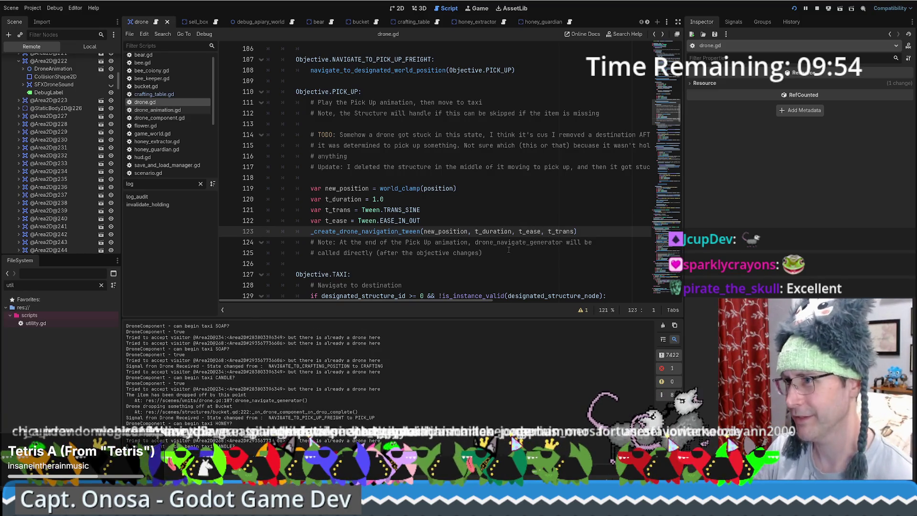
pyautogui.scroll(-2, 509, 250)
pyautogui.scroll(2, 513, 241)
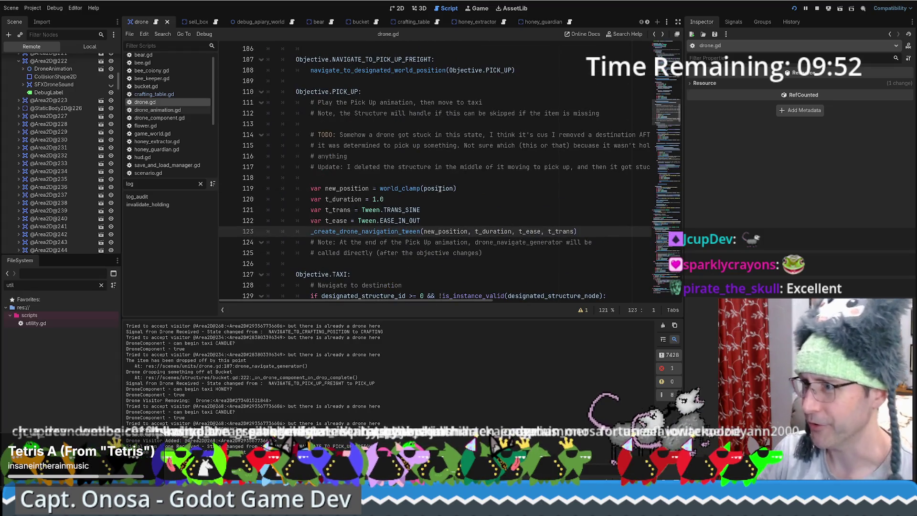
pyautogui.click(466, 220)
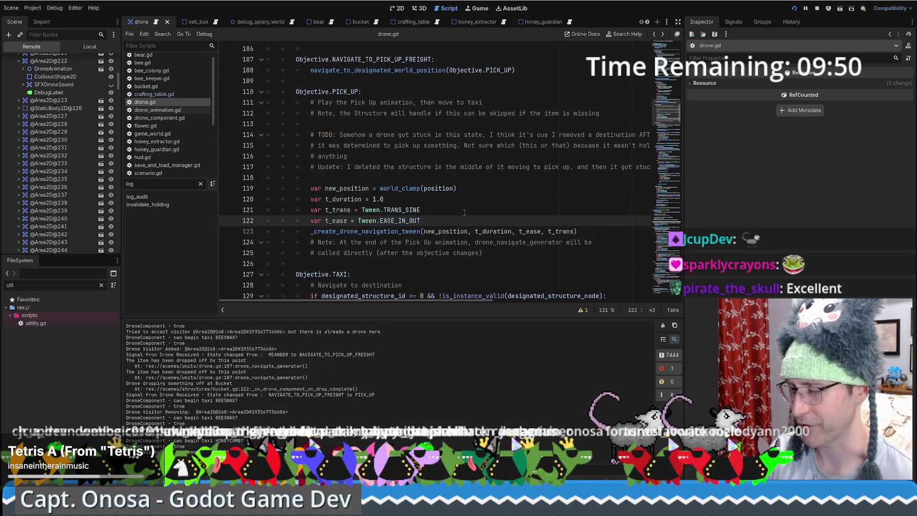
pyautogui.click(381, 232)
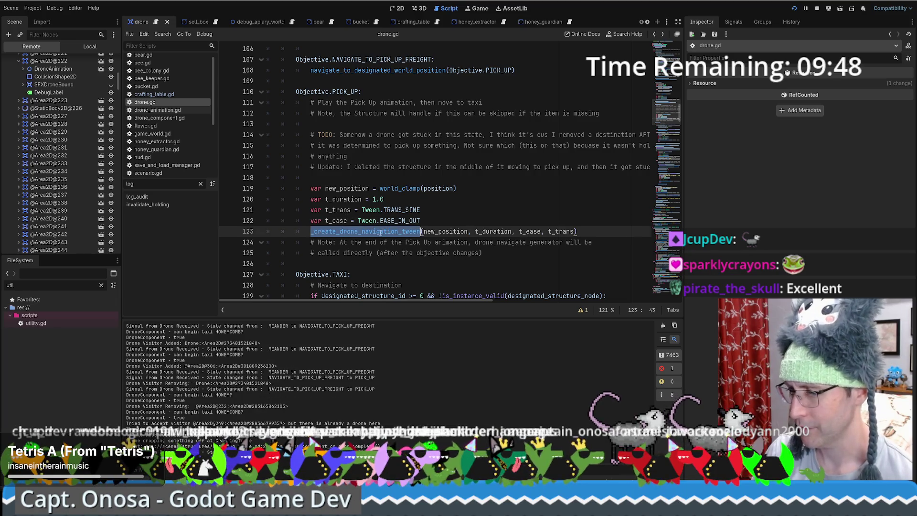
# Step: Add a breakpoint on drone.gd line 119, the PICK_UP world_clamp line, halting the game there
pyautogui.doubleClick(381, 231)
pyautogui.click(227, 189)
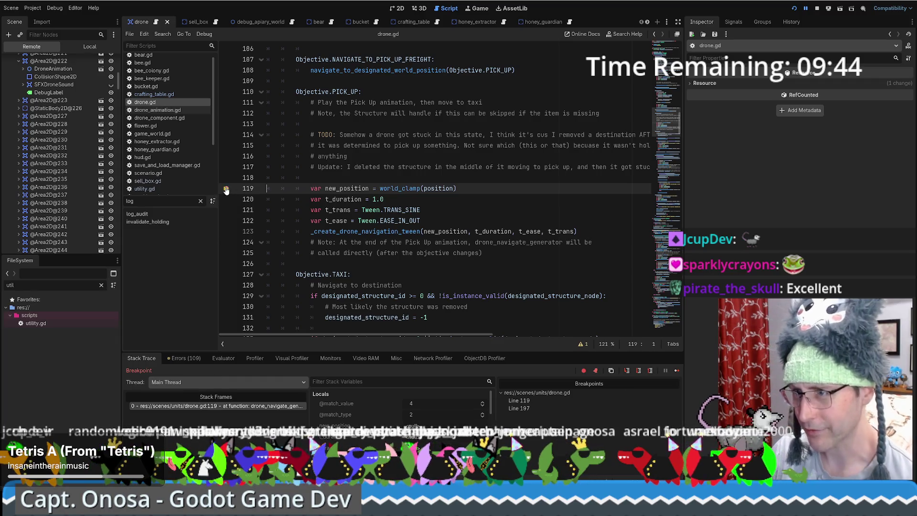
pyautogui.rightClick(226, 189)
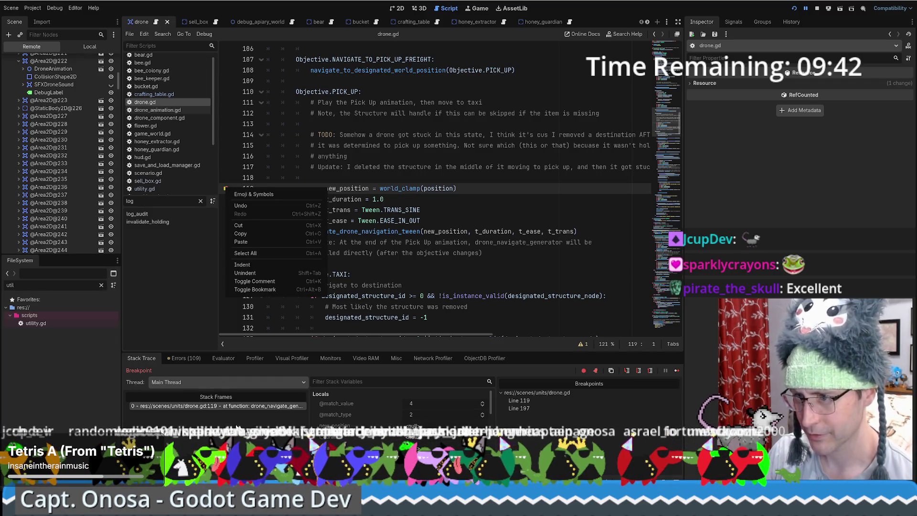
pyautogui.click(195, 409)
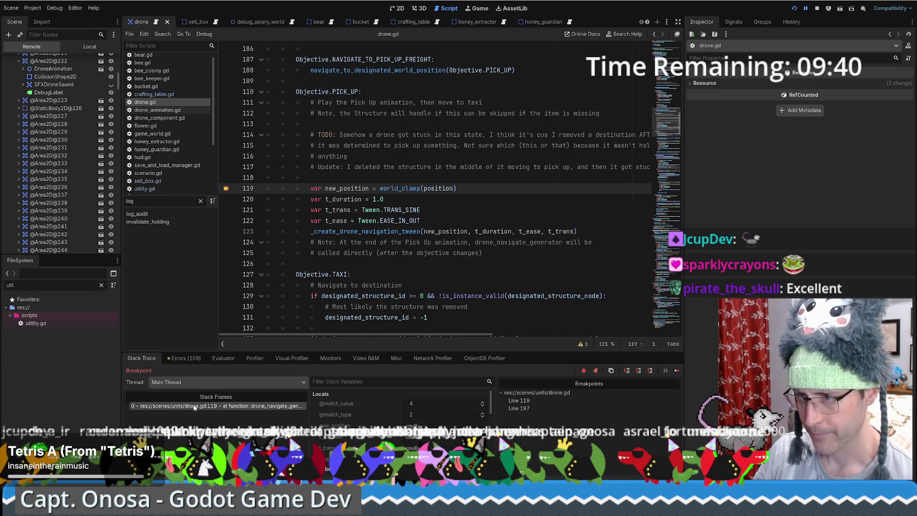
pyautogui.rightClick(227, 190)
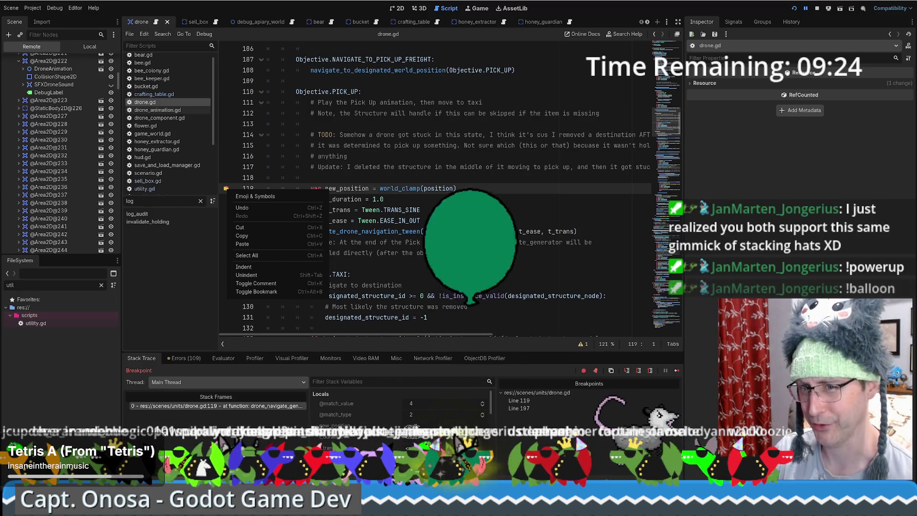
pyautogui.press('Escape')
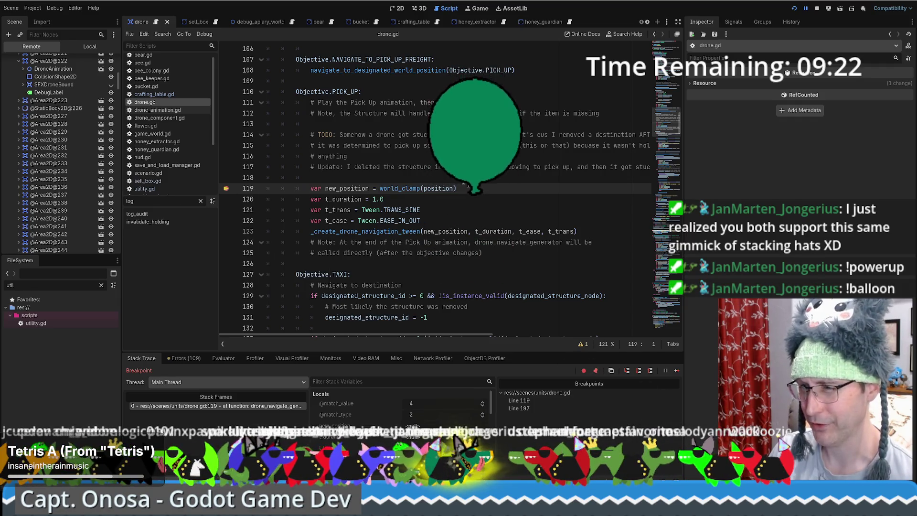
pyautogui.scroll(-4, 486, 193)
pyautogui.scroll(3, 648, 198)
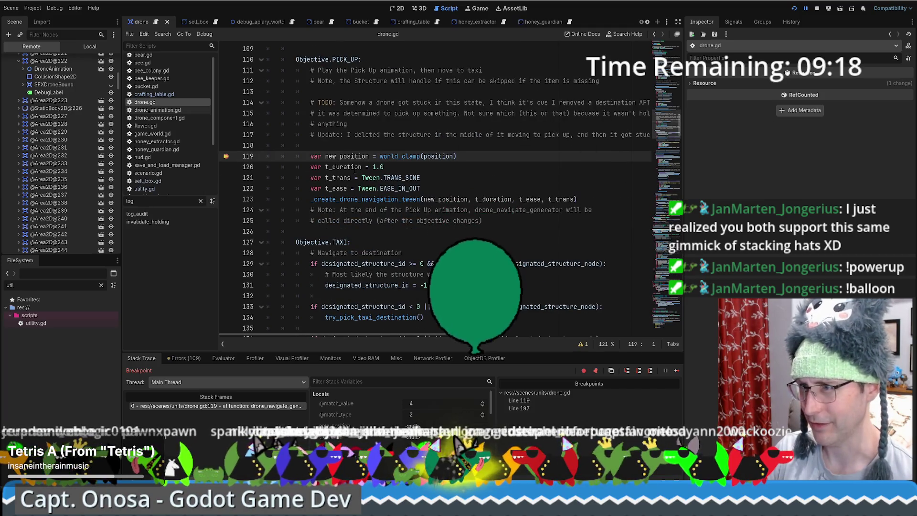
pyautogui.scroll(3, 648, 198)
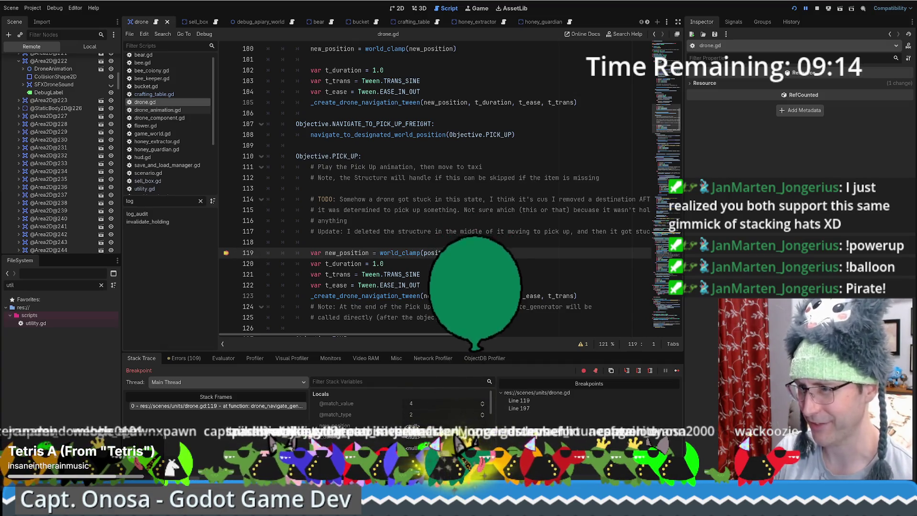
pyautogui.scroll(1, 76, 96)
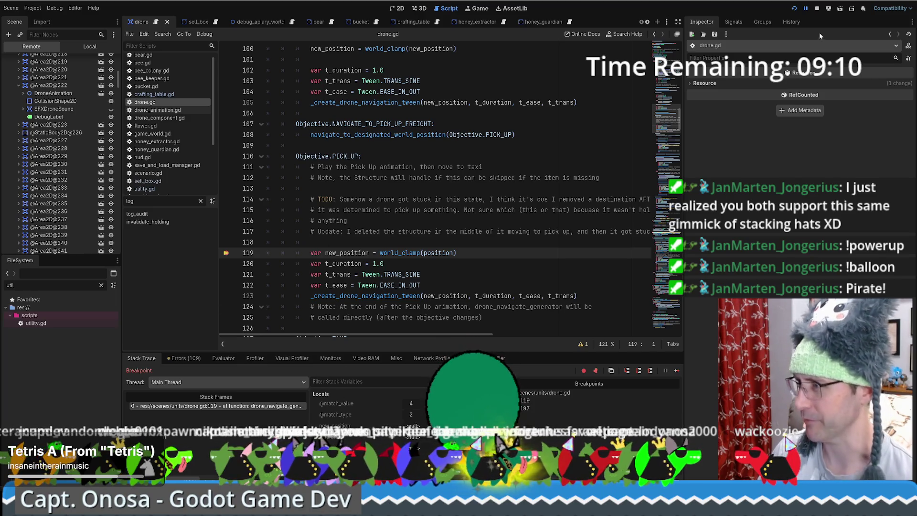
pyautogui.click(678, 22)
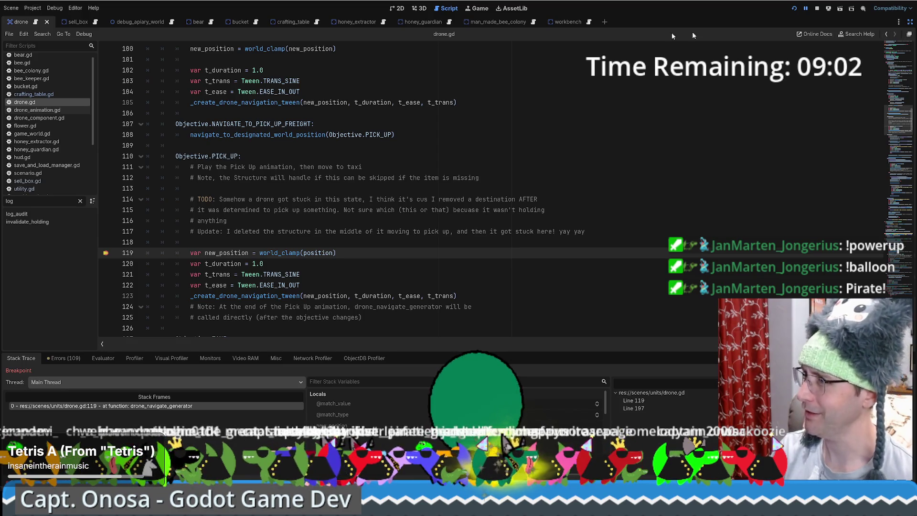
pyautogui.click(397, 9)
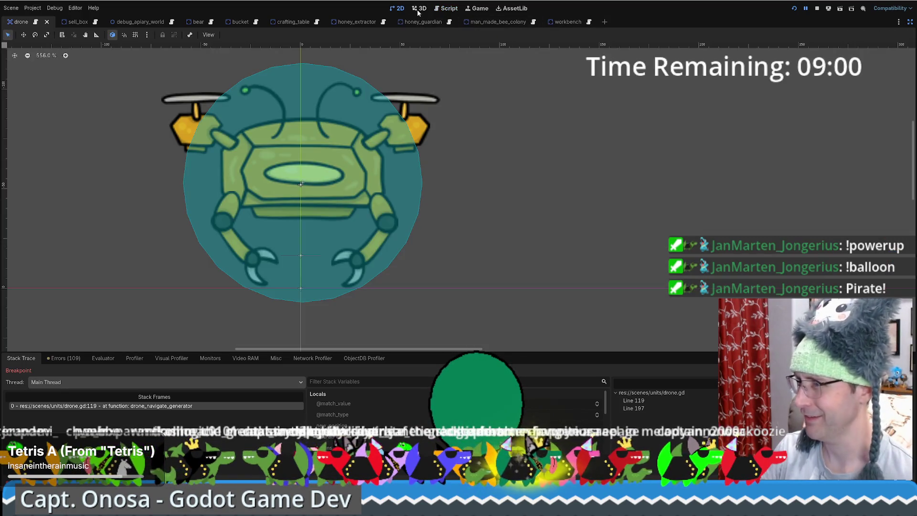
pyautogui.click(437, 13)
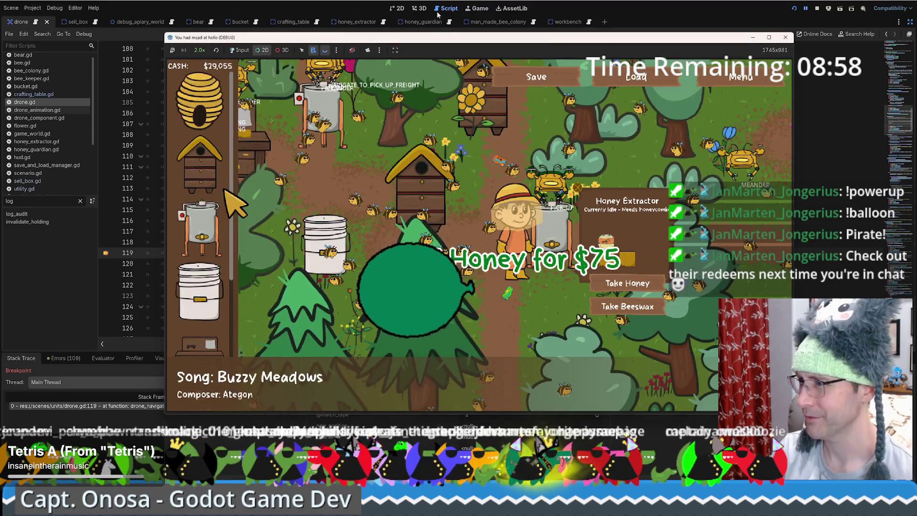
pyautogui.click(372, 213)
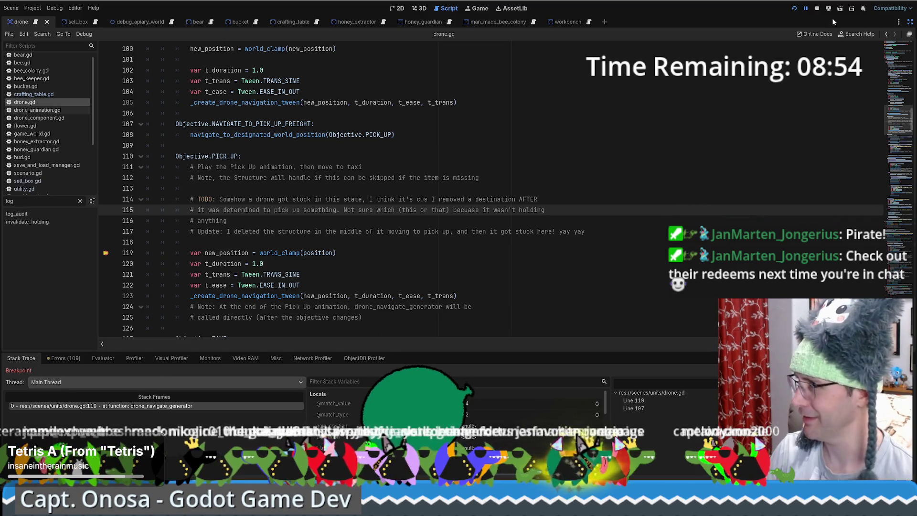
pyautogui.click(909, 36)
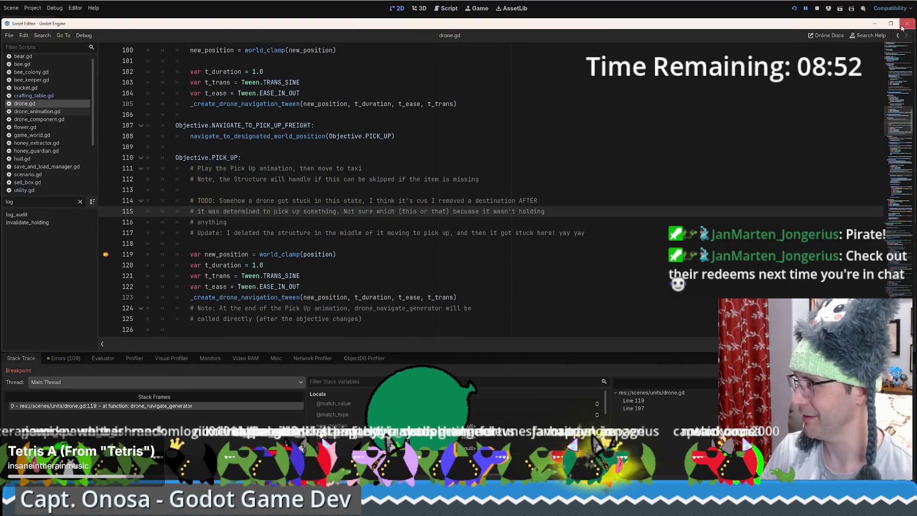
pyautogui.click(875, 23)
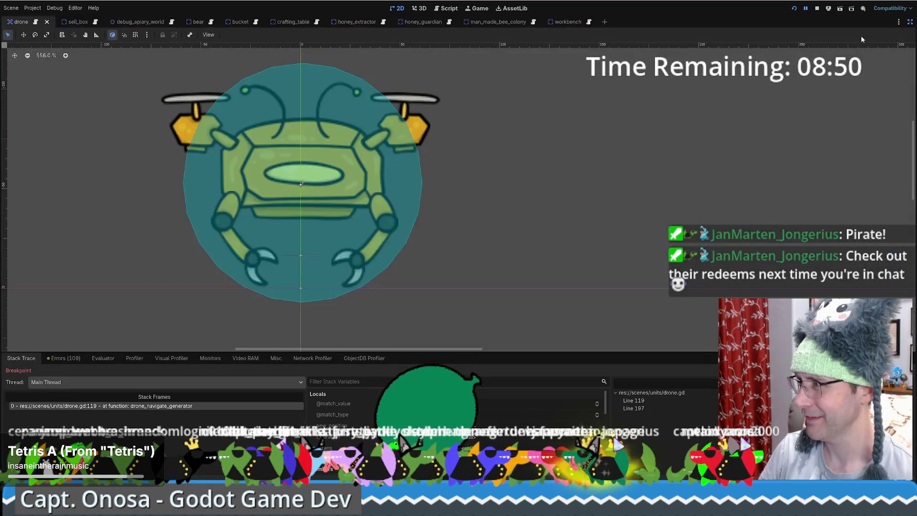
pyautogui.click(446, 9)
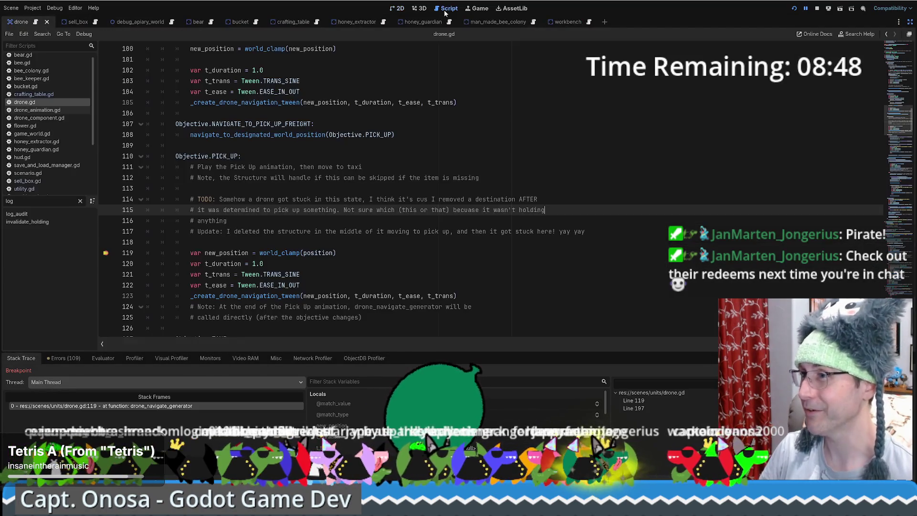
pyautogui.click(909, 24)
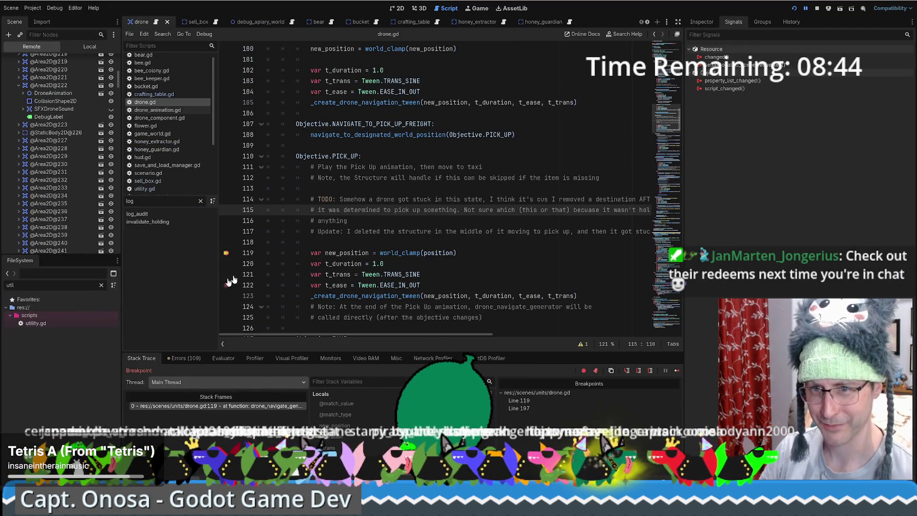
# Step: Review lines 120–121, then inspect the paused drone 181 via self in Stack Variables
pyautogui.click(516, 264)
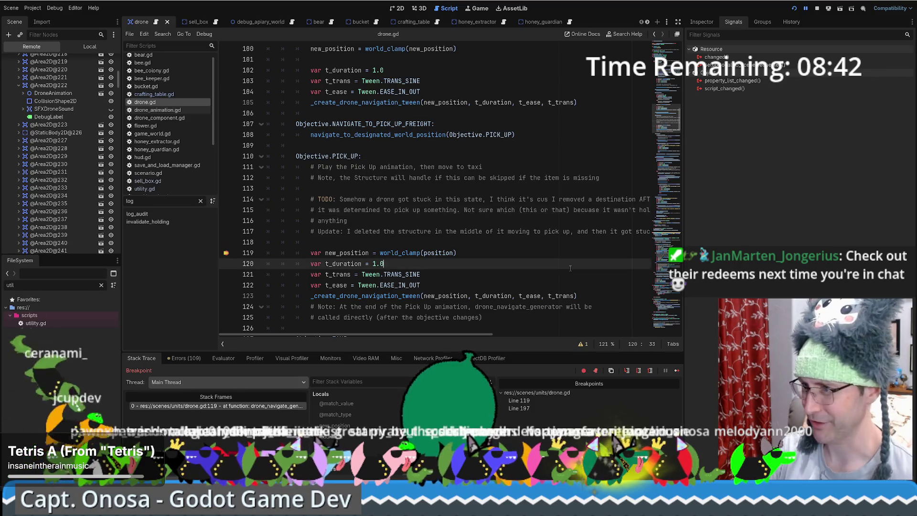
pyautogui.scroll(-2, 478, 249)
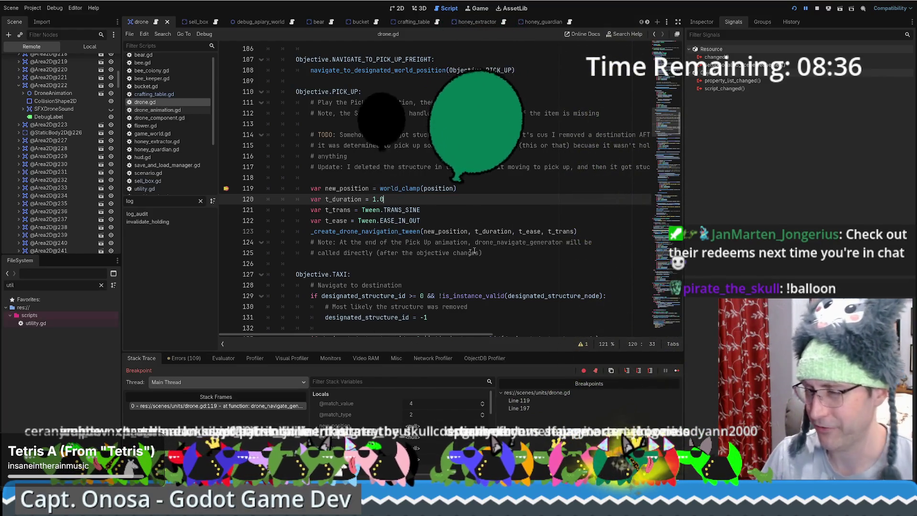
pyautogui.click(488, 209)
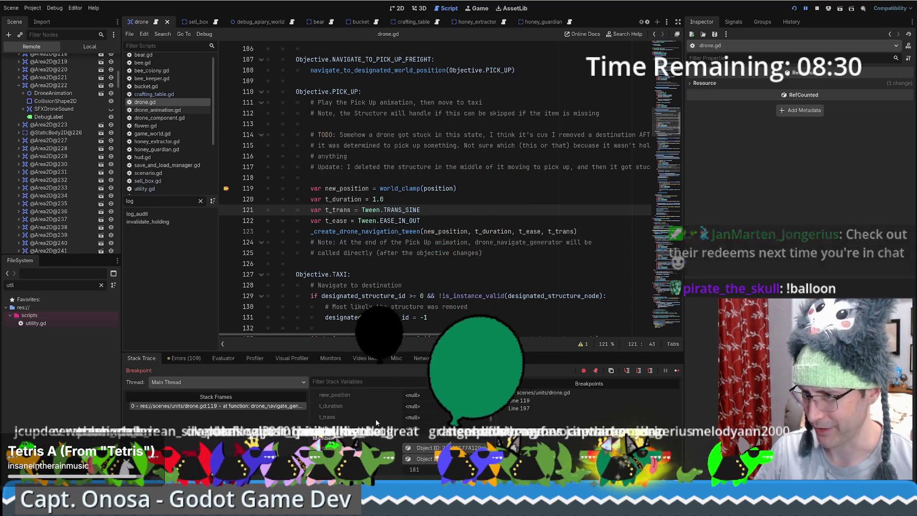
pyautogui.scroll(-3, 376, 418)
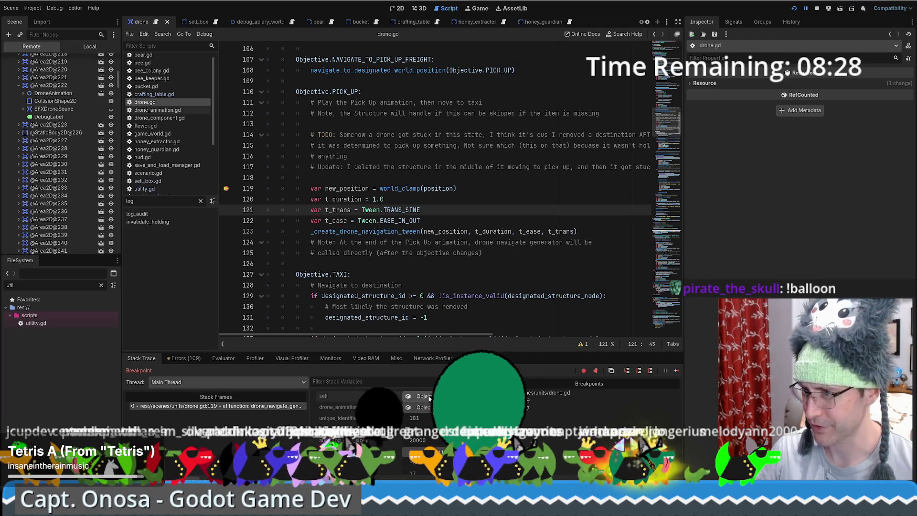
pyautogui.click(421, 396)
pyautogui.scroll(-10, 750, 271)
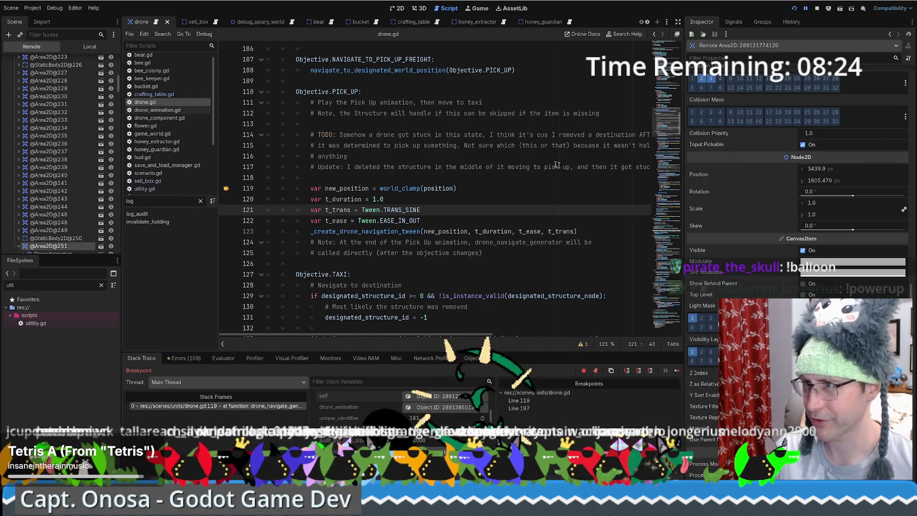
# Step: Continue past the line-119 breakpoint three times, inspecting each paused drone's self properties
pyautogui.click(446, 200)
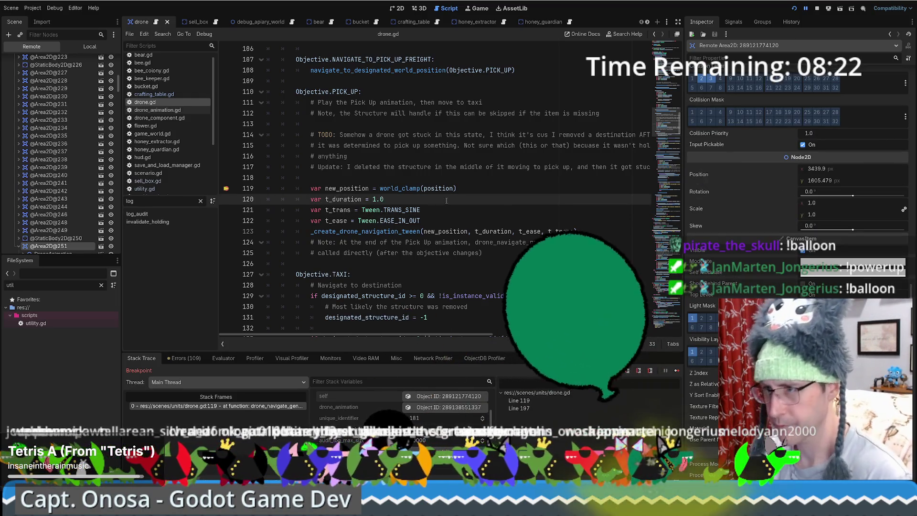
pyautogui.press('F12')
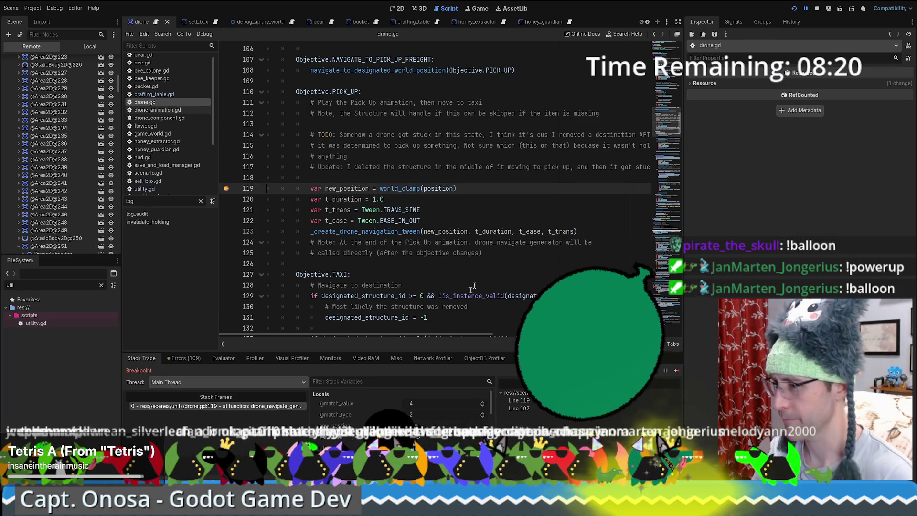
pyautogui.scroll(-2, 415, 424)
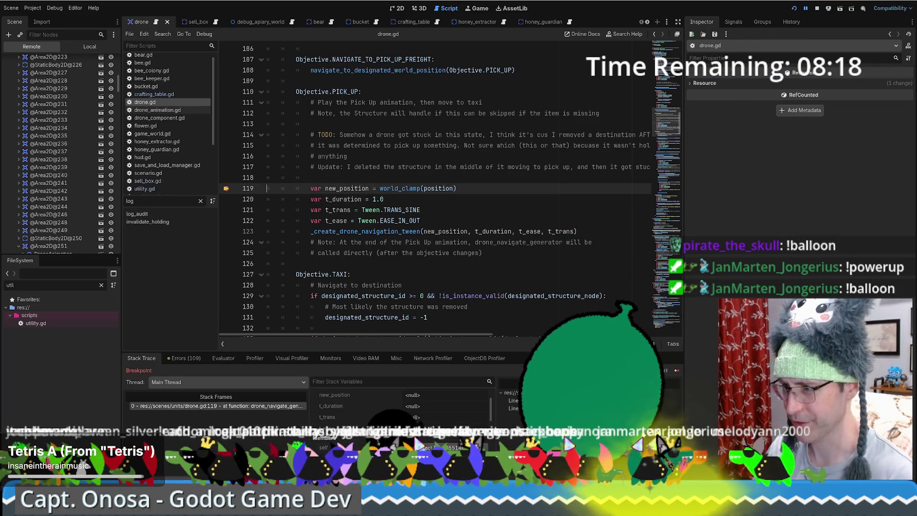
pyautogui.click(415, 447)
pyautogui.press('F12')
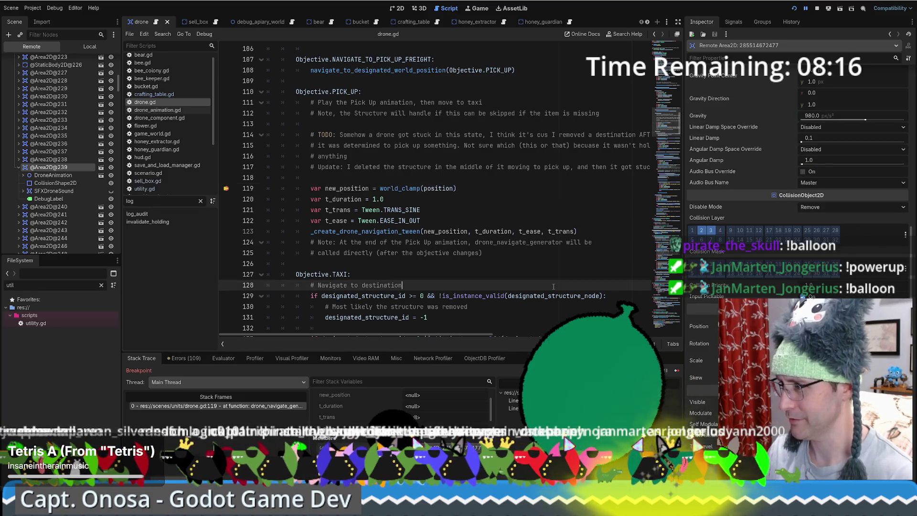
pyautogui.scroll(-3, 402, 411)
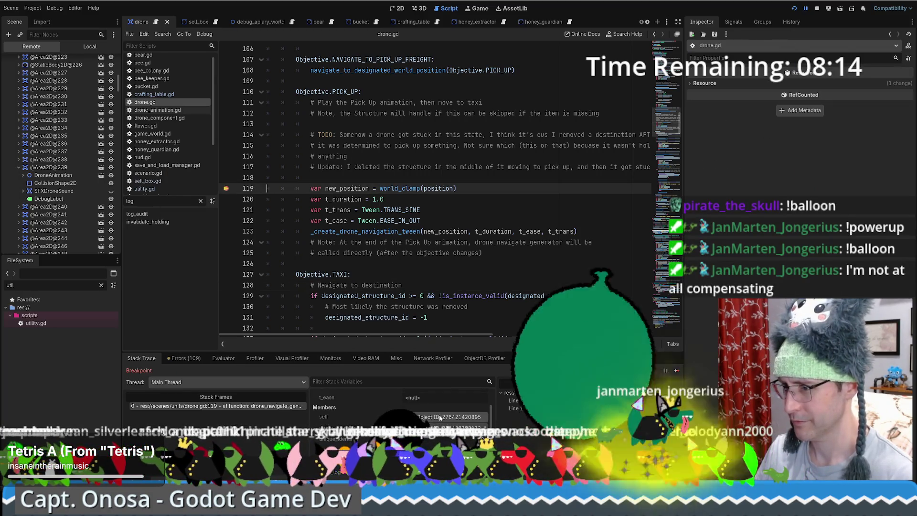
pyautogui.click(449, 417)
pyautogui.press('F12')
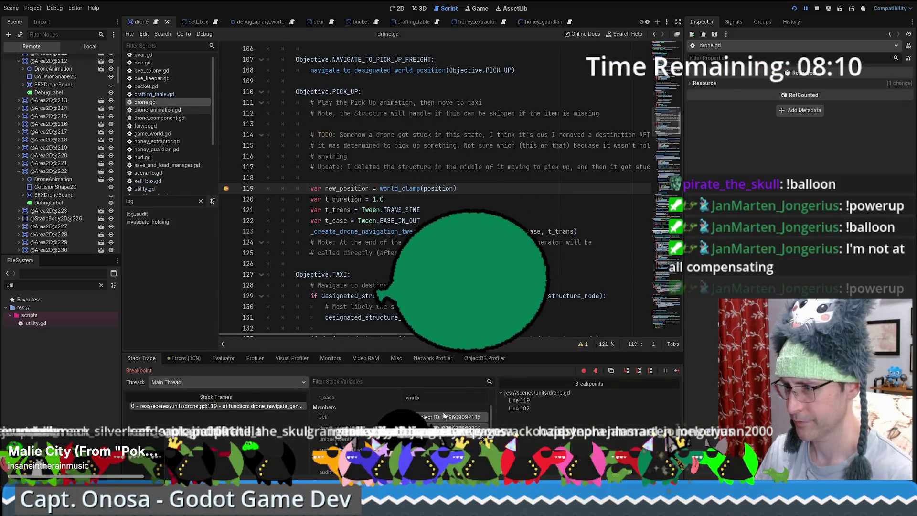
pyautogui.click(449, 416)
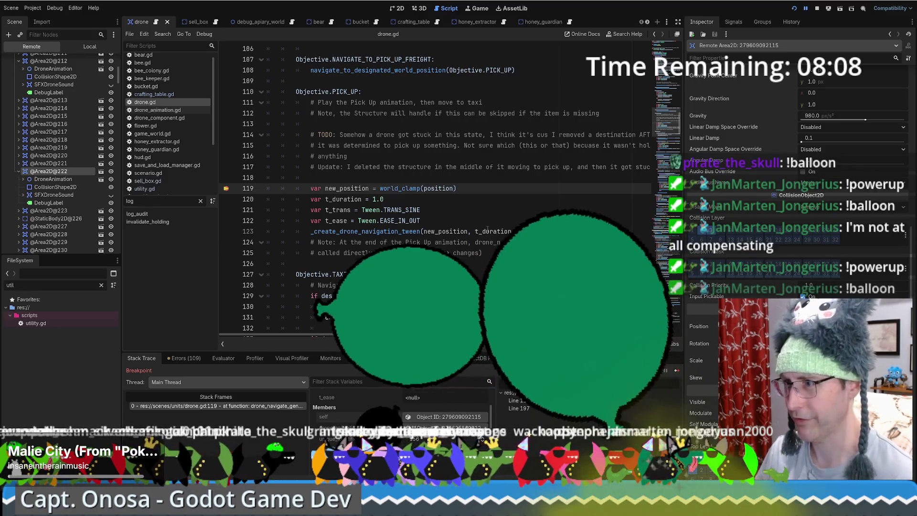
# Step: Scroll back to line 120 in drone.gd and continue to the next breakpoint hit
pyautogui.scroll(-5, 798, 191)
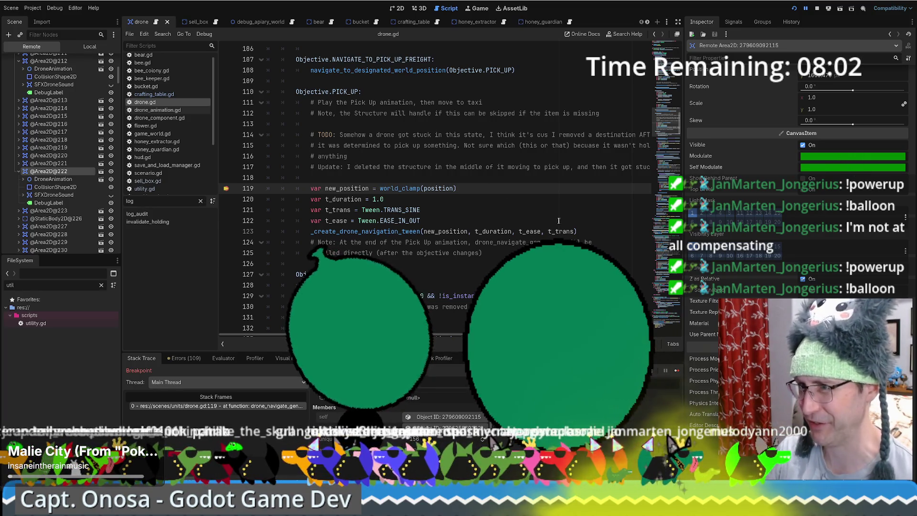
pyautogui.scroll(1, 558, 220)
pyautogui.scroll(5, 758, 228)
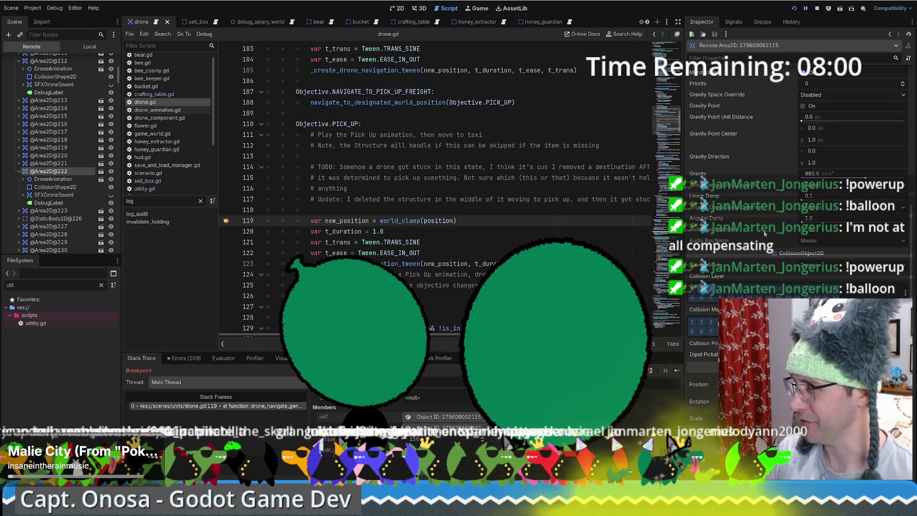
pyautogui.scroll(6, 774, 215)
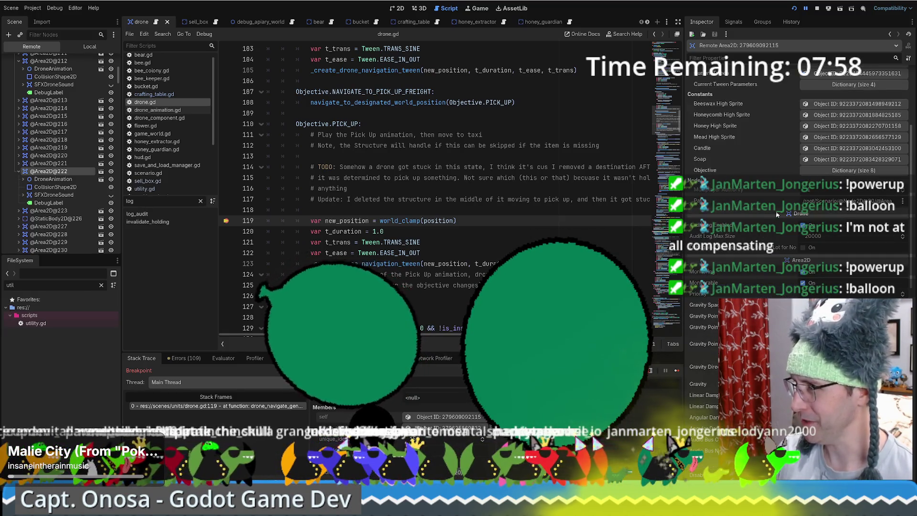
pyautogui.scroll(3, 781, 205)
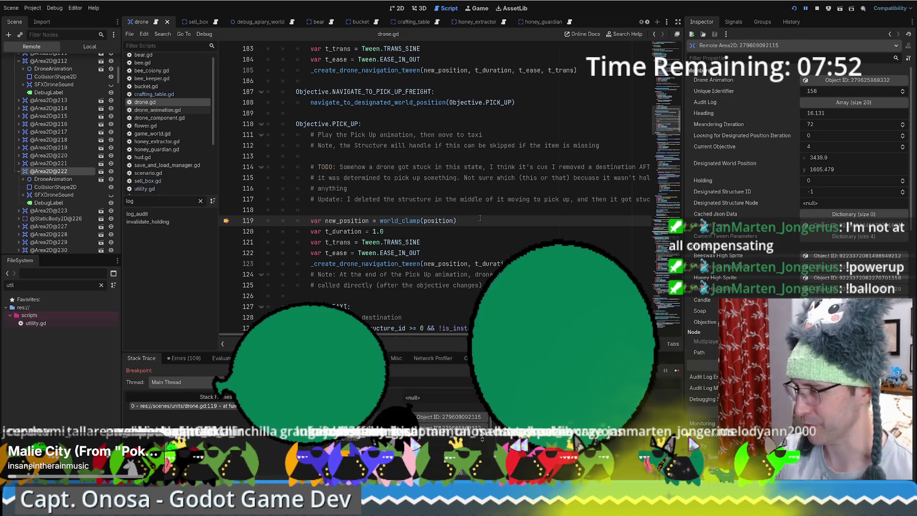
pyautogui.click(548, 232)
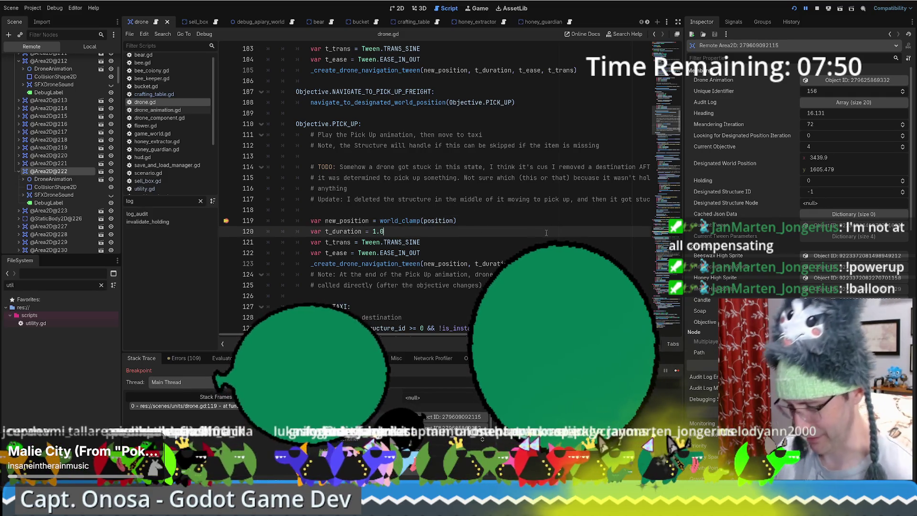
pyautogui.press('F12')
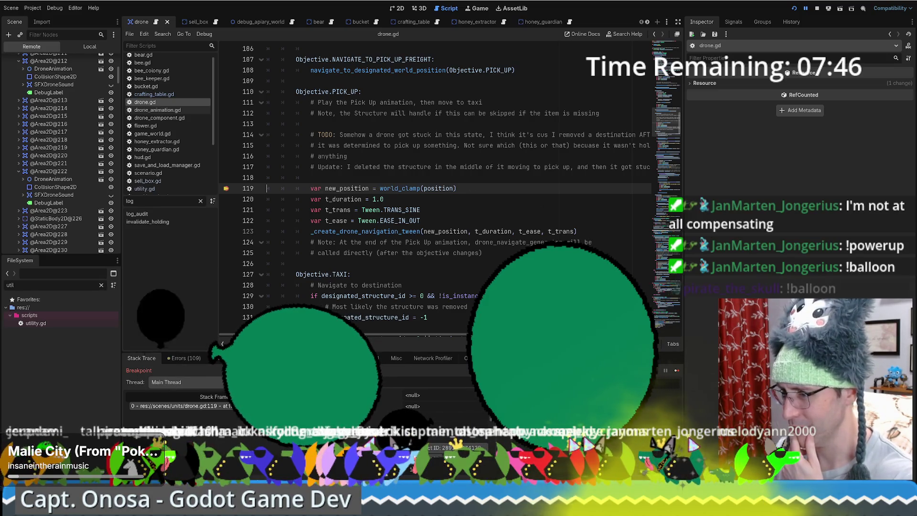
# Step: Inspect drone 181 (Current Objective 4, Designated Structure ID -1) and read t_trans and t_duration values
pyautogui.click(417, 406)
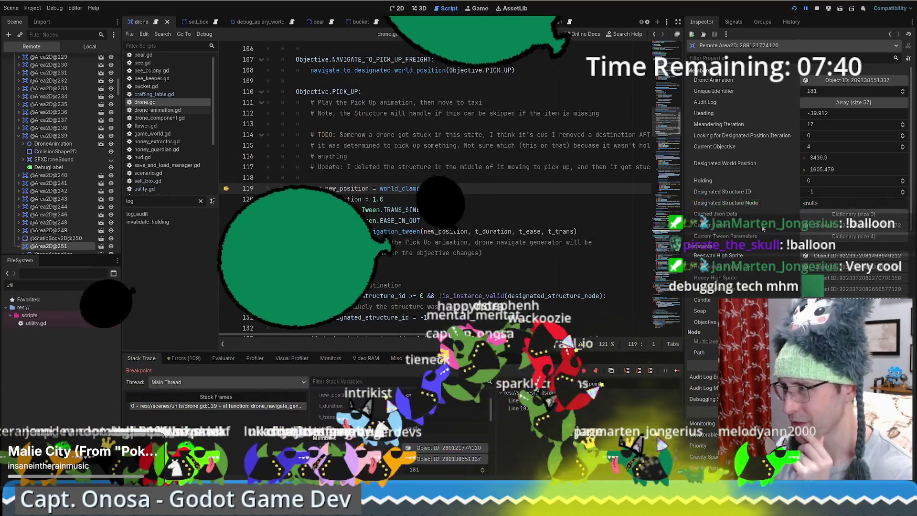
pyautogui.scroll(-5, 753, 225)
pyautogui.scroll(5, 750, 226)
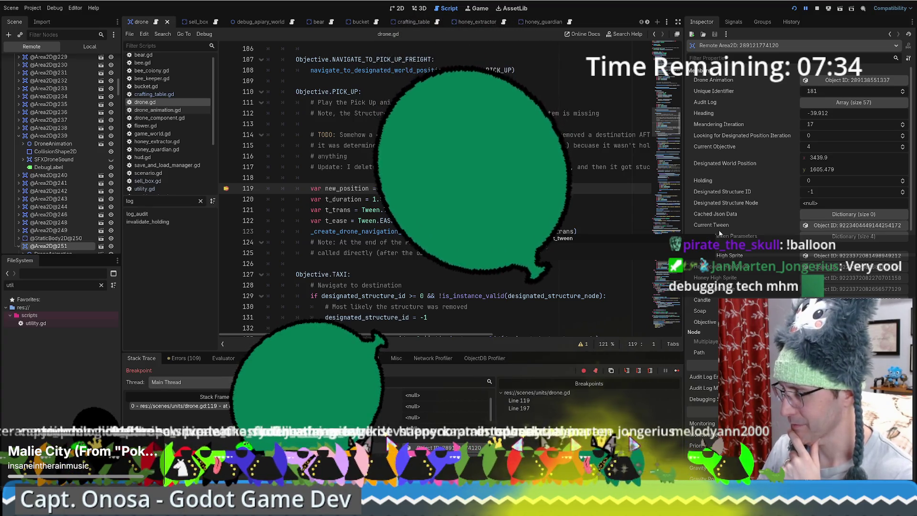
pyautogui.click(458, 210)
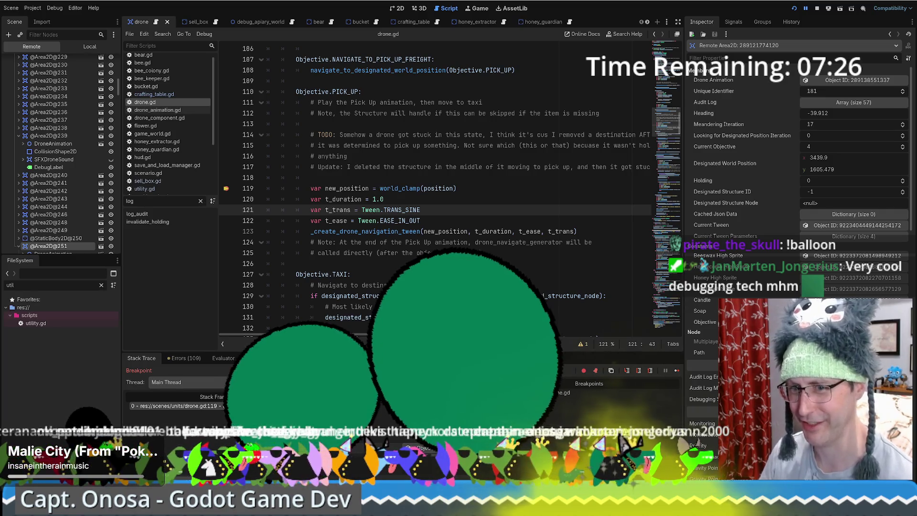
pyautogui.moveTo(550, 228)
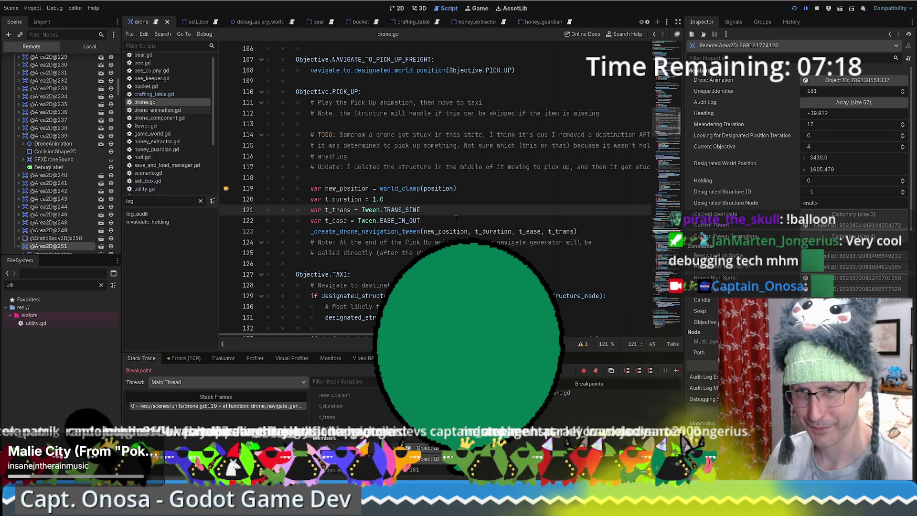
pyautogui.scroll(-2, 456, 218)
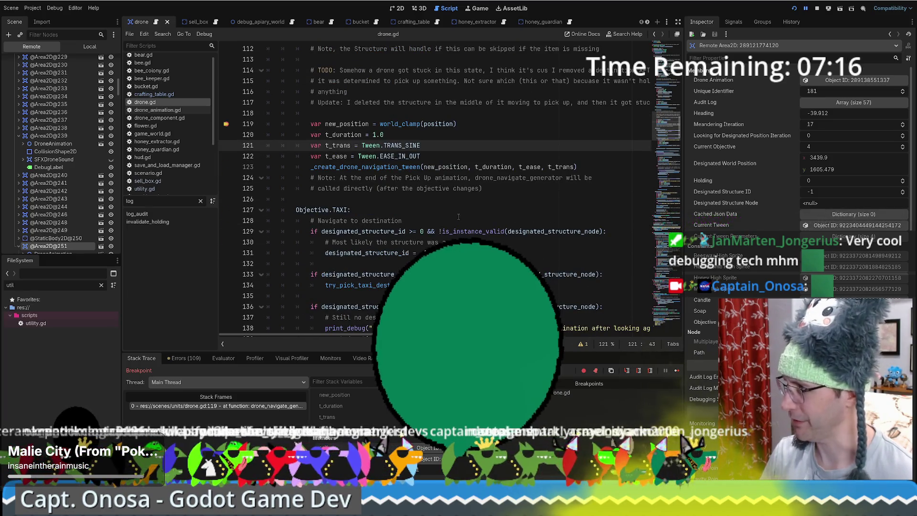
pyautogui.scroll(1, 479, 212)
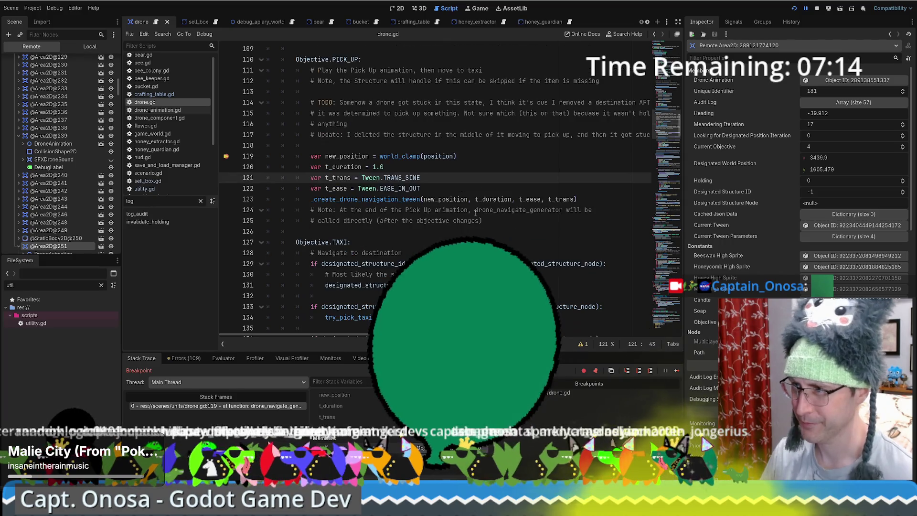
pyautogui.moveTo(484, 199)
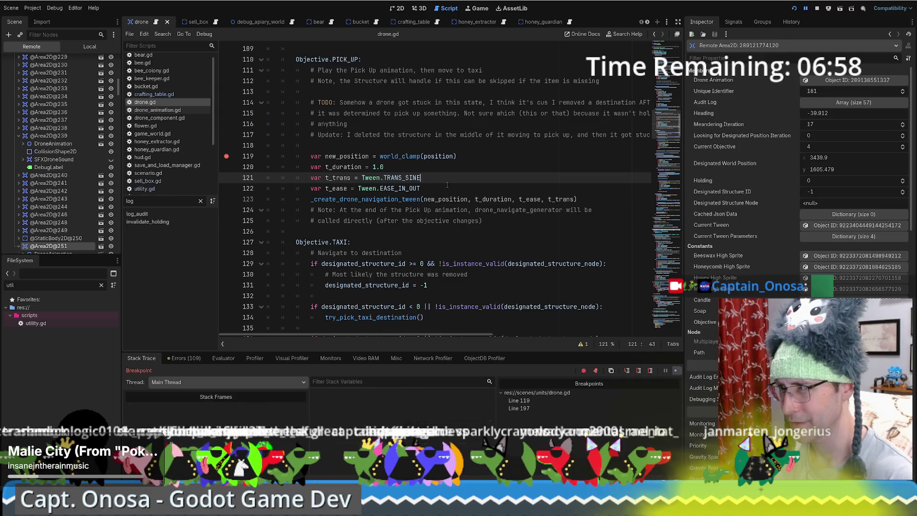
# Step: Make the debugger panel taller and cycle through drones hitting line 119, inspecting each one
pyautogui.press('F12')
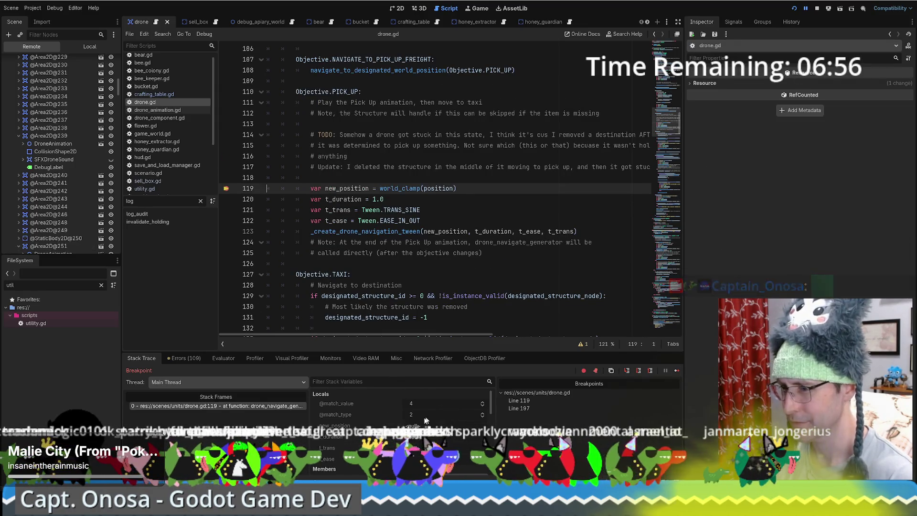
pyautogui.scroll(-3, 422, 449)
pyautogui.click(447, 426)
pyautogui.press('F12')
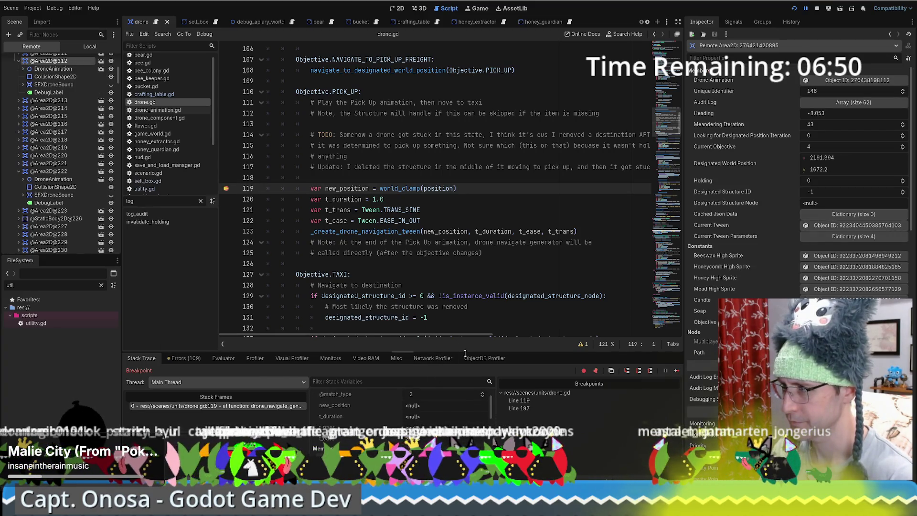
pyautogui.moveTo(465, 353); pyautogui.dragTo(465, 317)
pyautogui.press('F12')
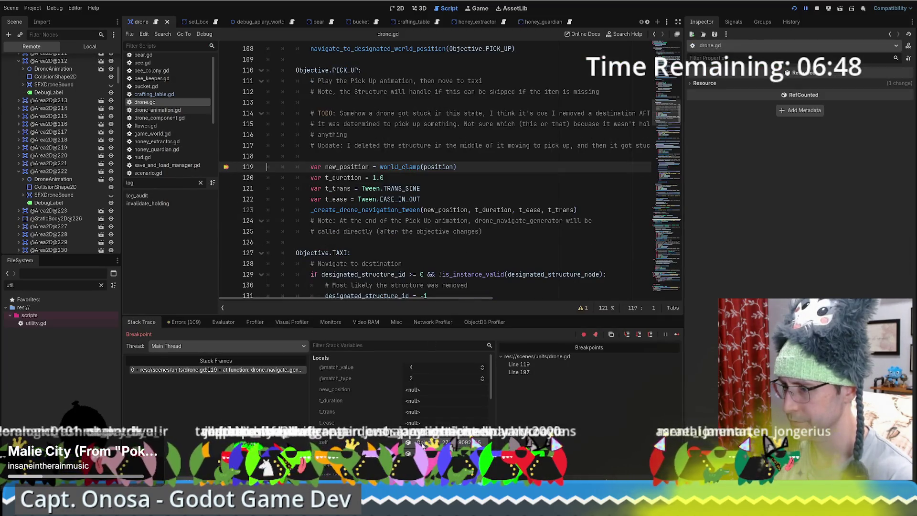
pyautogui.click(422, 443)
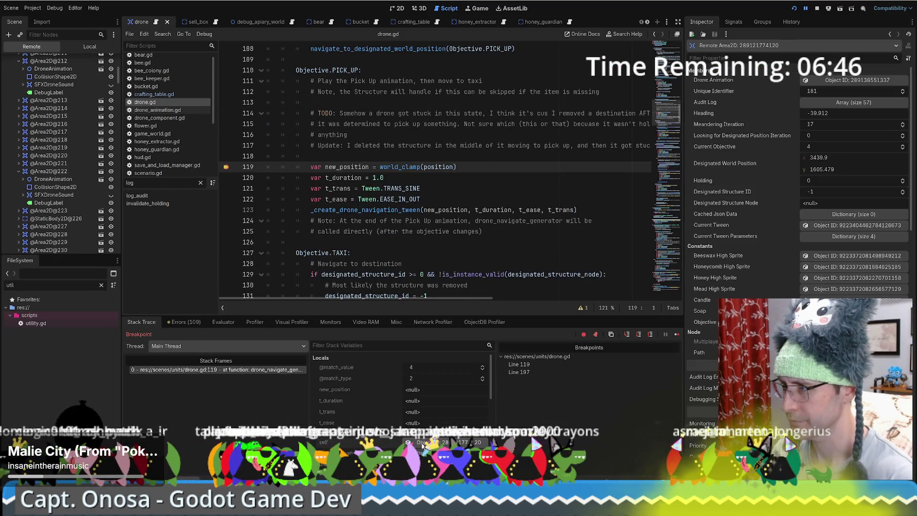
pyautogui.press('F12')
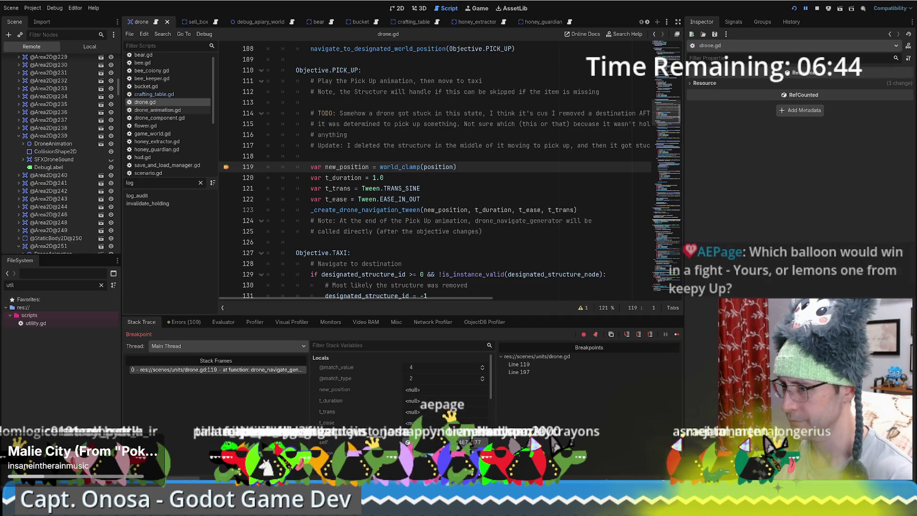
pyautogui.click(422, 443)
pyautogui.press('F12')
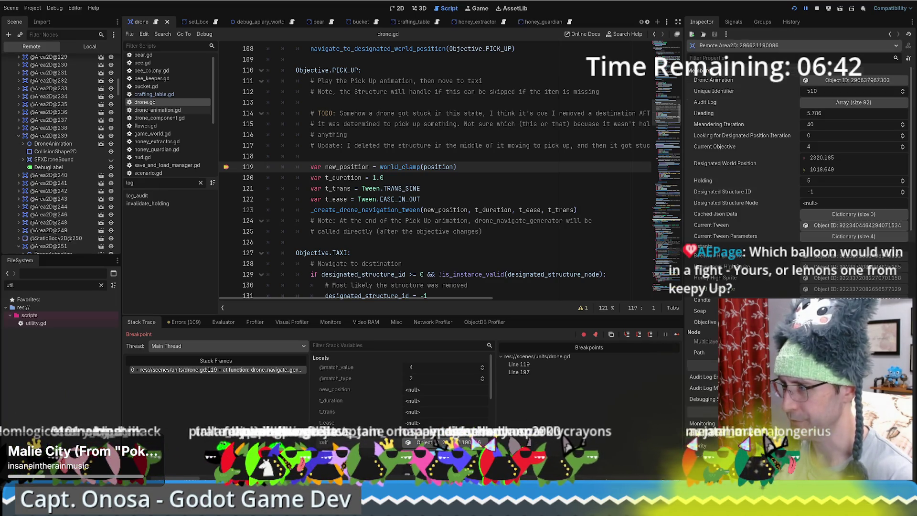
pyautogui.click(422, 443)
pyautogui.press('F12')
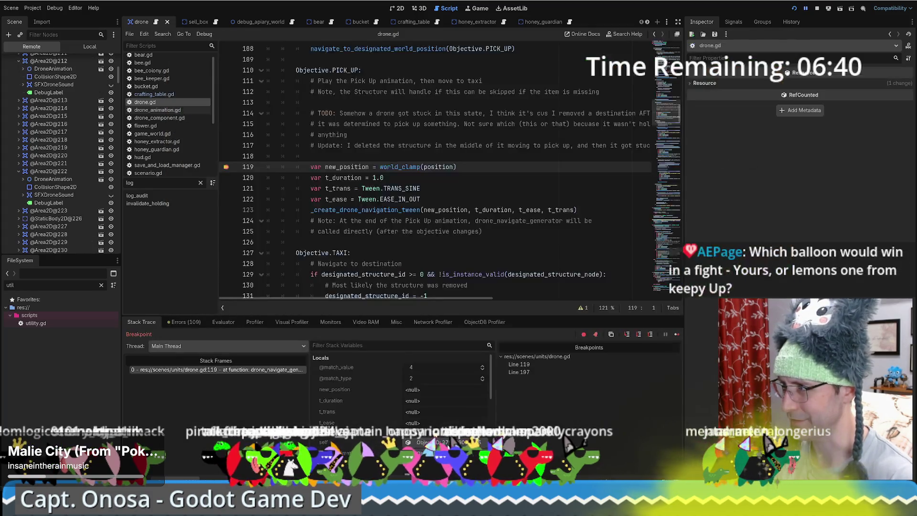
pyautogui.click(422, 444)
pyautogui.press('F12')
# Step: Keep continuing and inspecting drones at the breakpoint, then place the caret on empty line 118
pyautogui.click(448, 445)
pyautogui.press('F12')
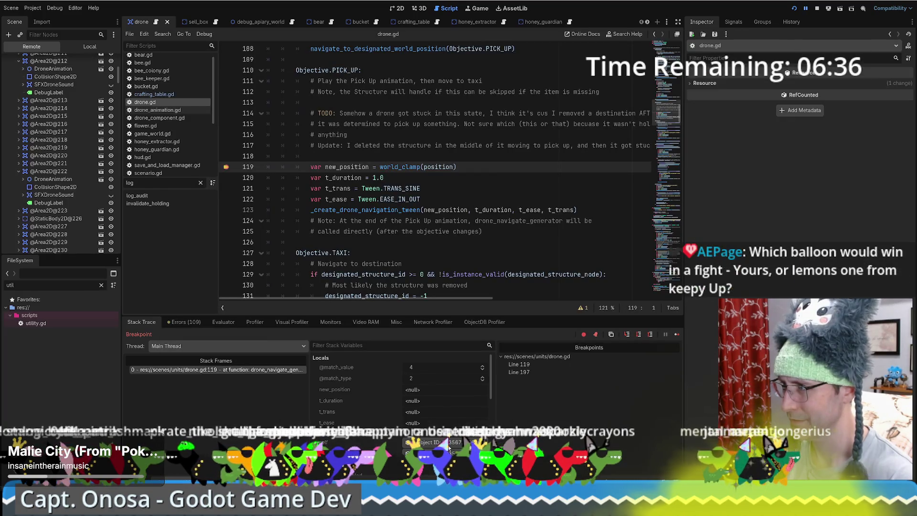
pyautogui.click(448, 446)
pyautogui.press('F12')
pyautogui.click(448, 445)
pyautogui.press('F12')
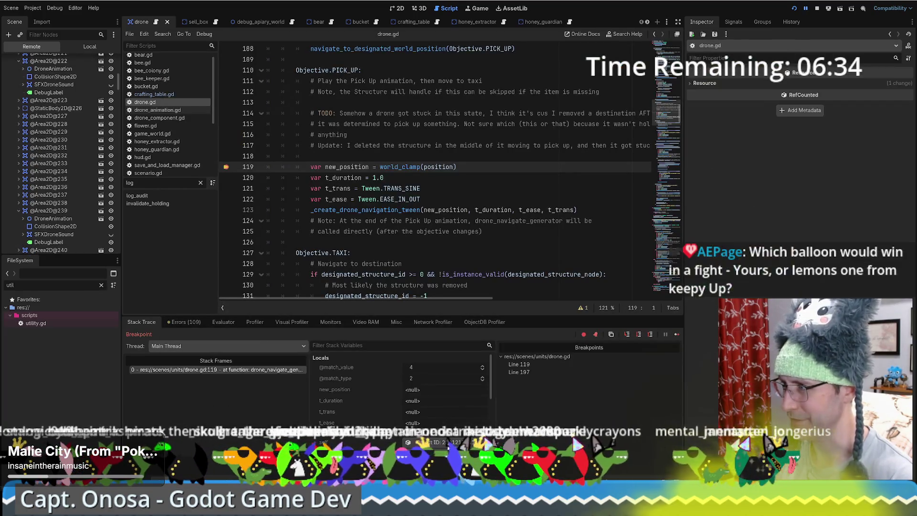
pyautogui.click(448, 445)
pyautogui.press('F12')
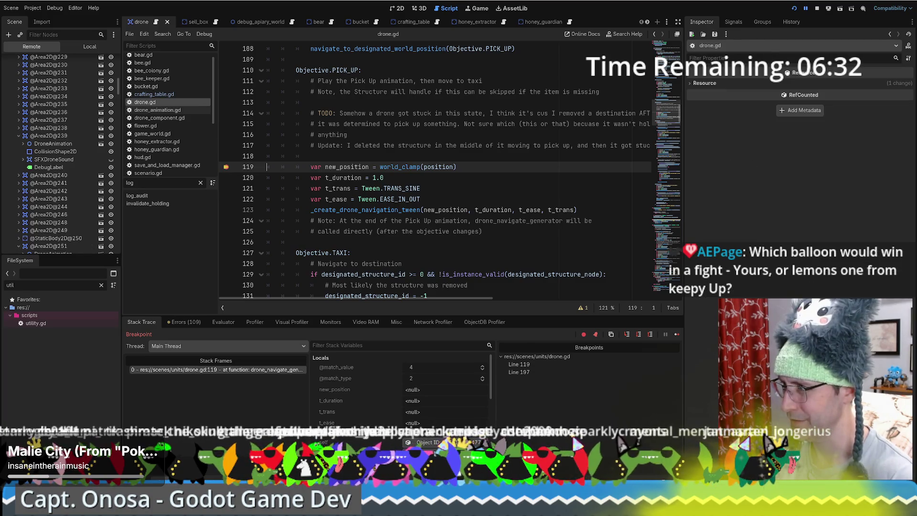
pyautogui.click(448, 446)
pyautogui.press('F12')
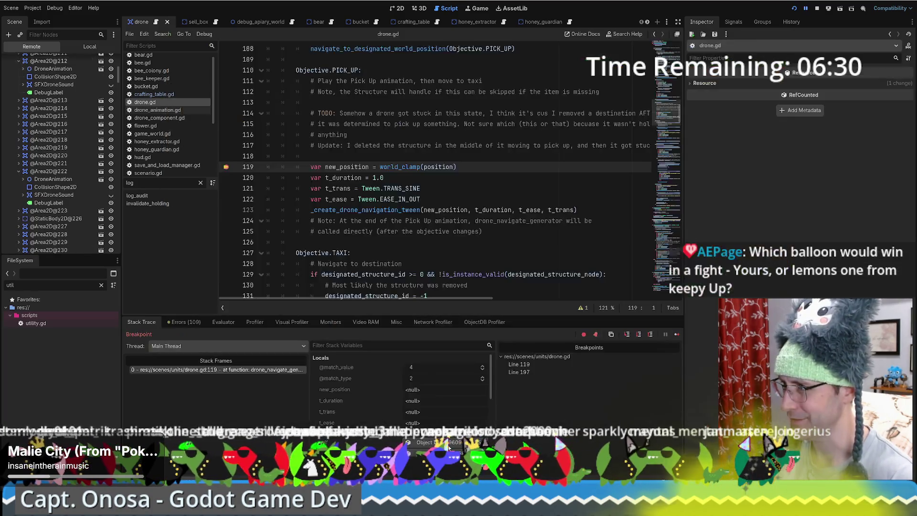
pyautogui.click(448, 445)
pyautogui.press('F12')
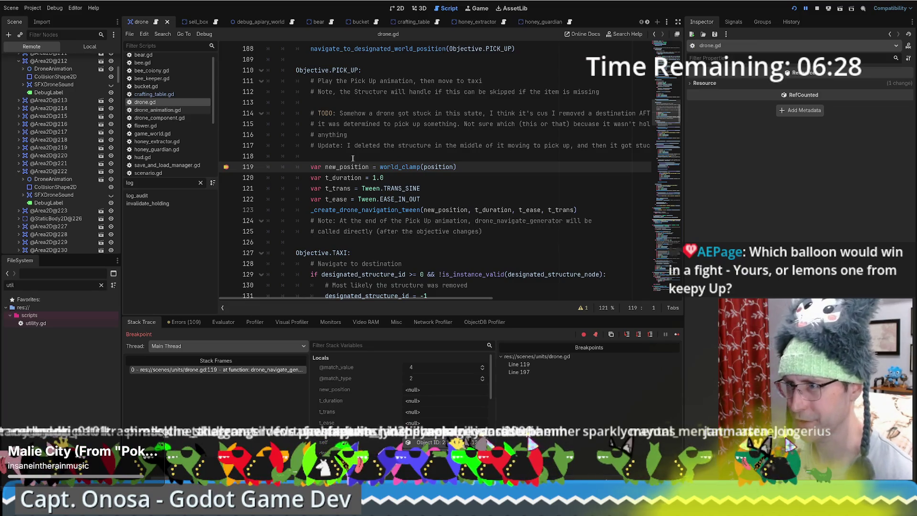
pyautogui.click(354, 158)
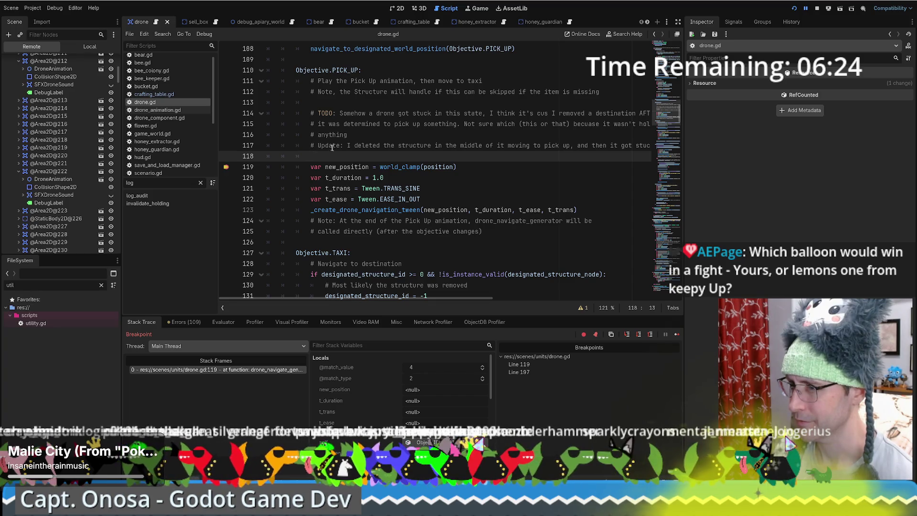
# Step: Add 'if designated_structure_id != -1:' with print("hi") below, breakpointing print line 119
pyautogui.write('if designated_')
pyautogui.press('Return')
pyautogui.write('!=')
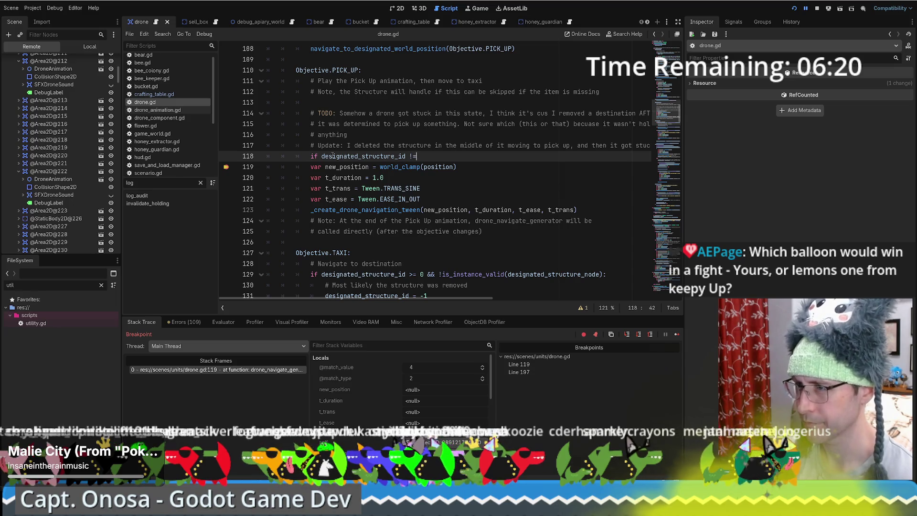
pyautogui.write(' -1:')
pyautogui.press('Return')
pyautogui.write('print("')
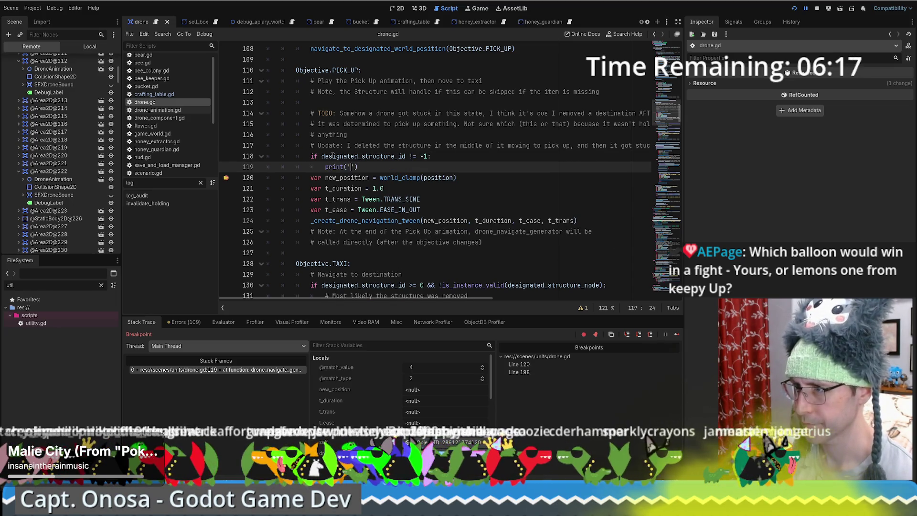
pyautogui.write('hi')
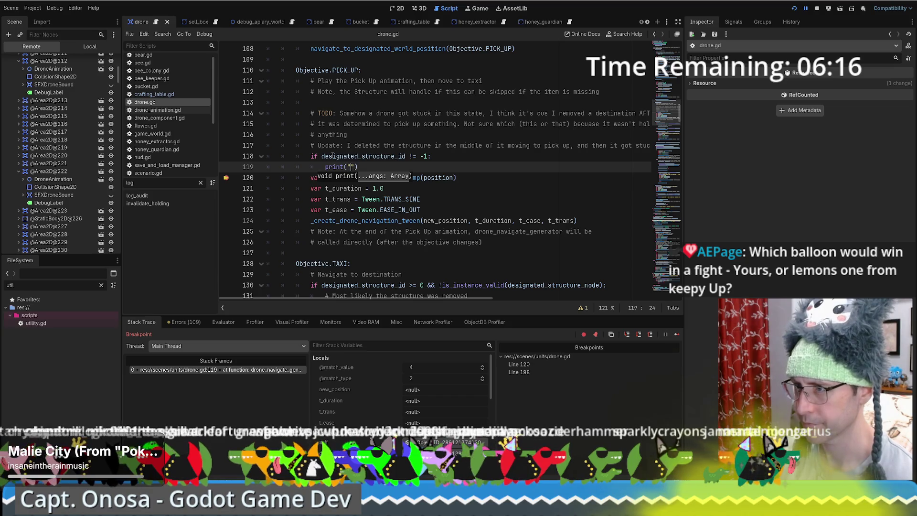
pyautogui.click(226, 167)
pyautogui.click(227, 178)
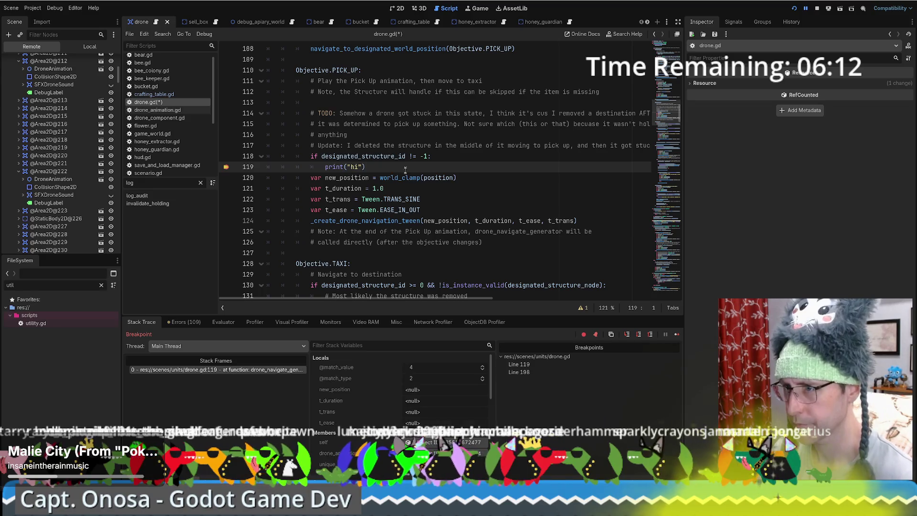
# Step: Inspect the paused drone and highlight the uses of designated_structure_id
pyautogui.click(445, 442)
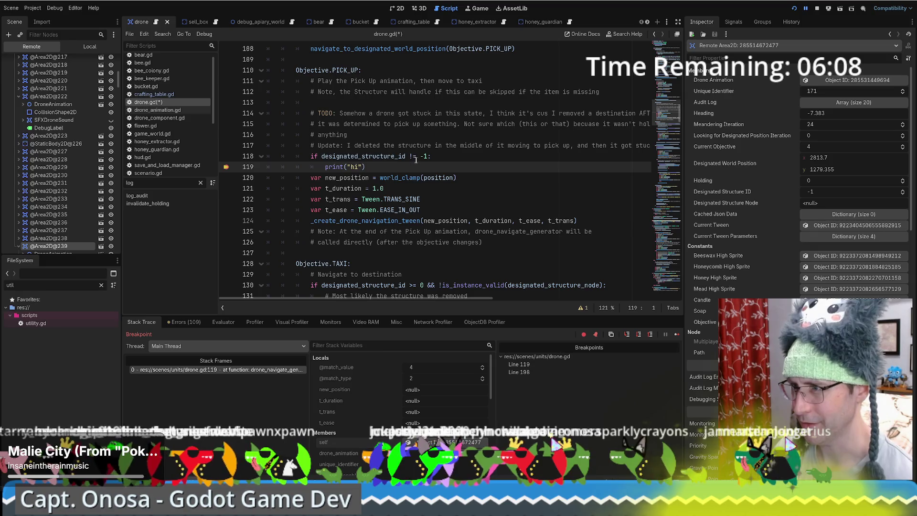
pyautogui.click(354, 156)
pyautogui.hotkey('ctrl', 'd')
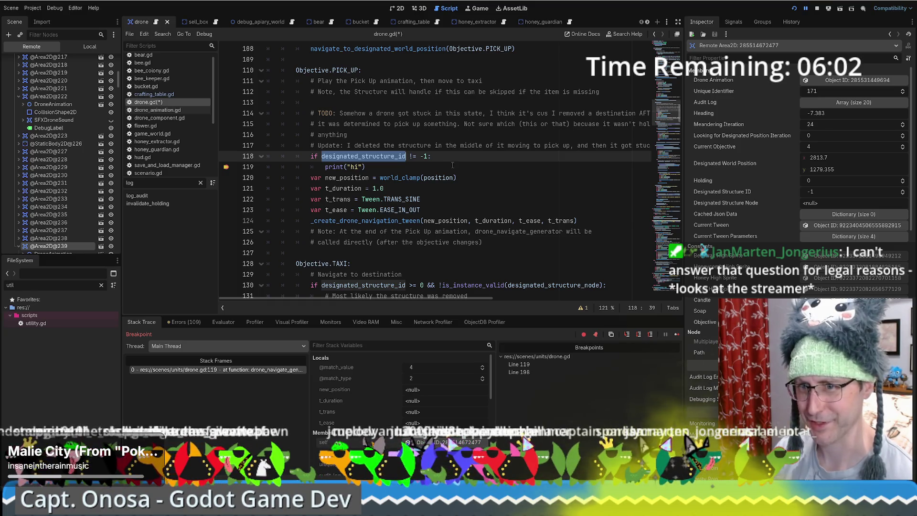
pyautogui.click(435, 165)
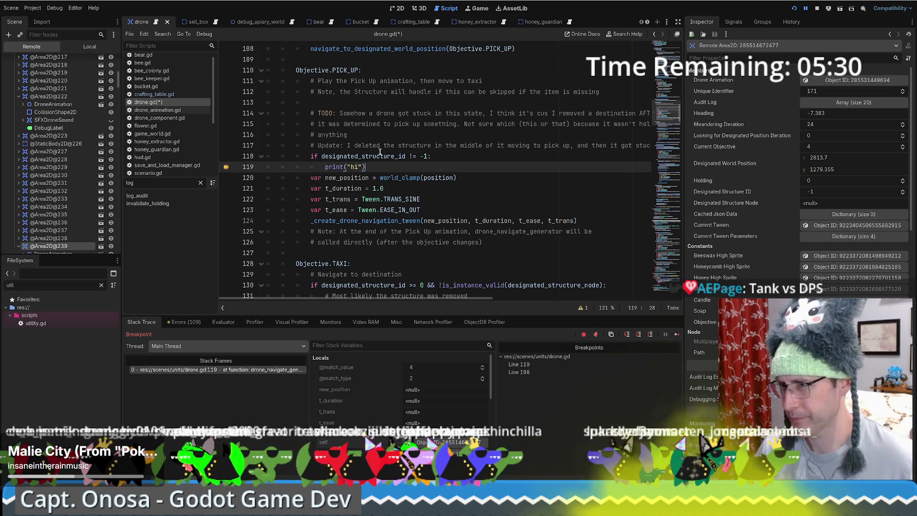
# Step: Check designated_structure_id's value and declaration, then use the debugger Evaluator to confirm it is -1
pyautogui.moveTo(385, 156)
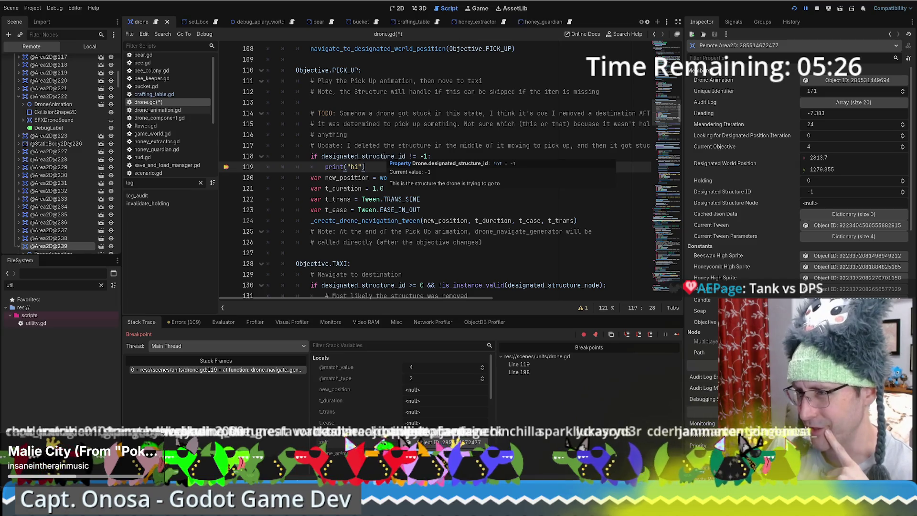
pyautogui.click(384, 157)
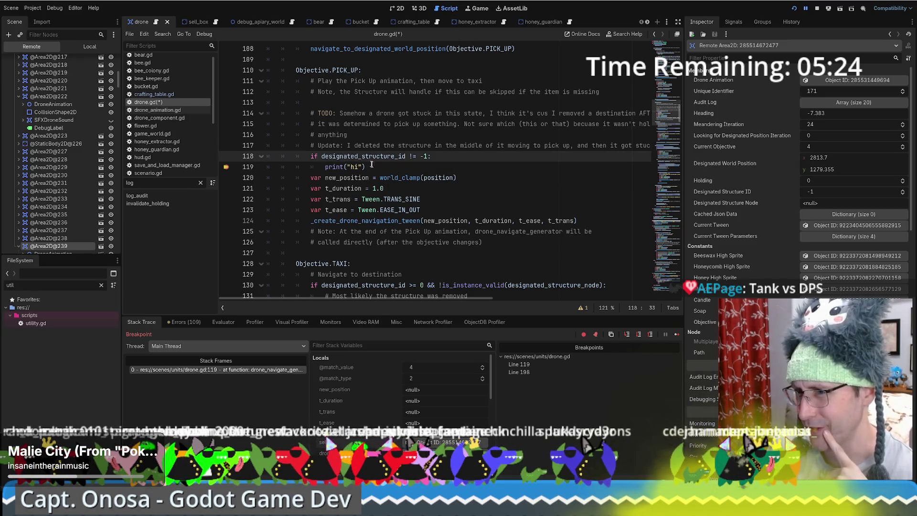
pyautogui.press('F12')
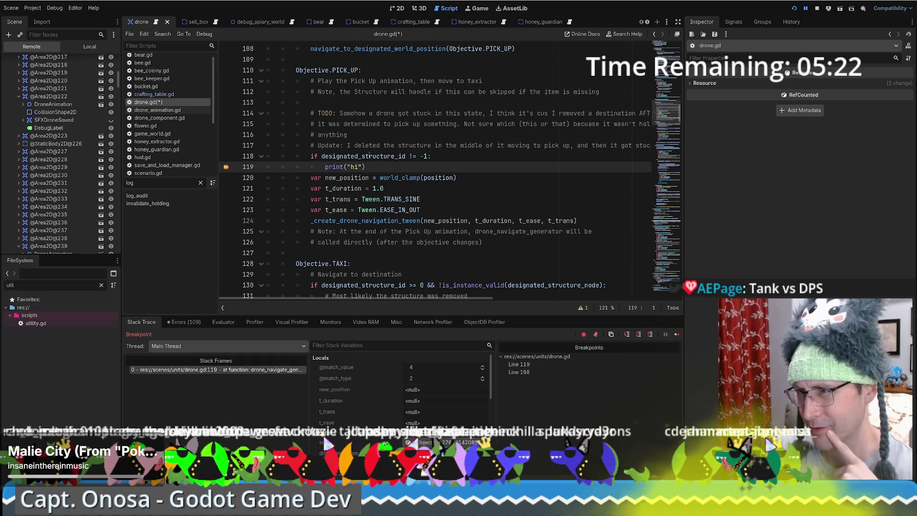
pyautogui.click(369, 156)
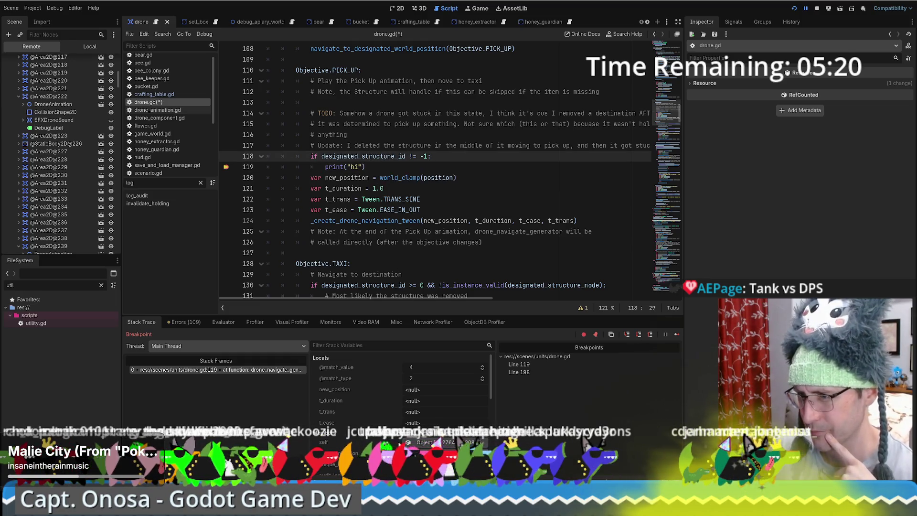
pyautogui.scroll(-2, 430, 416)
pyautogui.click(437, 411)
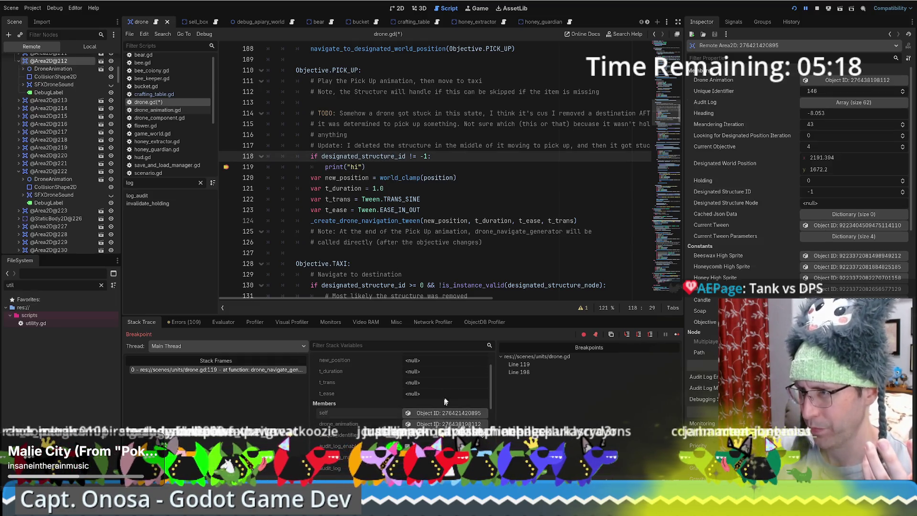
pyautogui.keyDown('ctrl'); pyautogui.click(380, 158); pyautogui.keyUp('ctrl')
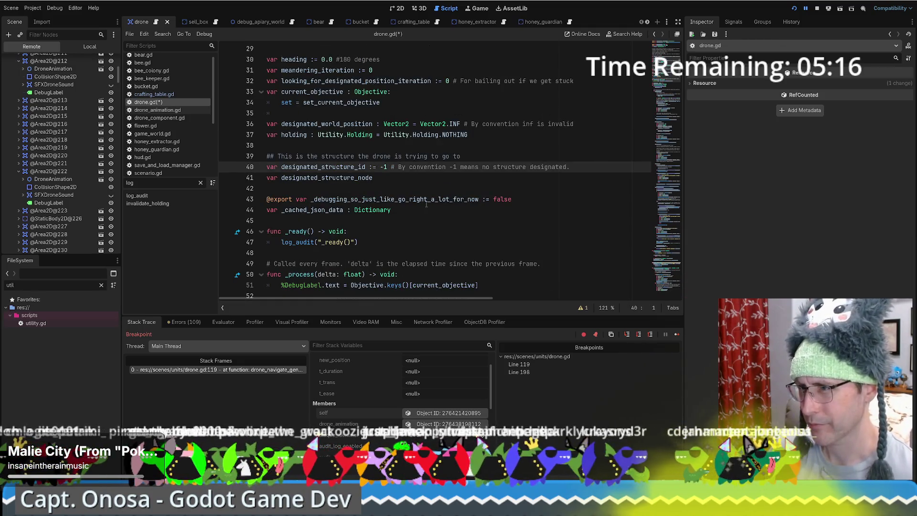
pyautogui.moveTo(427, 205)
pyautogui.hotkey('alt', 'Left')
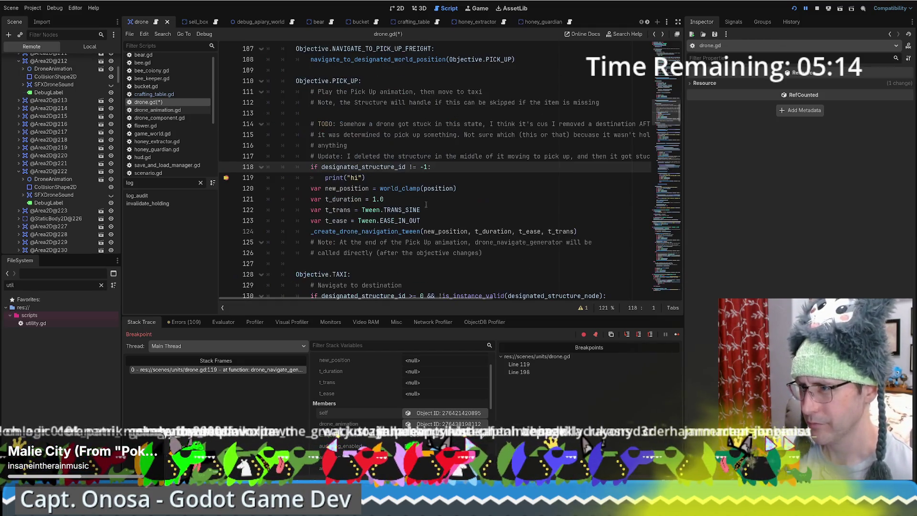
pyautogui.click(224, 322)
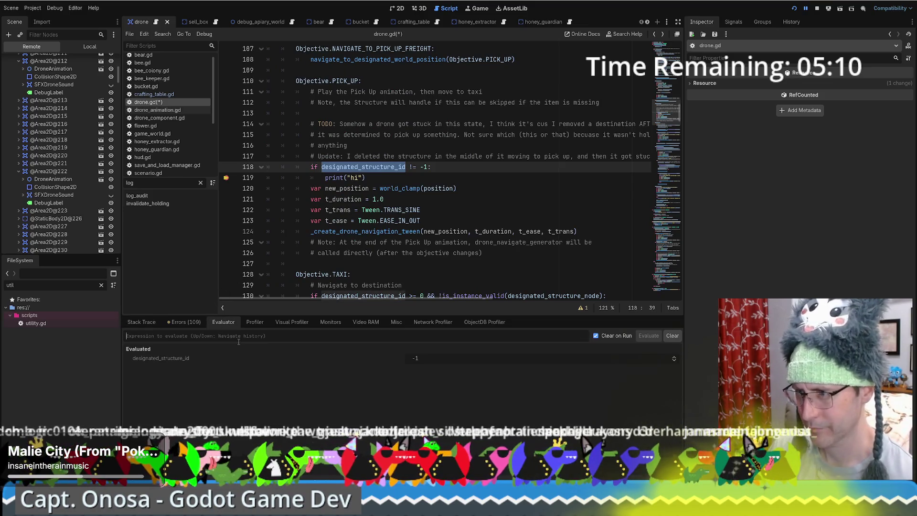
# Step: Evaluate designated_structure_id != -1 in the Evaluator, which returns false
pyautogui.press('Up')
pyautogui.write('!=')
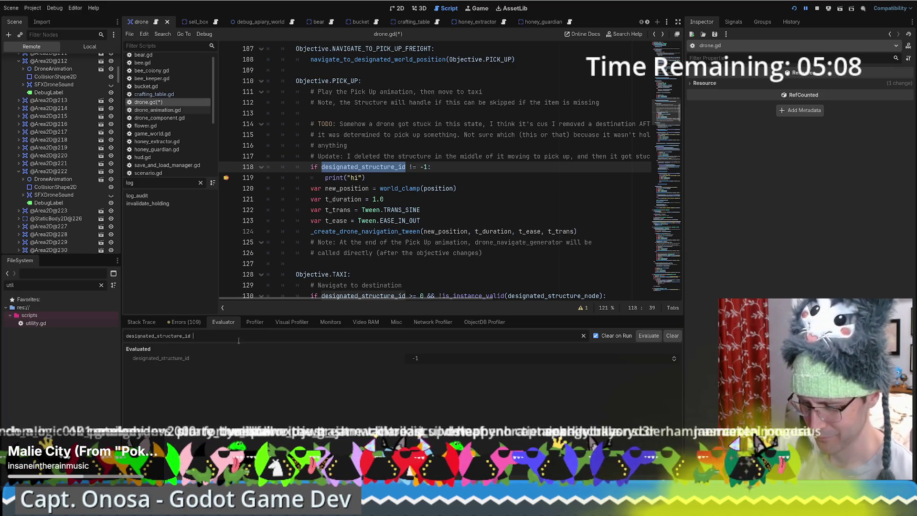
pyautogui.write(' -1')
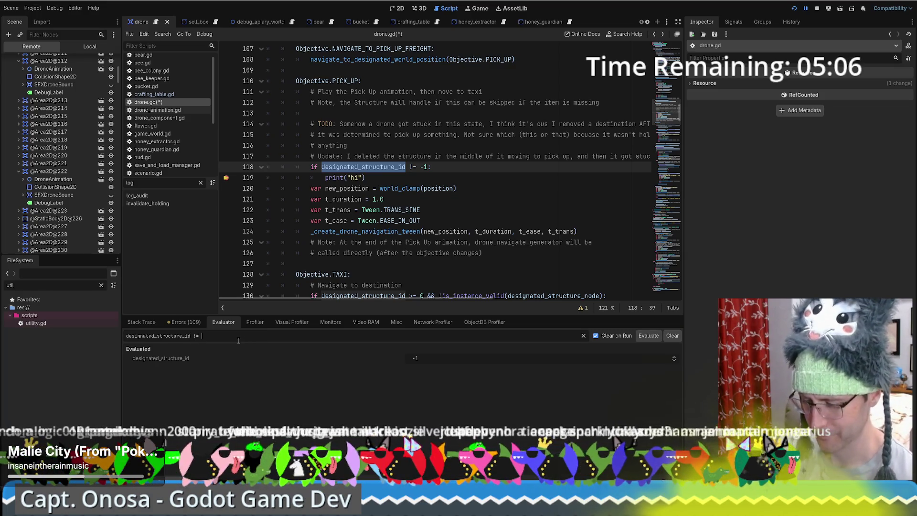
pyautogui.press('Return')
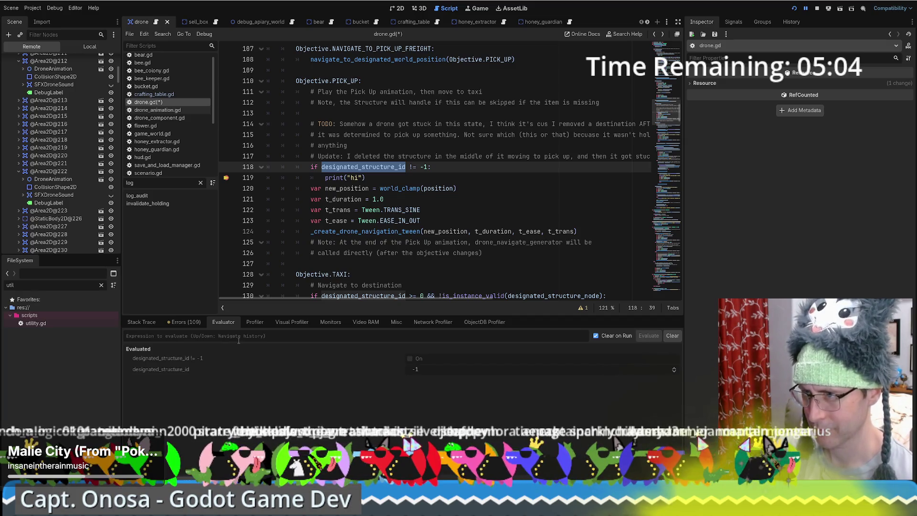
# Step: Go back to the stack trace, put the caret after print("hi"), and restart the game
pyautogui.click(152, 322)
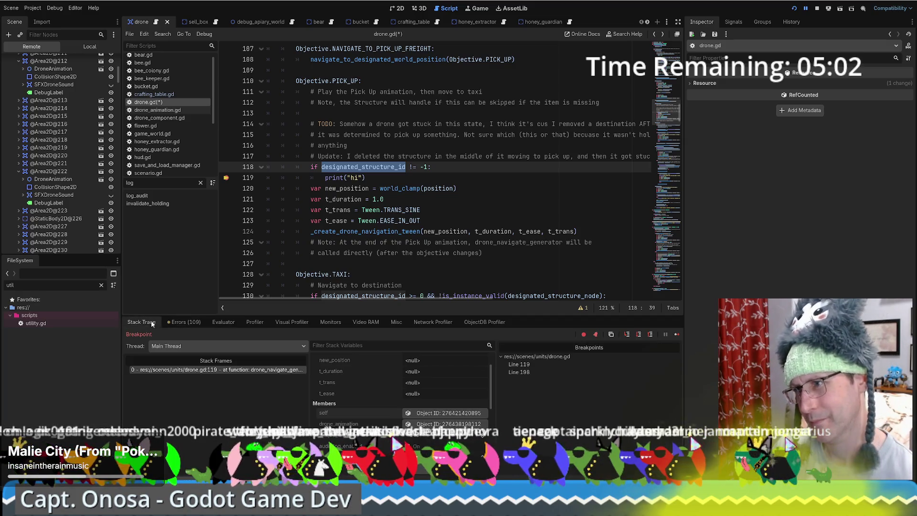
pyautogui.click(495, 179)
pyautogui.click(794, 8)
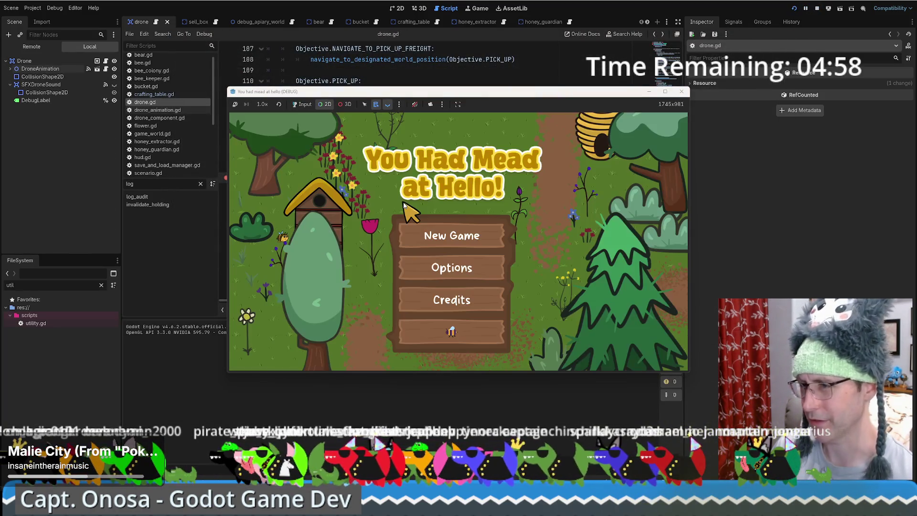
# Step: Let the running game take input, start a New Game, and load the saved game
pyautogui.rightClick(473, 236)
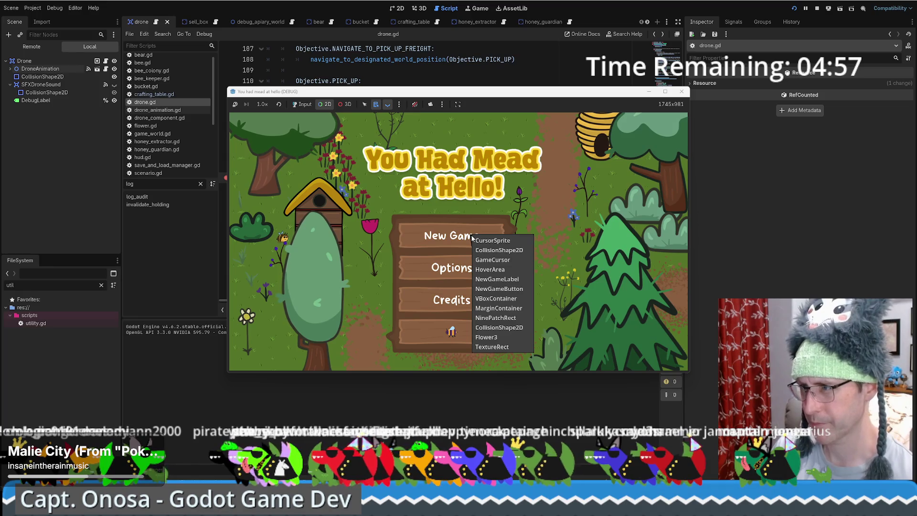
pyautogui.click(302, 104)
pyautogui.click(408, 244)
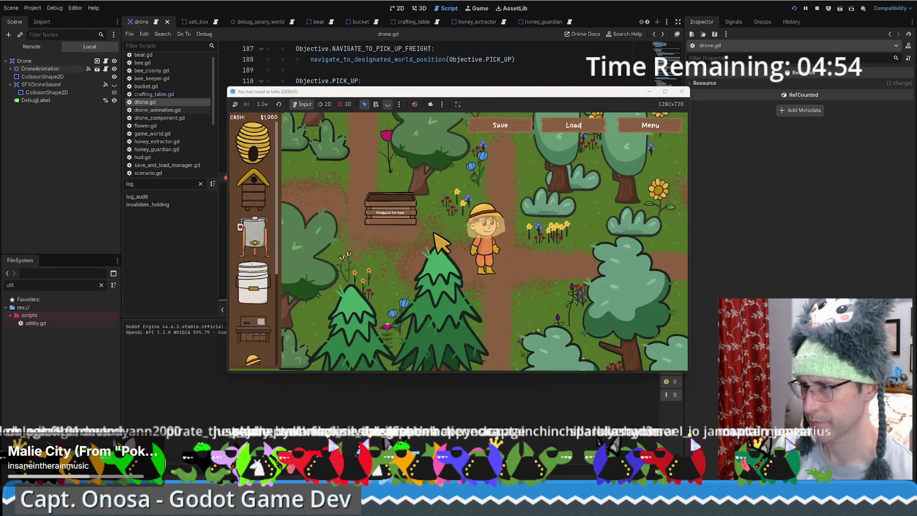
pyautogui.click(575, 127)
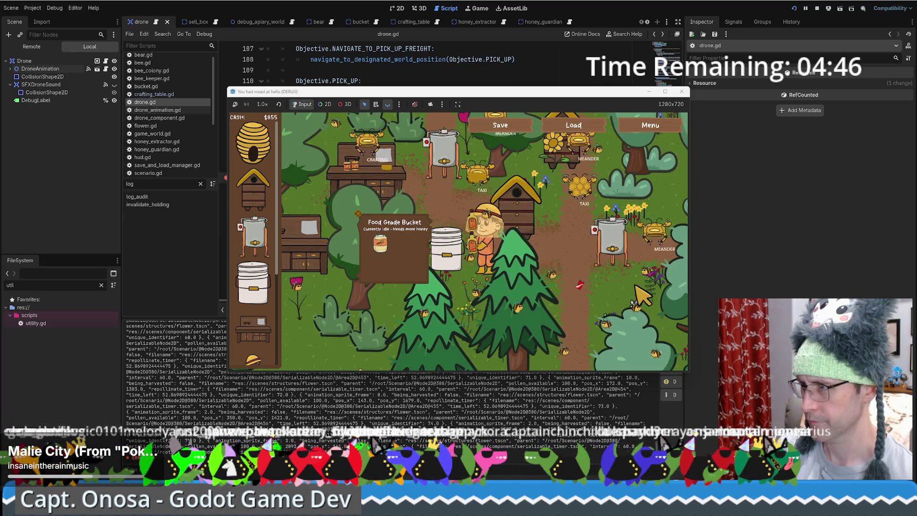
# Step: Walk the beekeeper around to watch the drones, then select the temporary guard and print lines
pyautogui.press('w')
pyautogui.press('a')
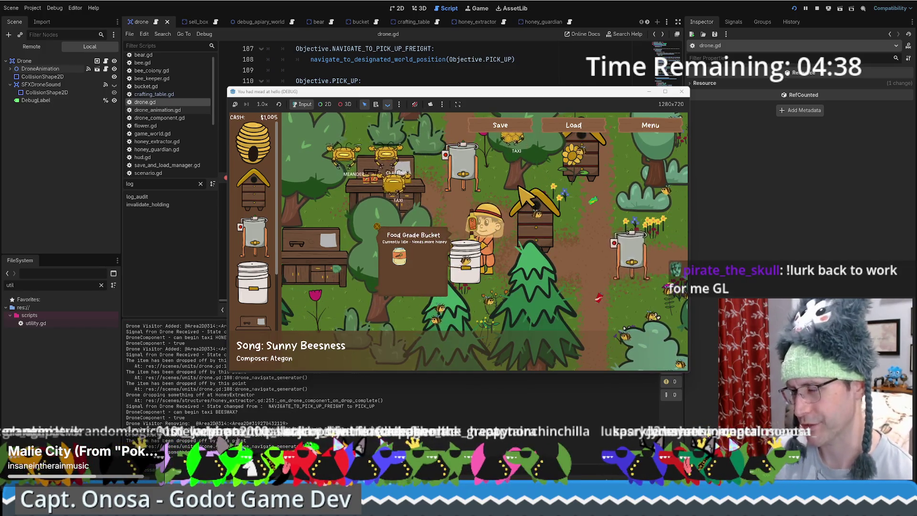
pyautogui.moveTo(384, 182)
pyautogui.mouseDown()
pyautogui.moveTo(277, 177)
pyautogui.moveTo(257, 167)
pyautogui.mouseUp()
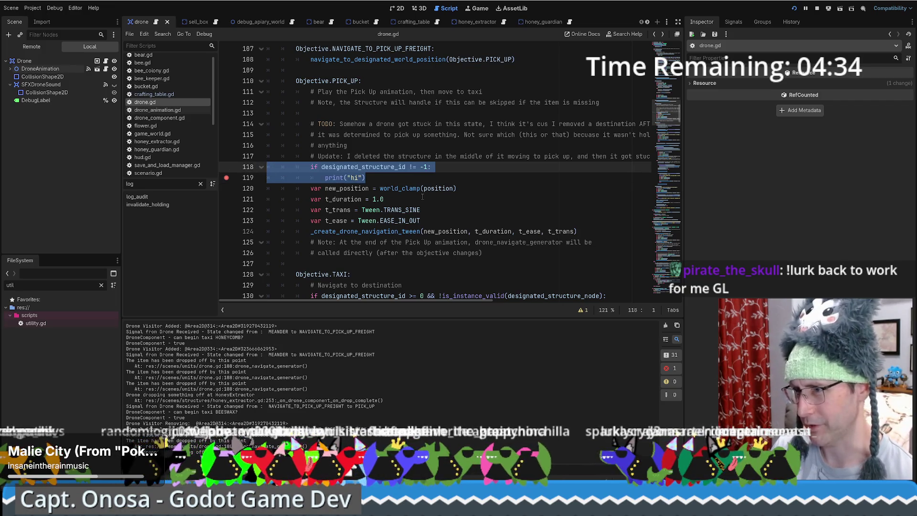
# Step: Delete the designated_structure_id != -1 guard and print("hi") lines from the PICK_UP branch
pyautogui.press('Delete')
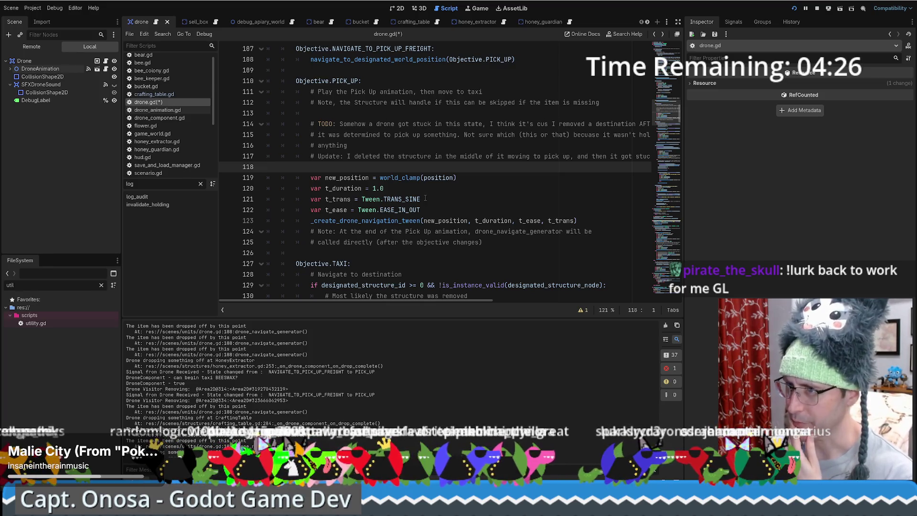
pyautogui.scroll(3, 435, 203)
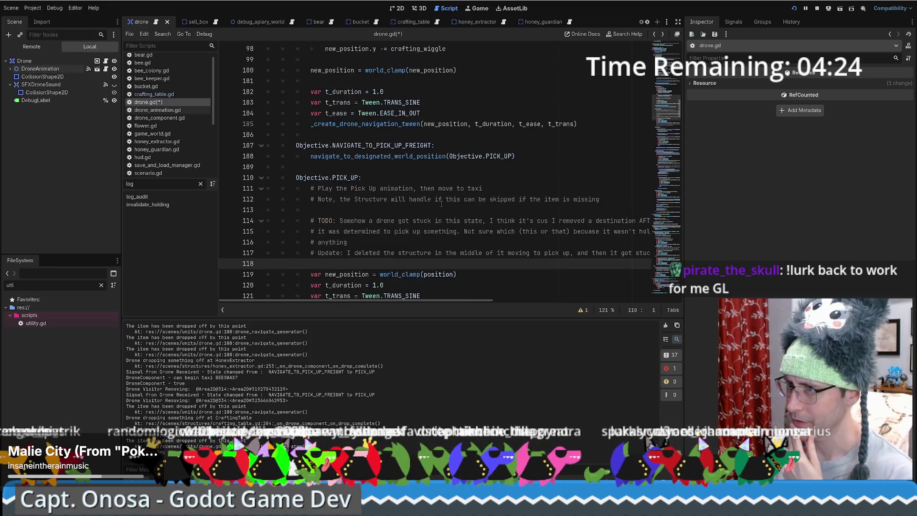
pyautogui.scroll(-4, 437, 210)
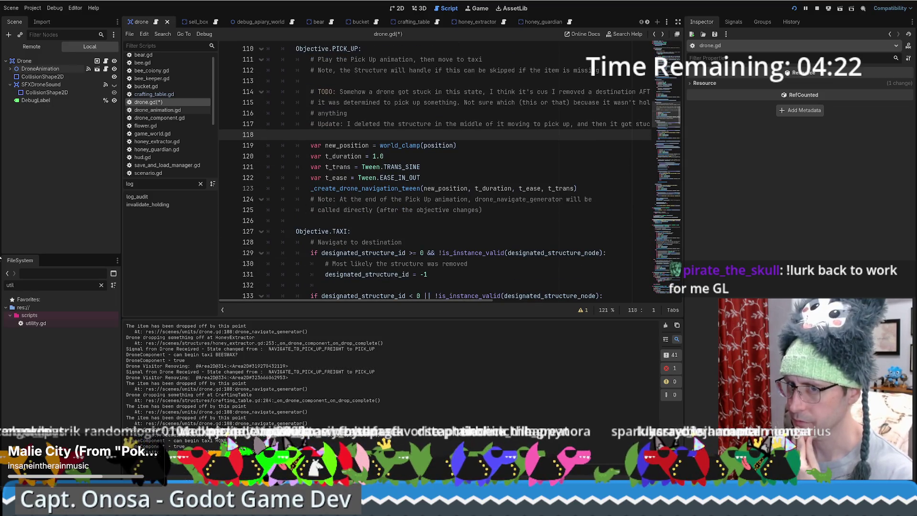